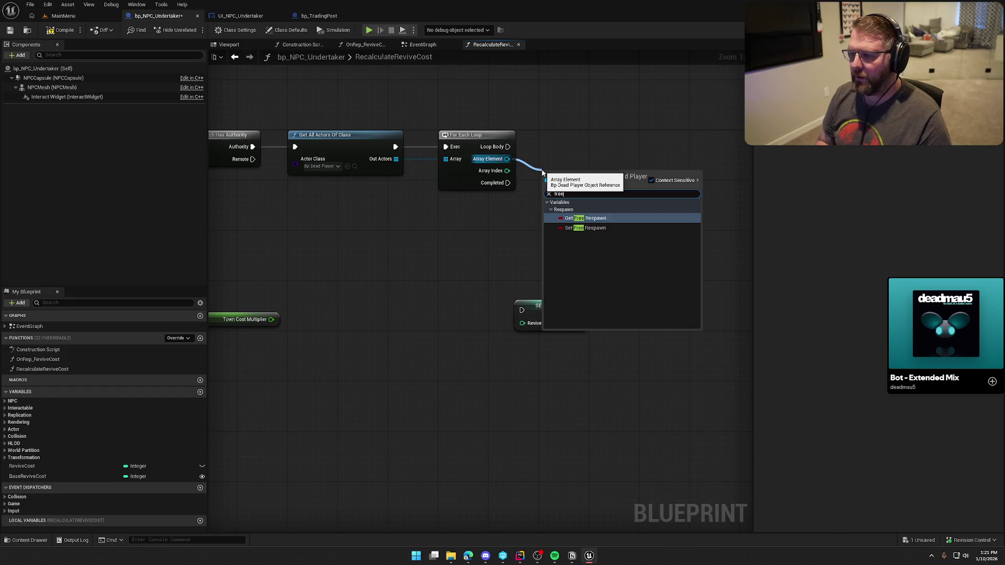
Feed the loop's Array Element into a Get Free Respawn node and rearrange the Cast and SET w/ Notify nodes
{"action": "mouse_move", "coordinate": [542, 243]}
{"action": "left_mouse_down"}
{"action": "mouse_move", "coordinate": [503, 226]}
{"action": "mouse_move", "coordinate": [465, 227]}
{"action": "left_mouse_up"}
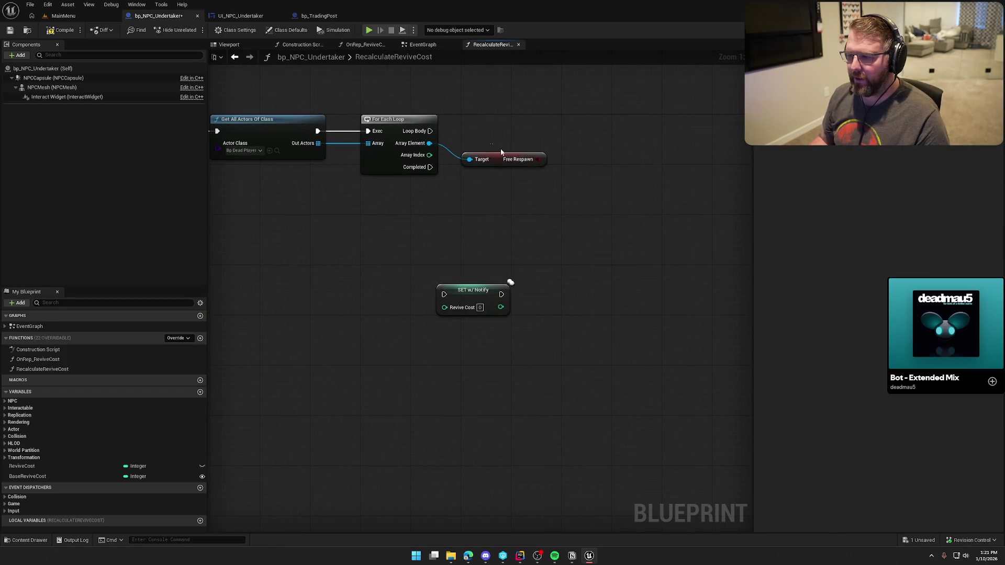
{"action": "left_click_drag", "start_coordinate": [509, 285], "coordinate": [569, 296]}
{"action": "mouse_move", "coordinate": [574, 184]}
{"action": "left_mouse_down"}
{"action": "mouse_move", "coordinate": [562, 189]}
{"action": "mouse_move", "coordinate": [658, 191]}
{"action": "left_mouse_up"}
{"action": "mouse_move", "coordinate": [473, 258]}
{"action": "left_mouse_down"}
{"action": "mouse_move", "coordinate": [484, 343]}
{"action": "mouse_move", "coordinate": [295, 244]}
{"action": "mouse_move", "coordinate": [534, 179]}
{"action": "mouse_move", "coordinate": [554, 163]}
{"action": "left_mouse_up"}
{"action": "left_click_drag", "start_coordinate": [688, 237], "coordinate": [406, 284]}
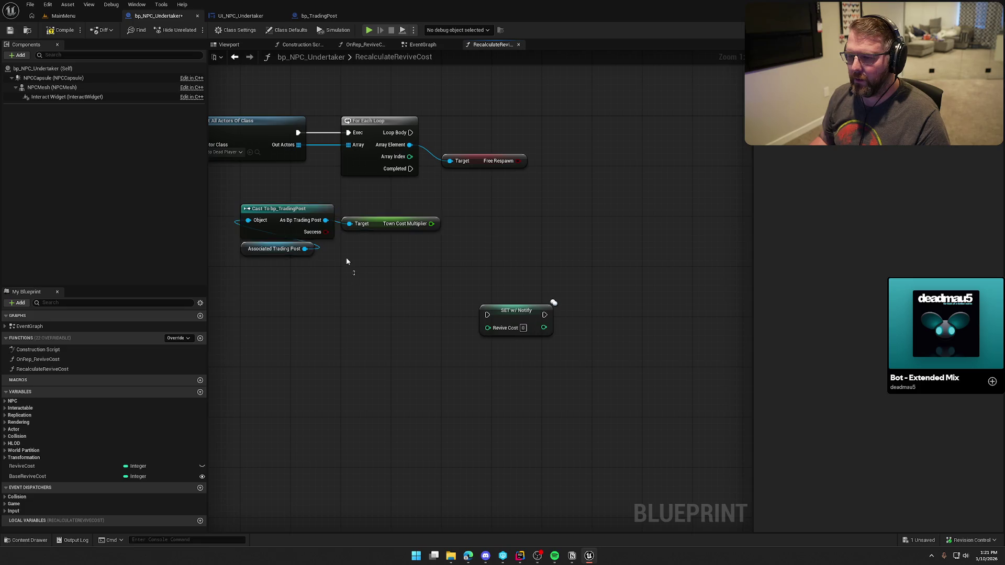
{"action": "mouse_move", "coordinate": [276, 221]}
{"action": "left_mouse_down"}
{"action": "mouse_move", "coordinate": [384, 204]}
{"action": "mouse_move", "coordinate": [377, 202]}
{"action": "left_mouse_up"}
{"action": "left_click_drag", "start_coordinate": [522, 317], "coordinate": [671, 306]}
{"action": "left_click", "coordinate": [507, 313]}
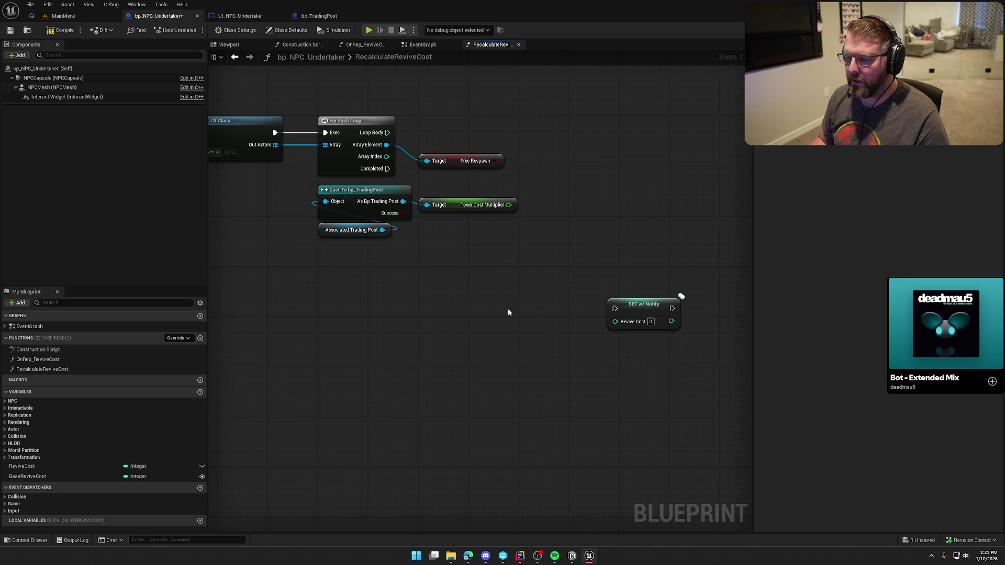
Add a local variable named TempCost, save, and run a SET TempCost node from the loop body
{"action": "left_click", "coordinate": [200, 520]}
{"action": "type", "text": "TempCost"}
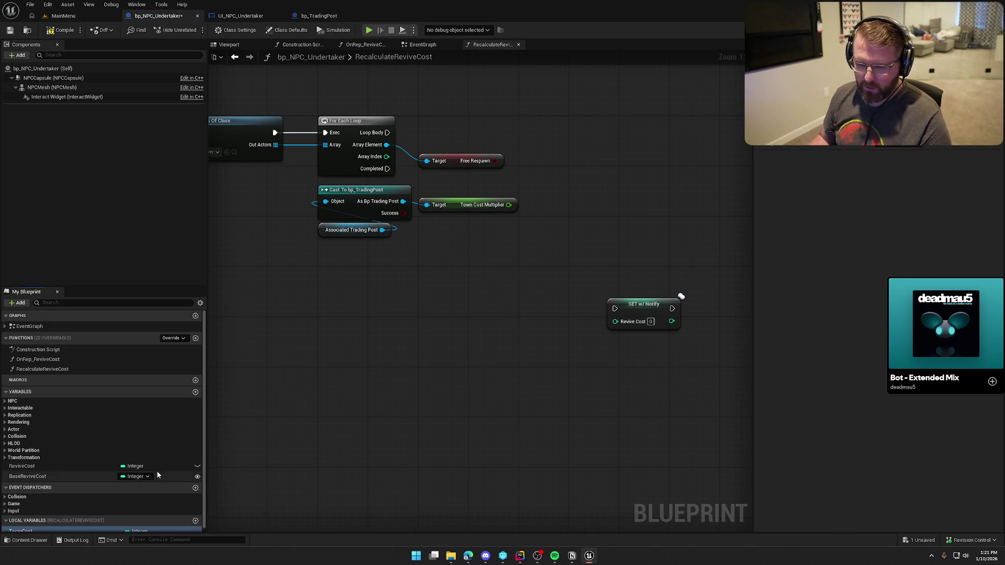
{"action": "key", "text": "Return"}
{"action": "key", "text": "ctrl+s"}
{"action": "mouse_move", "coordinate": [36, 526]}
{"action": "left_mouse_down"}
{"action": "mouse_move", "coordinate": [683, 178]}
{"action": "mouse_move", "coordinate": [590, 118]}
{"action": "left_mouse_up"}
{"action": "left_click_drag", "start_coordinate": [392, 131], "coordinate": [649, 133]}
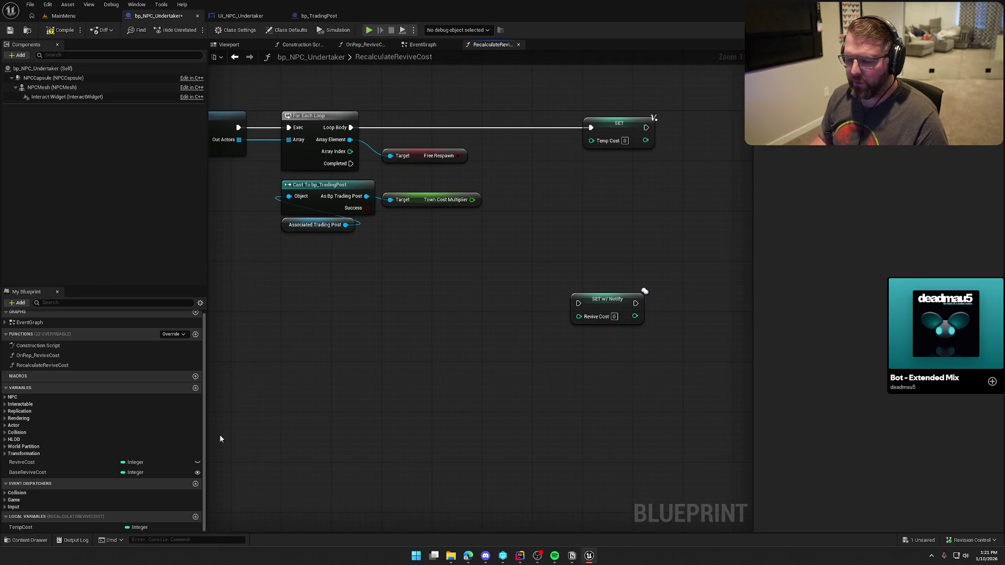
Place Temp Cost and Base Revive Cost getters in the function graph
{"action": "mouse_move", "coordinate": [21, 527]}
{"action": "left_mouse_down"}
{"action": "mouse_move", "coordinate": [450, 369]}
{"action": "mouse_move", "coordinate": [468, 112]}
{"action": "left_mouse_up"}
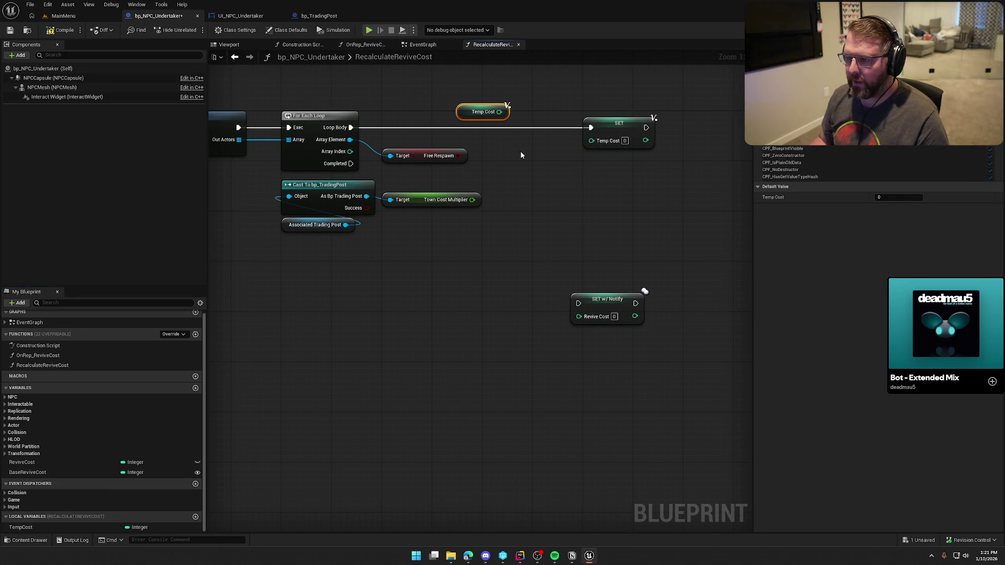
{"action": "left_click", "coordinate": [521, 145]}
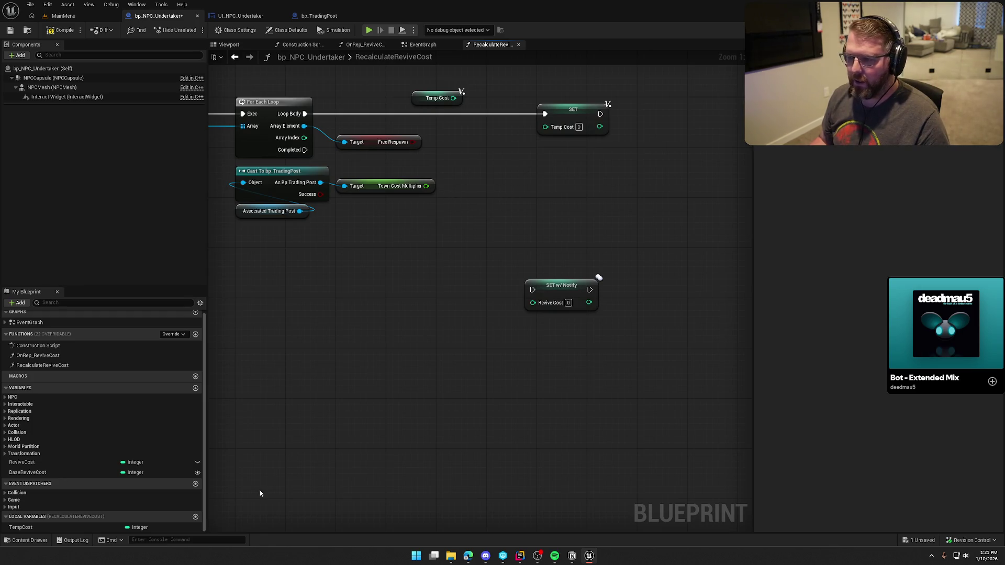
{"action": "mouse_move", "coordinate": [50, 473]}
{"action": "left_mouse_down"}
{"action": "mouse_move", "coordinate": [492, 135]}
{"action": "mouse_move", "coordinate": [417, 78]}
{"action": "left_mouse_up"}
{"action": "left_click", "coordinate": [470, 135]}
{"action": "mouse_move", "coordinate": [469, 135]}
{"action": "left_mouse_down"}
{"action": "mouse_move", "coordinate": [462, 225]}
{"action": "mouse_move", "coordinate": [510, 183]}
{"action": "mouse_move", "coordinate": [508, 195]}
{"action": "left_mouse_up"}
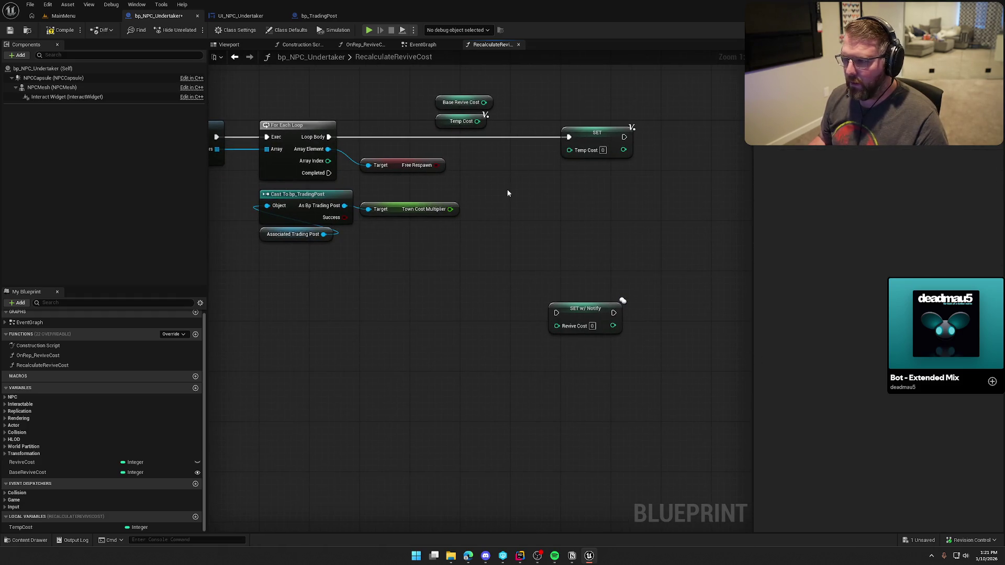
Add Temp Cost through an Add (+) node into SET TempCost, leaving the second input open
{"action": "mouse_move", "coordinate": [444, 124]}
{"action": "left_mouse_down"}
{"action": "mouse_move", "coordinate": [521, 224]}
{"action": "mouse_move", "coordinate": [616, 224]}
{"action": "mouse_move", "coordinate": [586, 196]}
{"action": "left_mouse_up"}
{"action": "type", "text": "+"}
{"action": "key", "text": "Return"}
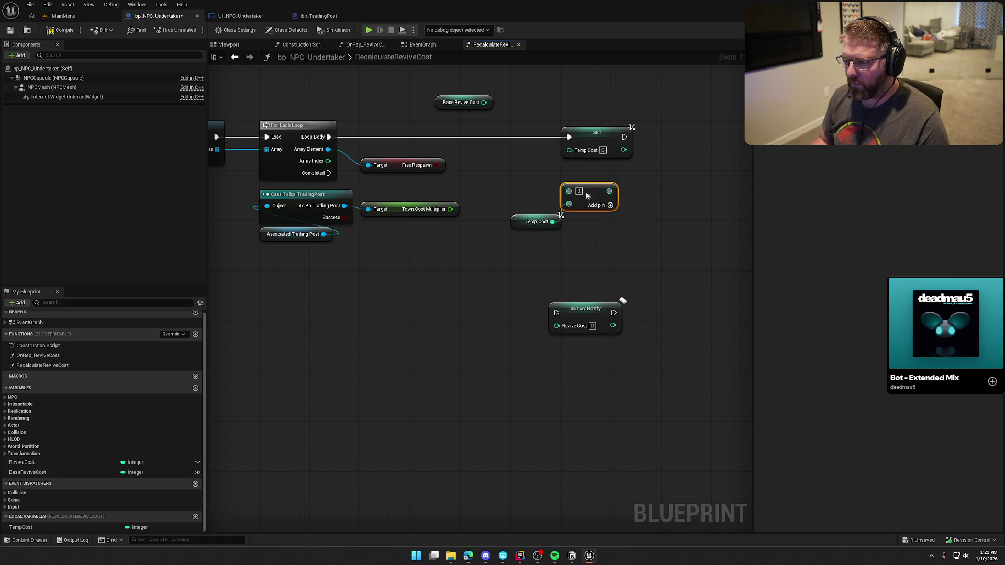
{"action": "left_click_drag", "start_coordinate": [569, 244], "coordinate": [550, 207]}
{"action": "mouse_move", "coordinate": [609, 191]}
{"action": "left_mouse_down"}
{"action": "mouse_move", "coordinate": [639, 198]}
{"action": "mouse_move", "coordinate": [569, 151]}
{"action": "mouse_move", "coordinate": [606, 191]}
{"action": "mouse_move", "coordinate": [600, 184]}
{"action": "left_mouse_up"}
{"action": "left_click", "coordinate": [612, 239]}
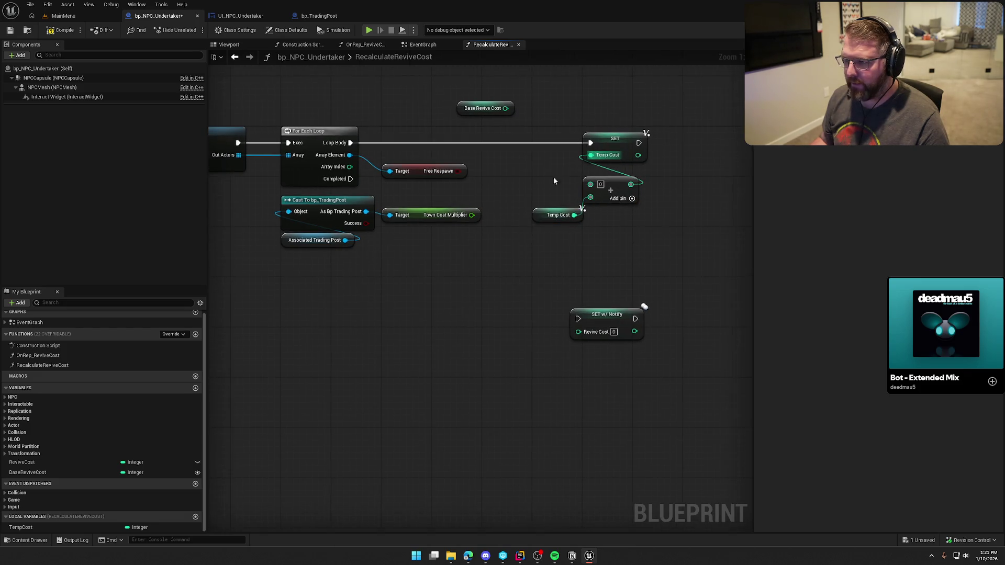
{"action": "left_click_drag", "start_coordinate": [591, 185], "coordinate": [532, 176]}
Add a Select node into the Add node's empty input and arrange it beside Temp Cost
{"action": "type", "text": "selec"}
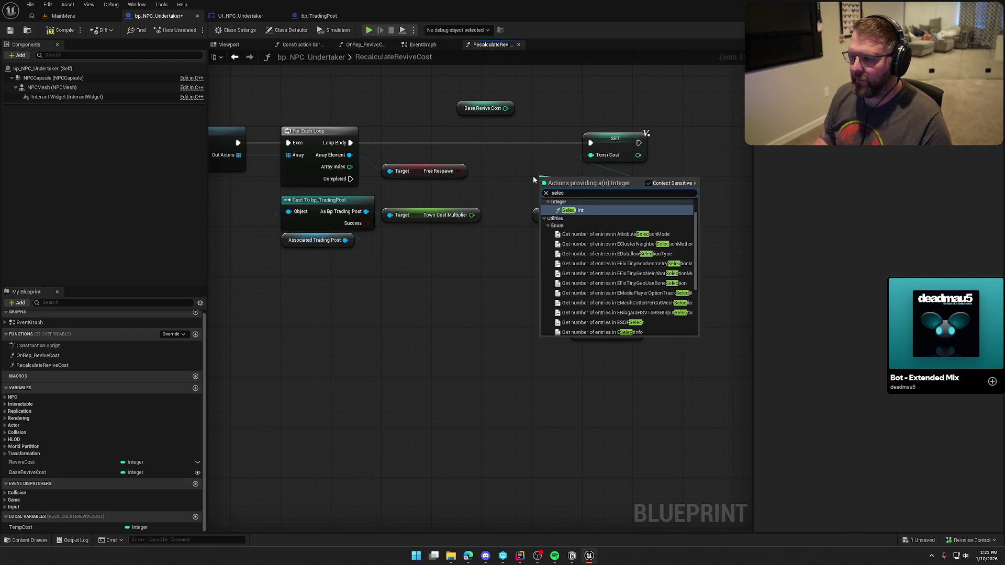
{"action": "scroll", "coordinate": [605, 274], "scroll_direction": "down", "scroll_amount": 5}
{"action": "left_click", "coordinate": [593, 332]}
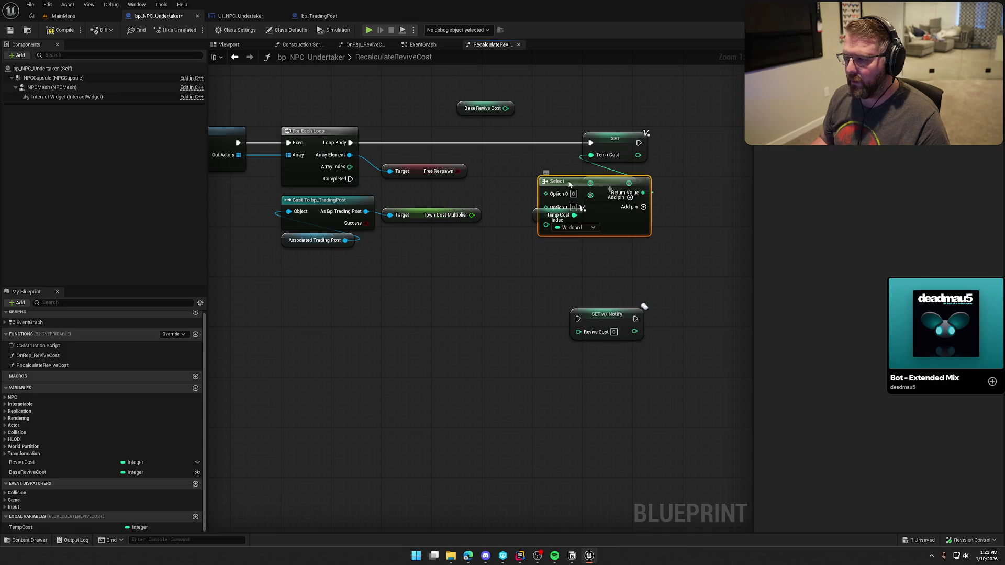
{"action": "left_click_drag", "start_coordinate": [576, 177], "coordinate": [474, 277]}
{"action": "mouse_move", "coordinate": [579, 226]}
{"action": "left_mouse_down"}
{"action": "mouse_move", "coordinate": [598, 188]}
{"action": "mouse_move", "coordinate": [661, 207]}
{"action": "mouse_move", "coordinate": [643, 197]}
{"action": "mouse_move", "coordinate": [652, 190]}
{"action": "left_mouse_up"}
{"action": "left_click", "coordinate": [662, 255]}
{"action": "left_click", "coordinate": [570, 128]}
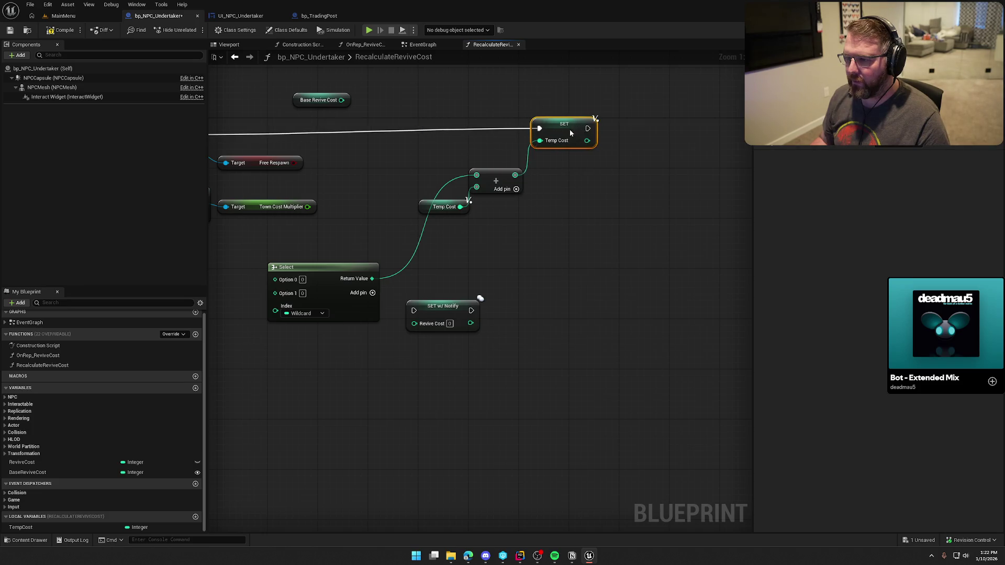
{"action": "left_click", "coordinate": [570, 262]}
{"action": "left_click_drag", "start_coordinate": [524, 213], "coordinate": [574, 207]}
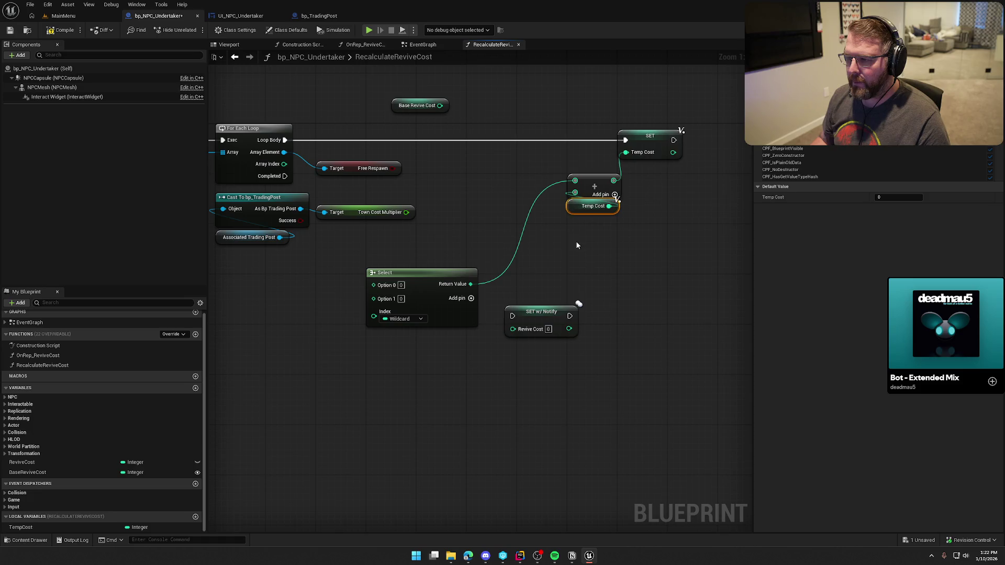
{"action": "mouse_move", "coordinate": [454, 272]}
{"action": "left_mouse_down"}
{"action": "mouse_move", "coordinate": [498, 169]}
{"action": "mouse_move", "coordinate": [548, 160]}
{"action": "mouse_move", "coordinate": [530, 167]}
{"action": "left_mouse_up"}
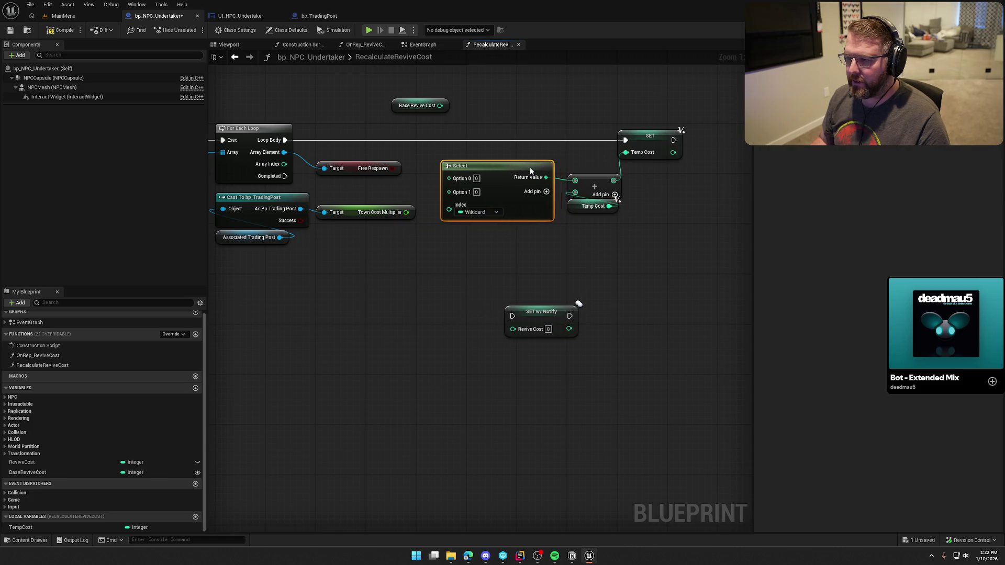
Drive the Select index from Free Respawn and move Base Revive Cost below the cast nodes
{"action": "left_click_drag", "start_coordinate": [431, 168], "coordinate": [486, 205]}
{"action": "left_click_drag", "start_coordinate": [523, 168], "coordinate": [541, 150]}
{"action": "left_click_drag", "start_coordinate": [384, 174], "coordinate": [385, 189]}
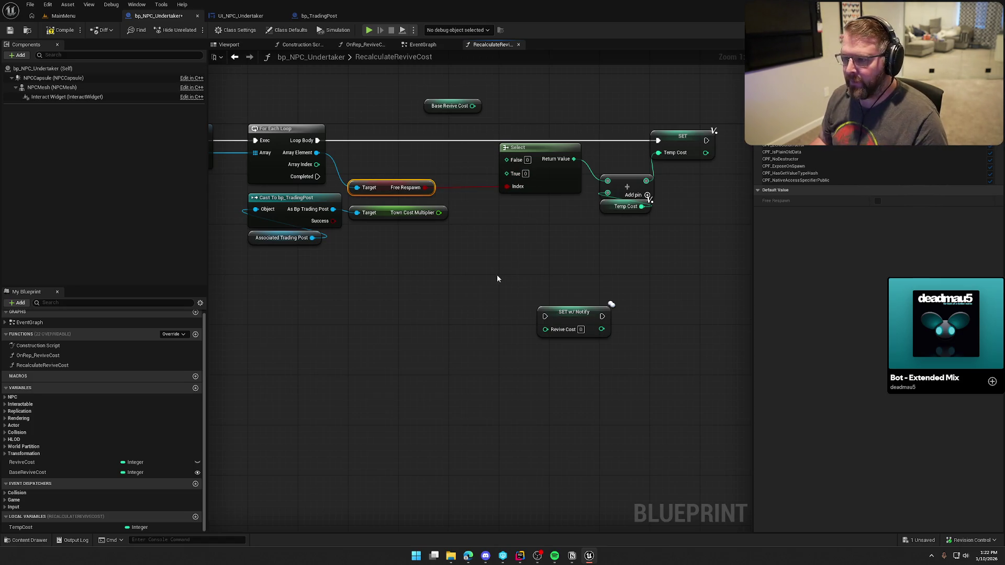
{"action": "mouse_move", "coordinate": [448, 105]}
{"action": "left_mouse_down"}
{"action": "mouse_move", "coordinate": [390, 245]}
{"action": "mouse_move", "coordinate": [399, 235]}
{"action": "mouse_move", "coordinate": [456, 240]}
{"action": "left_mouse_up"}
Multiply Base Revive Cost by Town Cost Multiplier and Floor it into Select's False value
{"action": "type", "text": "*"}
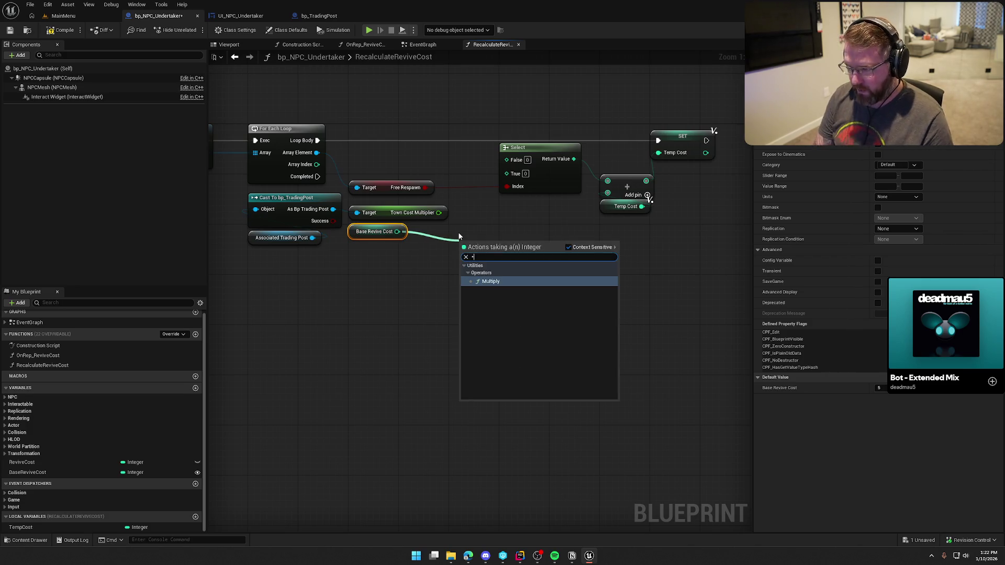
{"action": "key", "text": "Return"}
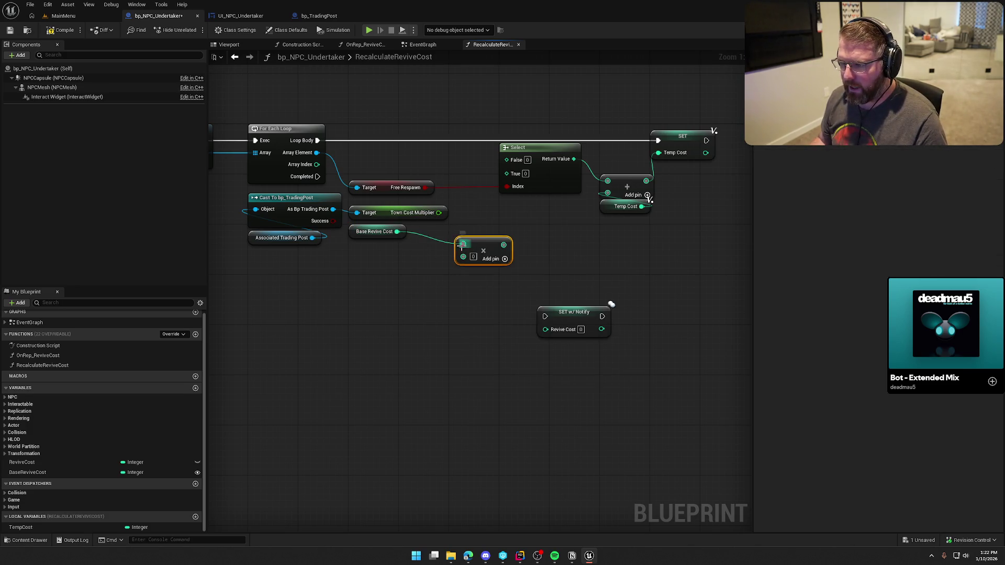
{"action": "left_click_drag", "start_coordinate": [463, 245], "coordinate": [439, 213]}
{"action": "mouse_move", "coordinate": [478, 255]}
{"action": "left_mouse_down"}
{"action": "mouse_move", "coordinate": [479, 230]}
{"action": "mouse_move", "coordinate": [517, 231]}
{"action": "left_mouse_up"}
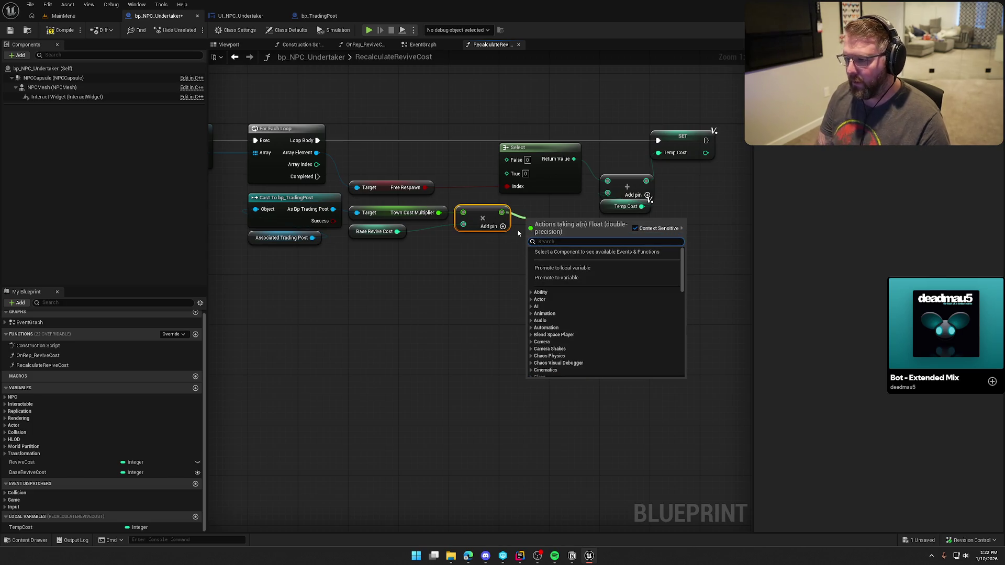
{"action": "type", "text": "floor"}
{"action": "key", "text": "Return"}
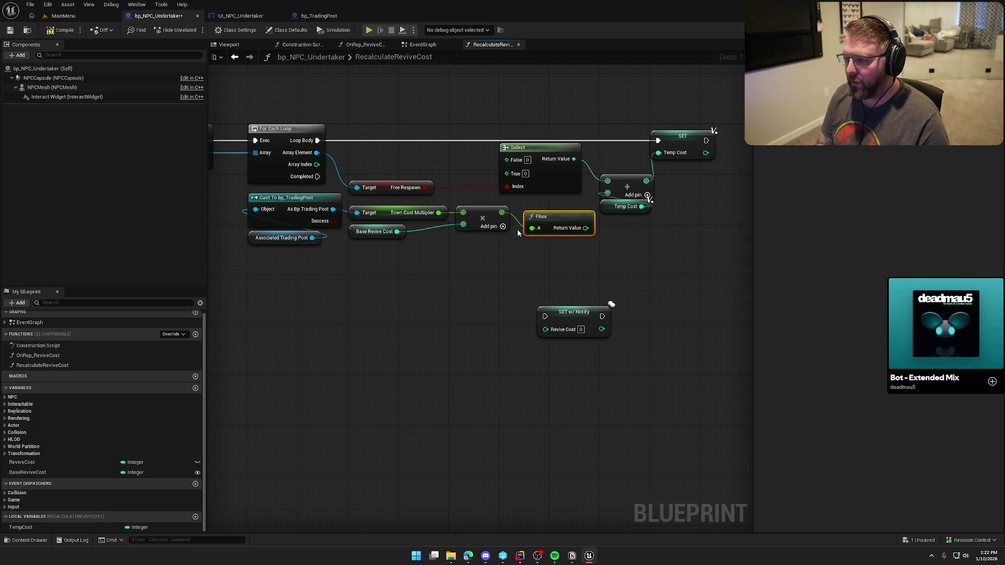
{"action": "left_click_drag", "start_coordinate": [544, 217], "coordinate": [507, 159]}
{"action": "left_click_drag", "start_coordinate": [547, 208], "coordinate": [548, 203]}
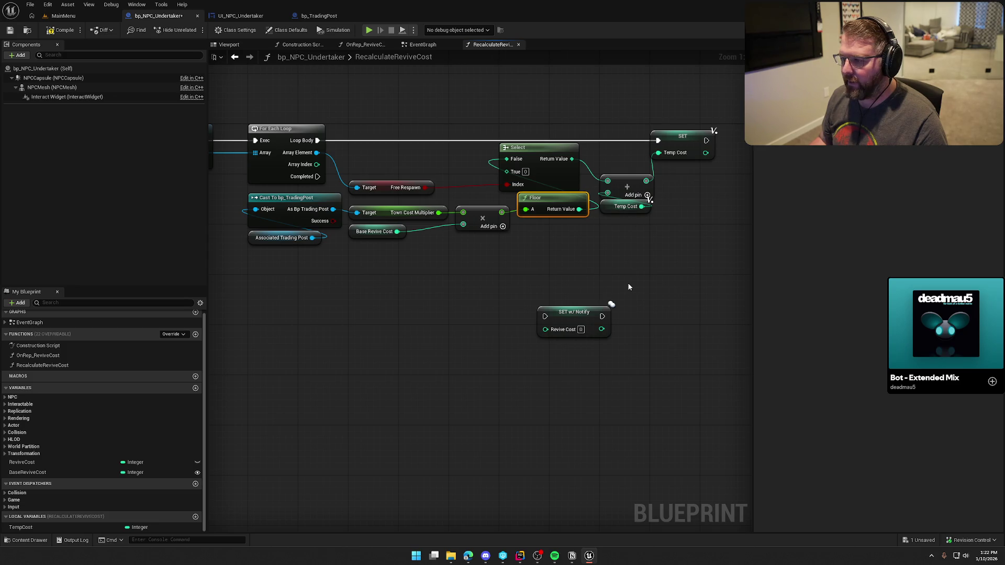
Set Revive Cost from a Temp Cost getter when the loop completes
{"action": "mouse_move", "coordinate": [575, 314]}
{"action": "left_mouse_down"}
{"action": "mouse_move", "coordinate": [601, 216]}
{"action": "mouse_move", "coordinate": [542, 283]}
{"action": "mouse_move", "coordinate": [525, 284]}
{"action": "left_mouse_up"}
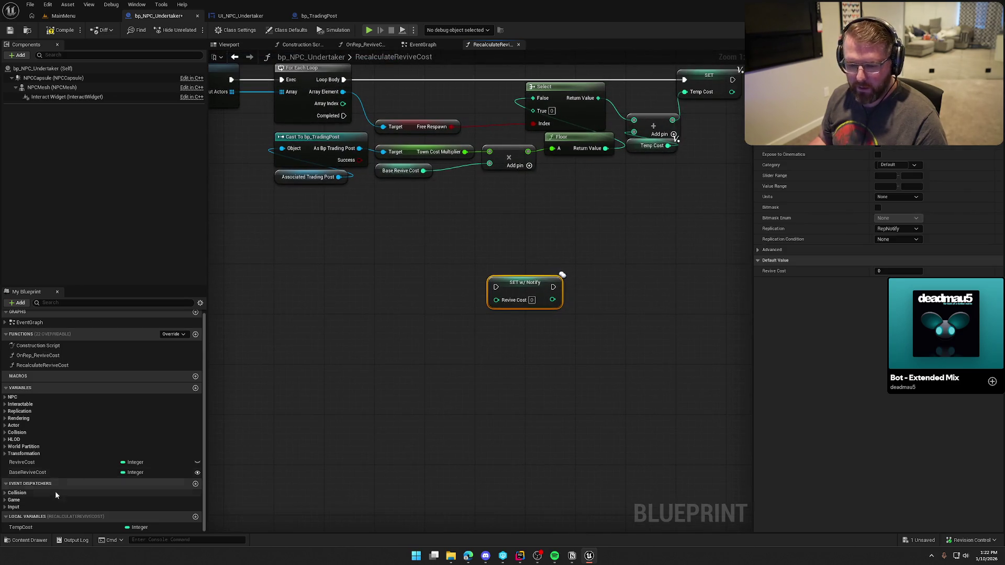
{"action": "mouse_move", "coordinate": [32, 528]}
{"action": "left_mouse_down"}
{"action": "mouse_move", "coordinate": [365, 304]}
{"action": "mouse_move", "coordinate": [496, 300]}
{"action": "mouse_move", "coordinate": [374, 171]}
{"action": "mouse_move", "coordinate": [344, 116]}
{"action": "left_mouse_up"}
{"action": "left_click_drag", "start_coordinate": [523, 285], "coordinate": [410, 226]}
{"action": "left_click", "coordinate": [432, 283]}
{"action": "left_click_drag", "start_coordinate": [344, 293], "coordinate": [381, 255]}
{"action": "mouse_move", "coordinate": [402, 299]}
{"action": "left_mouse_down"}
{"action": "mouse_move", "coordinate": [457, 332]}
{"action": "mouse_move", "coordinate": [494, 398]}
{"action": "mouse_move", "coordinate": [689, 385]}
{"action": "left_mouse_up"}
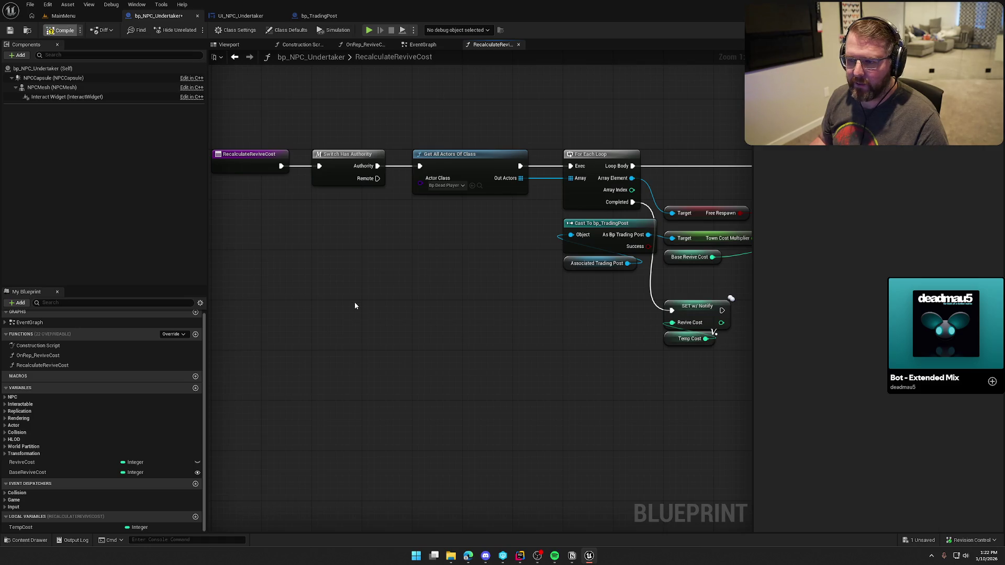
Save the blueprint and pan around to review the finished RecalculateReviveCost function
{"action": "key", "text": "ctrl+s"}
{"action": "scroll", "coordinate": [504, 377], "scroll_direction": "down", "scroll_amount": 3}
{"action": "scroll", "coordinate": [341, 340], "scroll_direction": "up", "scroll_amount": 4}
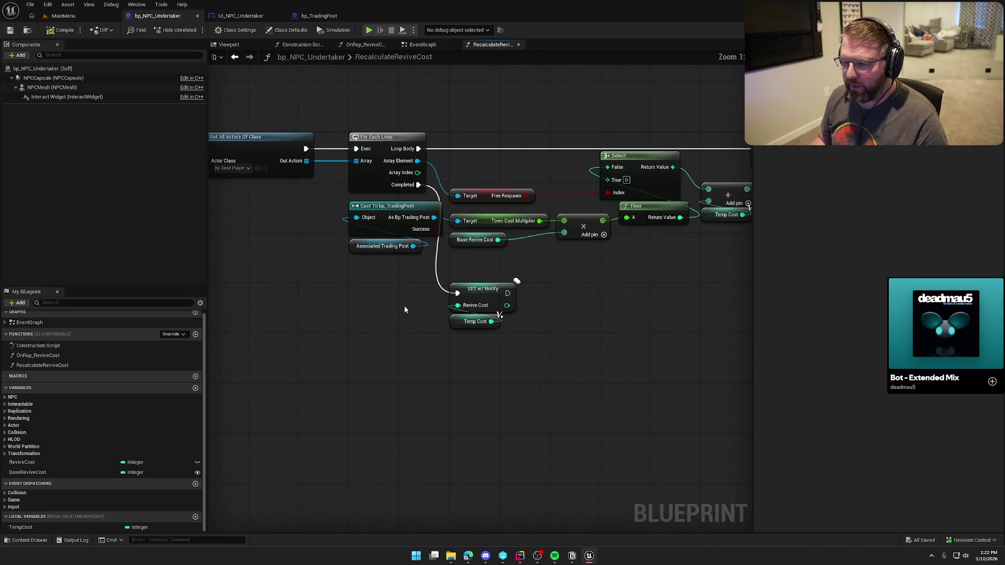
{"action": "scroll", "coordinate": [393, 303], "scroll_direction": "down", "scroll_amount": 1}
{"action": "mouse_move", "coordinate": [253, 188]}
{"action": "left_mouse_down"}
{"action": "mouse_move", "coordinate": [404, 202]}
{"action": "mouse_move", "coordinate": [338, 124]}
{"action": "left_mouse_up"}
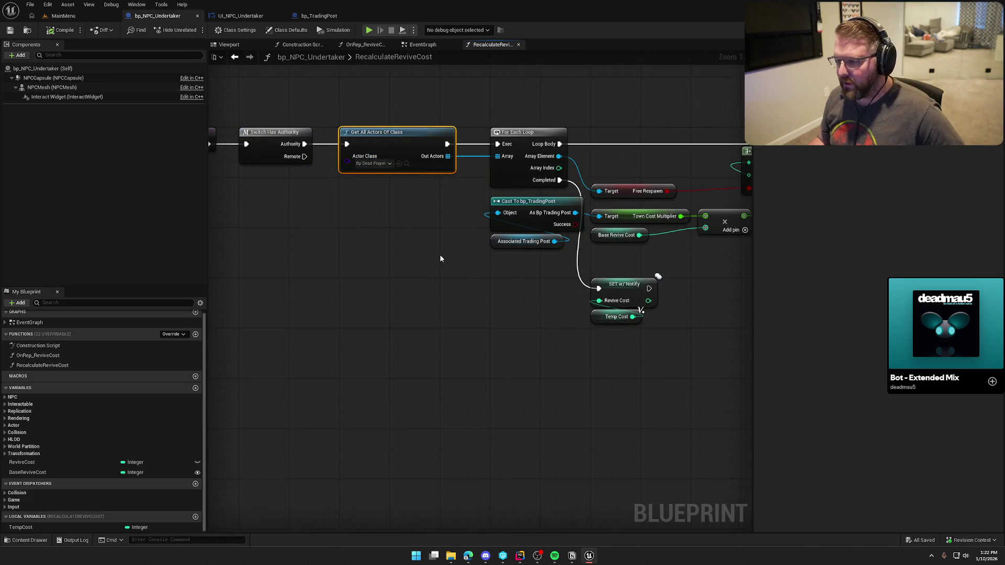
{"action": "left_click_drag", "start_coordinate": [425, 249], "coordinate": [398, 274]}
{"action": "left_click_drag", "start_coordinate": [607, 338], "coordinate": [413, 254]}
{"action": "scroll", "coordinate": [592, 363], "scroll_direction": "down", "scroll_amount": 1}
{"action": "mouse_move", "coordinate": [592, 364]}
{"action": "left_mouse_down"}
{"action": "mouse_move", "coordinate": [473, 351]}
{"action": "mouse_move", "coordinate": [382, 321]}
{"action": "left_mouse_up"}
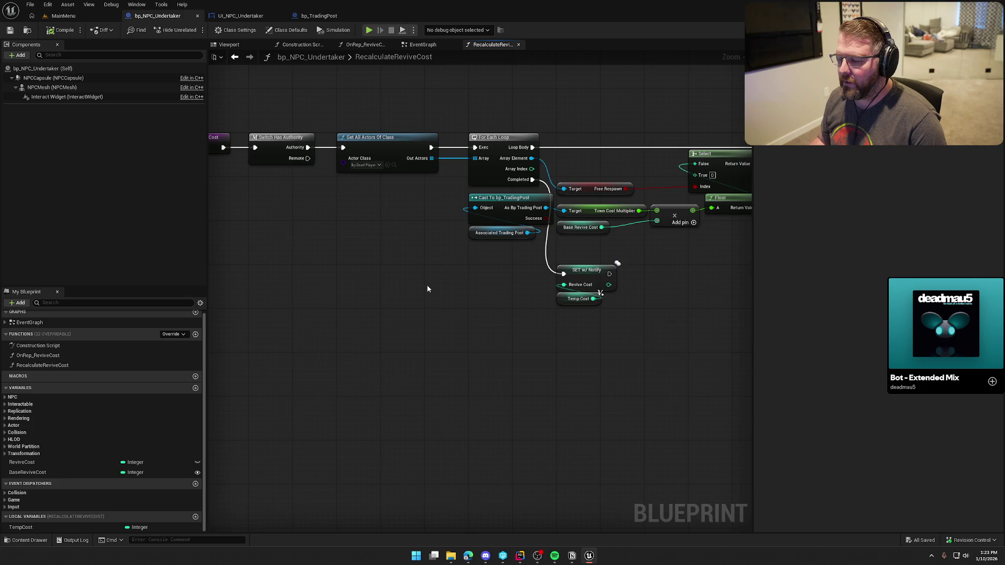
{"action": "left_click_drag", "start_coordinate": [426, 287], "coordinate": [335, 277]}
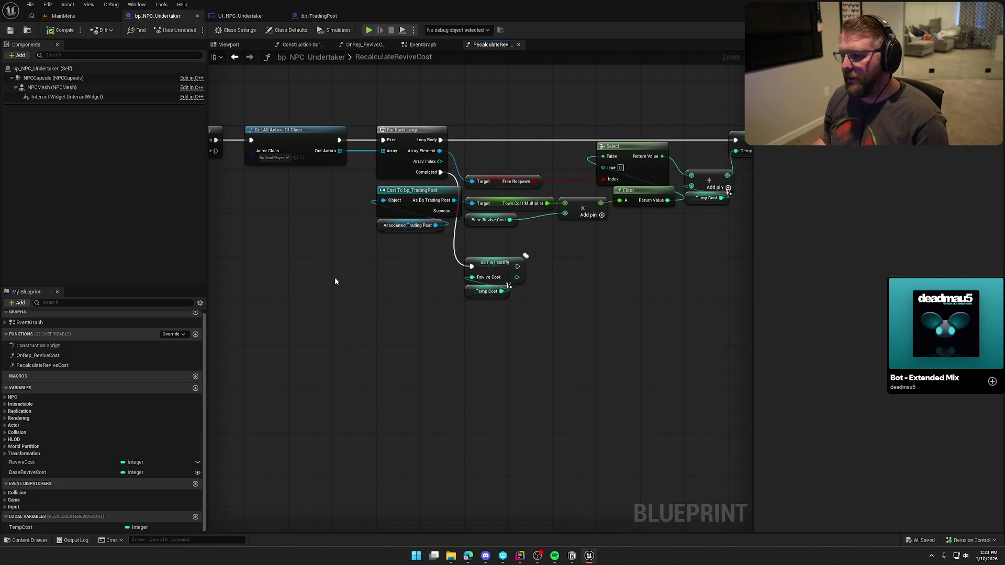
Shift the SET w/ Notify and Temp Cost nodes right and save again
{"action": "mouse_move", "coordinate": [411, 325]}
{"action": "left_mouse_down"}
{"action": "mouse_move", "coordinate": [435, 253]}
{"action": "mouse_move", "coordinate": [487, 260]}
{"action": "mouse_move", "coordinate": [479, 253]}
{"action": "left_mouse_up"}
{"action": "left_click", "coordinate": [444, 296]}
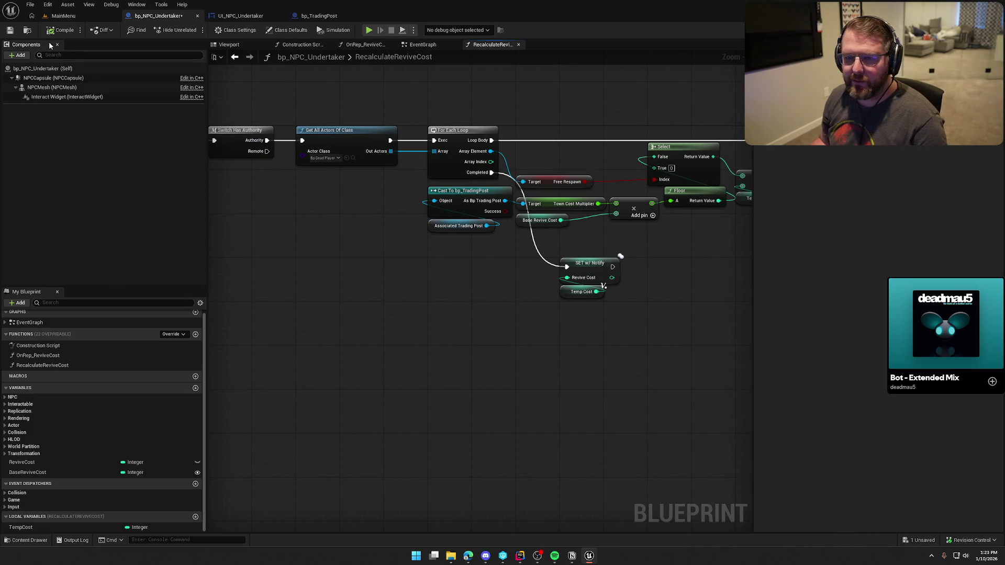
{"action": "key", "text": "ctrl+s"}
In the EventGraph, tidy the Bind Event nodes and delete the Town Cost Multiplier node
{"action": "mouse_move", "coordinate": [339, 254]}
{"action": "left_mouse_down"}
{"action": "mouse_move", "coordinate": [447, 227]}
{"action": "mouse_move", "coordinate": [288, 211]}
{"action": "left_mouse_up"}
{"action": "left_click", "coordinate": [419, 45]}
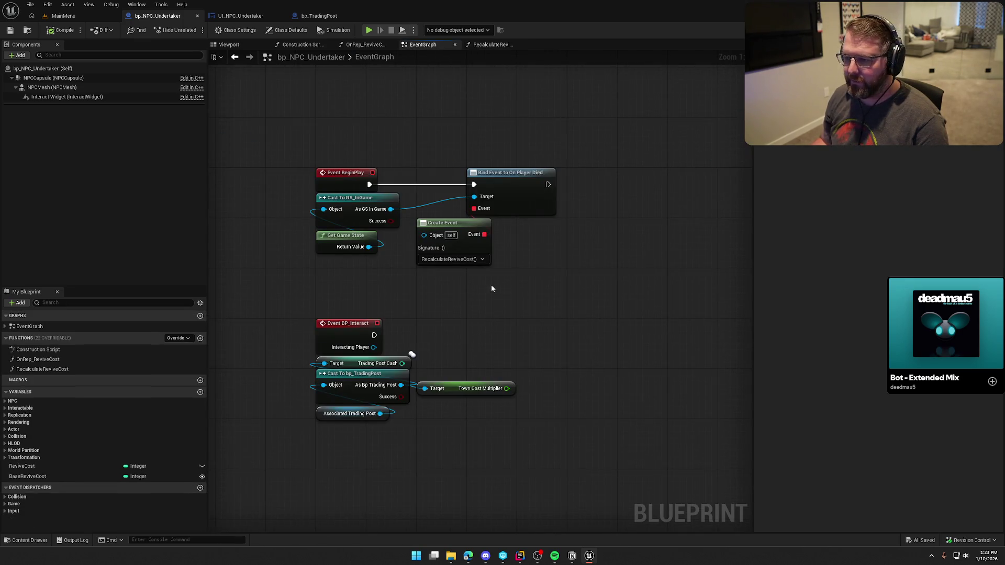
{"action": "left_click_drag", "start_coordinate": [456, 217], "coordinate": [506, 221]}
{"action": "left_click", "coordinate": [510, 172], "text": "shift"}
{"action": "left_click_drag", "start_coordinate": [510, 173], "coordinate": [461, 174]}
{"action": "left_click", "coordinate": [469, 132]}
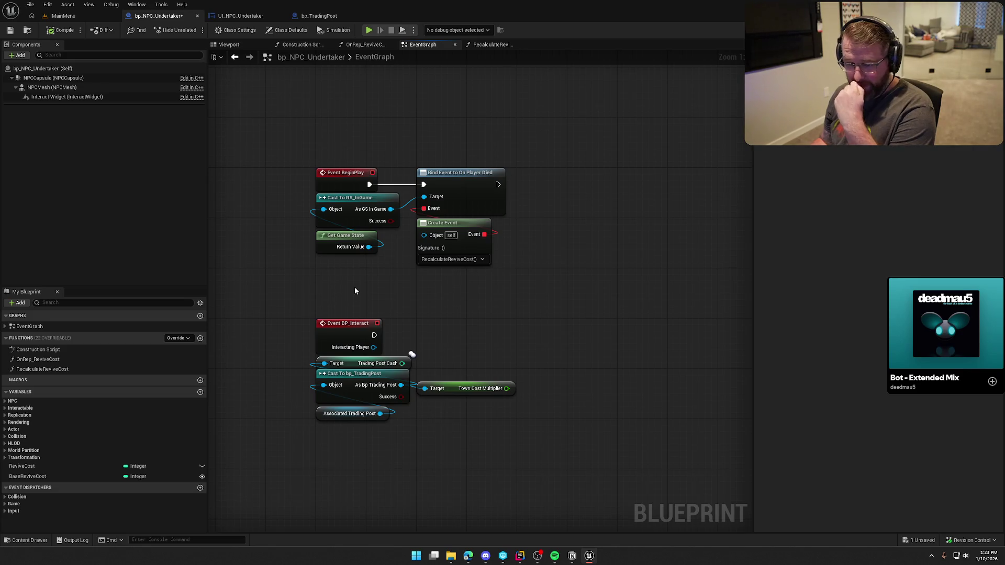
{"action": "scroll", "coordinate": [459, 269], "scroll_direction": "down", "scroll_amount": 2}
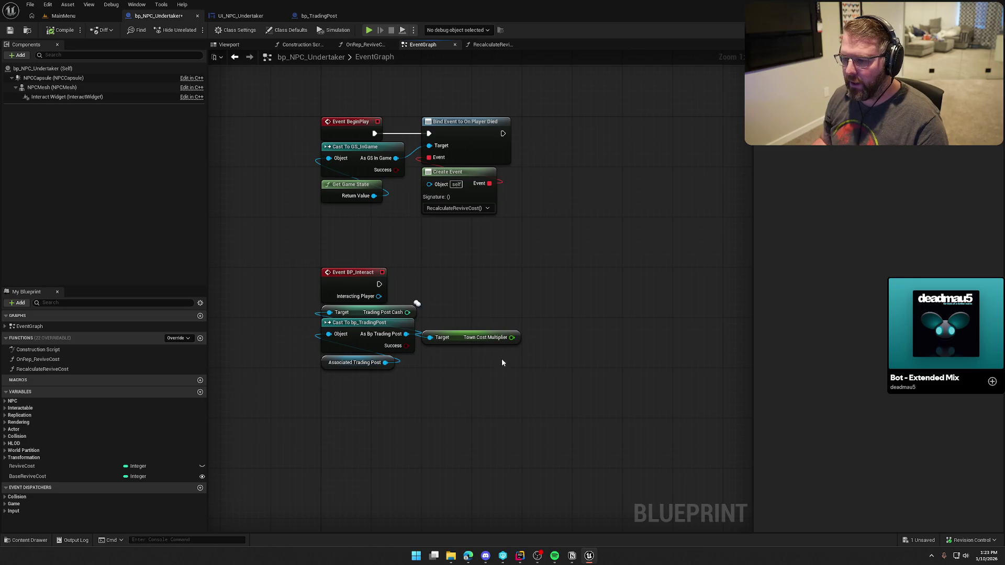
{"action": "left_click", "coordinate": [471, 338]}
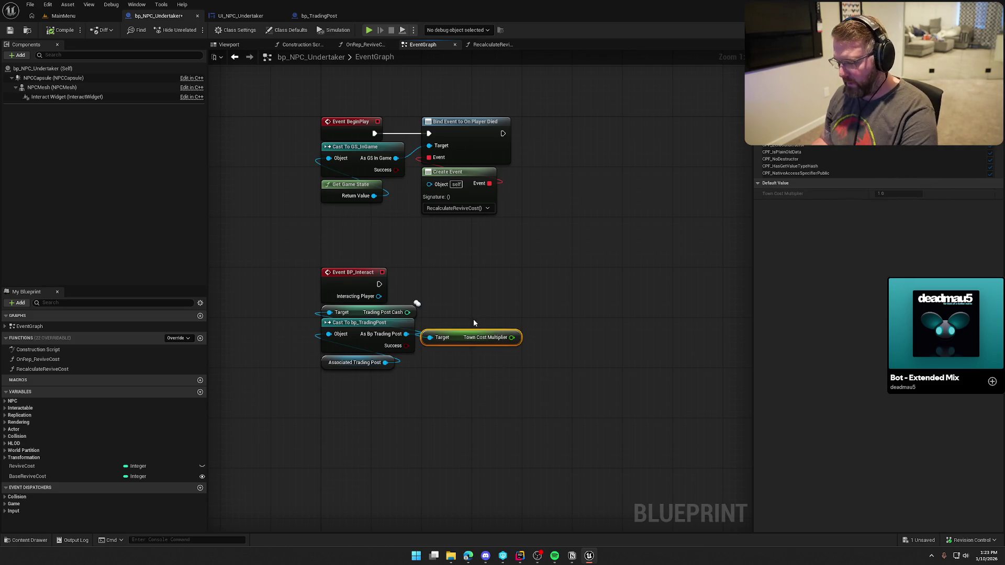
{"action": "key", "text": "Delete"}
{"action": "scroll", "coordinate": [473, 318], "scroll_direction": "down", "scroll_amount": 2}
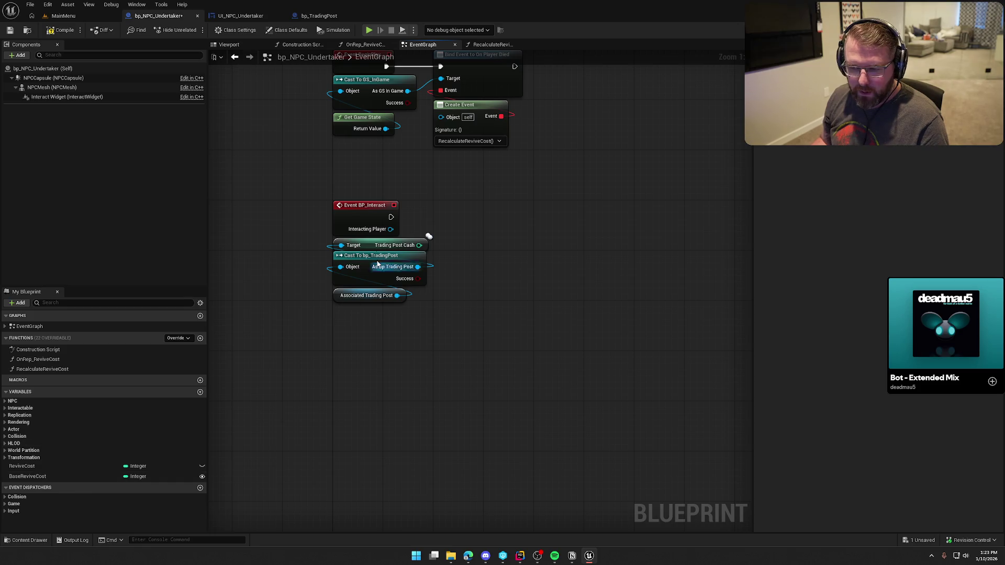
{"action": "mouse_move", "coordinate": [457, 348]}
{"action": "left_mouse_down"}
{"action": "mouse_move", "coordinate": [353, 243]}
{"action": "mouse_move", "coordinate": [370, 274]}
{"action": "left_mouse_up"}
{"action": "left_click", "coordinate": [487, 273]}
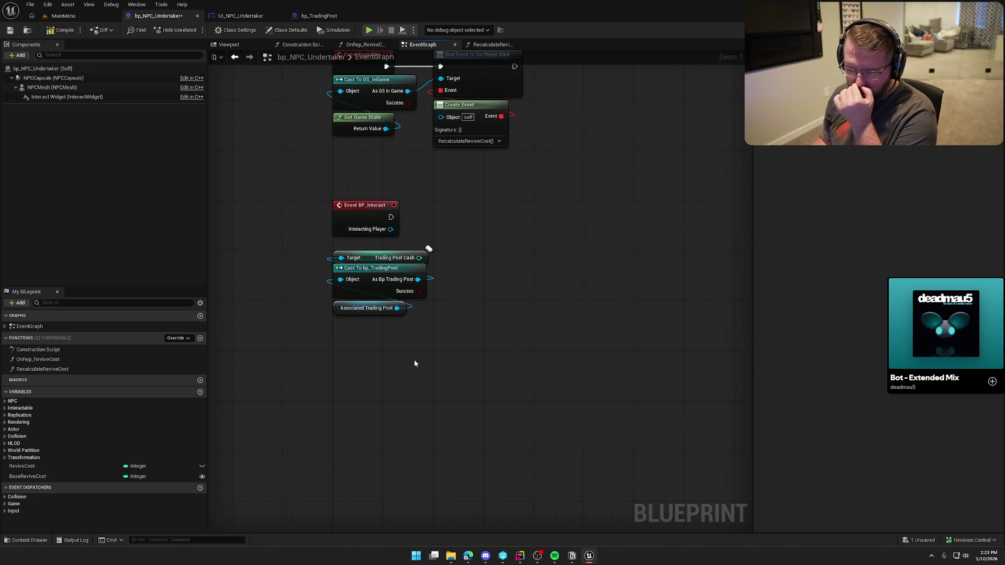
Compare Trading Post Cash >= Revive Cost using a new Revive Cost getter
{"action": "mouse_move", "coordinate": [33, 469]}
{"action": "left_mouse_down"}
{"action": "mouse_move", "coordinate": [425, 291]}
{"action": "mouse_move", "coordinate": [428, 198]}
{"action": "mouse_move", "coordinate": [392, 240]}
{"action": "mouse_move", "coordinate": [376, 242]}
{"action": "mouse_move", "coordinate": [384, 245]}
{"action": "left_mouse_up"}
{"action": "left_click", "coordinate": [385, 251]}
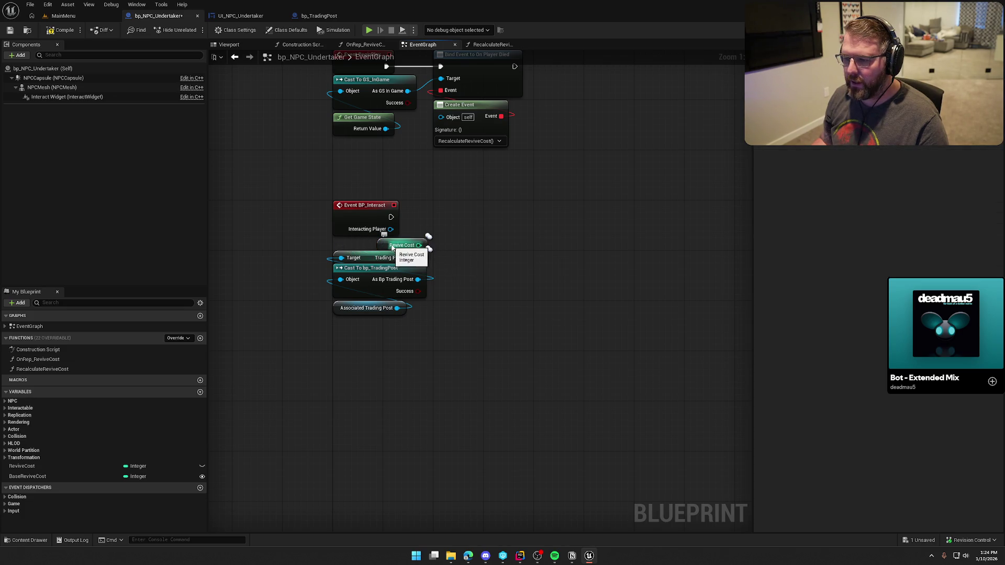
{"action": "left_click_drag", "start_coordinate": [418, 257], "coordinate": [481, 260]}
{"action": "type", "text": ">="}
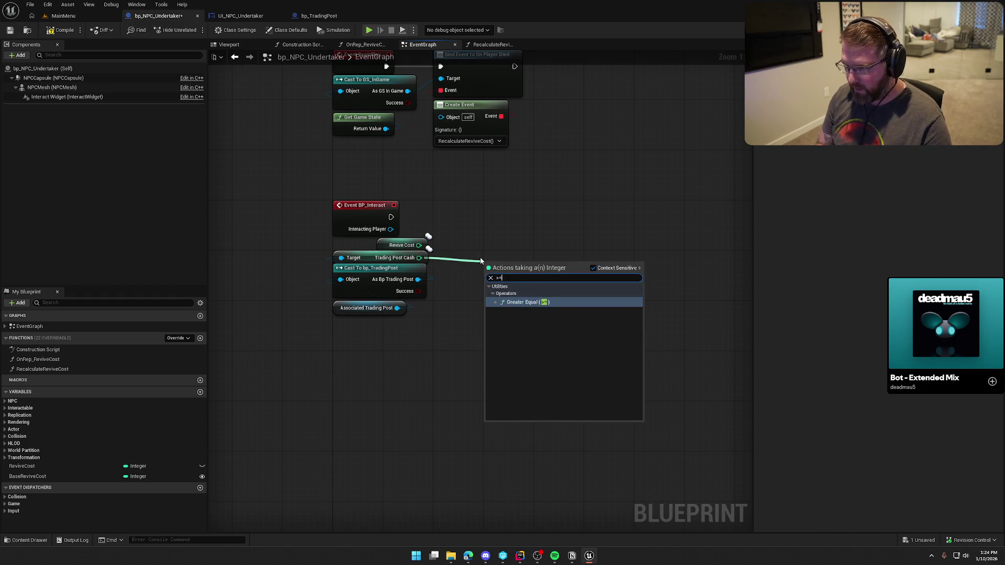
{"action": "key", "text": "Return"}
{"action": "mouse_move", "coordinate": [419, 245]}
{"action": "left_mouse_down"}
{"action": "mouse_move", "coordinate": [486, 293]}
{"action": "mouse_move", "coordinate": [422, 246]}
{"action": "mouse_move", "coordinate": [472, 312]}
{"action": "mouse_move", "coordinate": [492, 291]}
{"action": "mouse_move", "coordinate": [462, 280]}
{"action": "left_mouse_up"}
{"action": "left_click", "coordinate": [484, 213]}
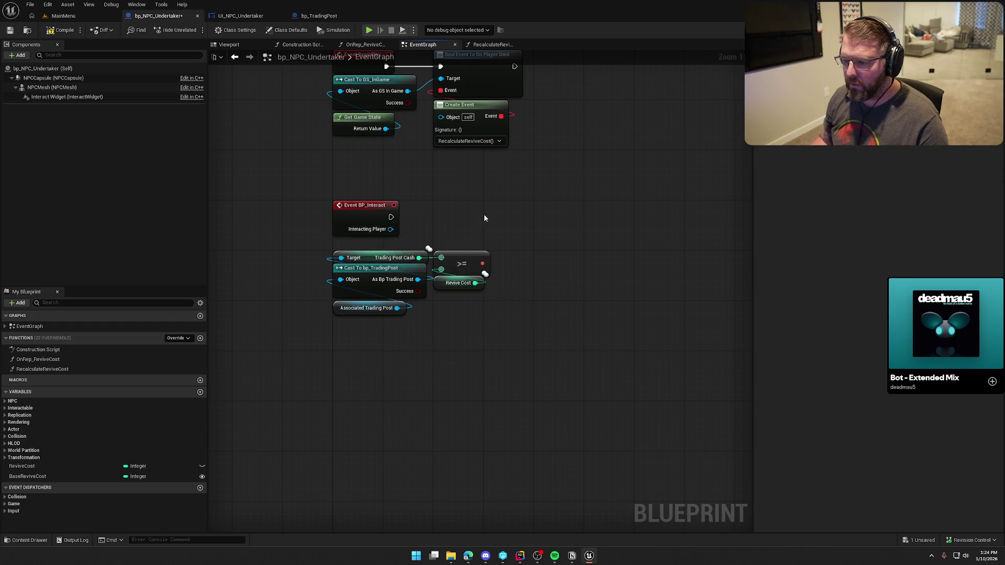
Route Event BP_Interact through Switch Has Authority into a Branch on the comparison, then compile
{"action": "left_click", "coordinate": [517, 212]}
{"action": "mouse_move", "coordinate": [524, 216]}
{"action": "left_mouse_down"}
{"action": "mouse_move", "coordinate": [391, 217]}
{"action": "mouse_move", "coordinate": [563, 207]}
{"action": "left_mouse_up"}
{"action": "left_click_drag", "start_coordinate": [390, 217], "coordinate": [445, 219]}
{"action": "type", "text": "sw"}
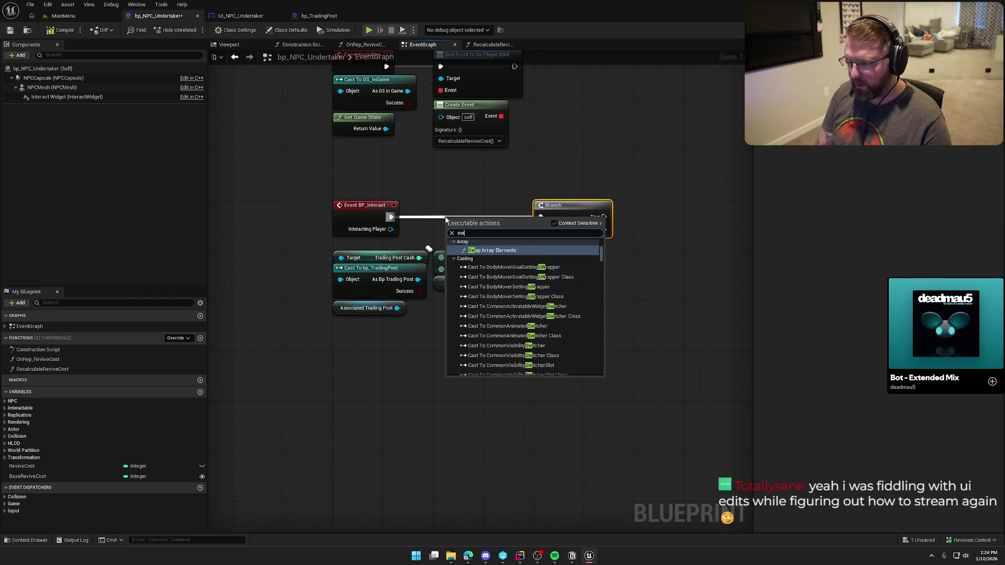
{"action": "type", "text": "itch has"}
{"action": "key", "text": "Return"}
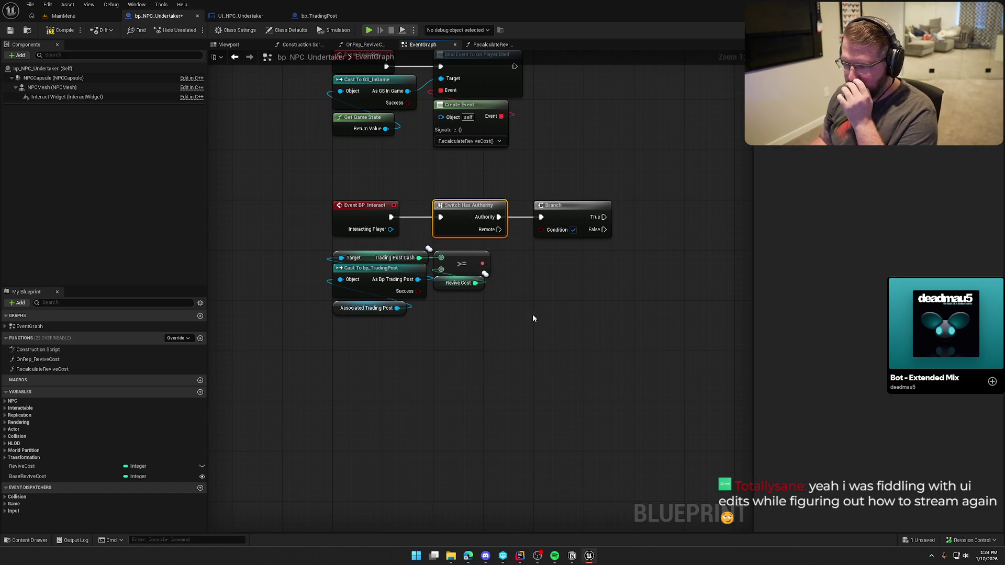
{"action": "left_click_drag", "start_coordinate": [482, 263], "coordinate": [542, 229]}
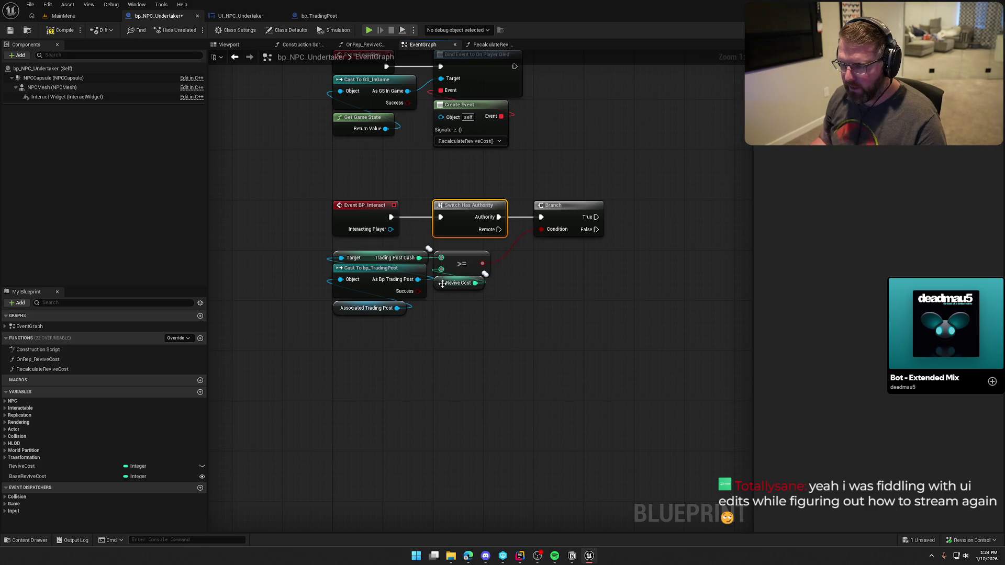
{"action": "left_click_drag", "start_coordinate": [448, 289], "coordinate": [442, 293]}
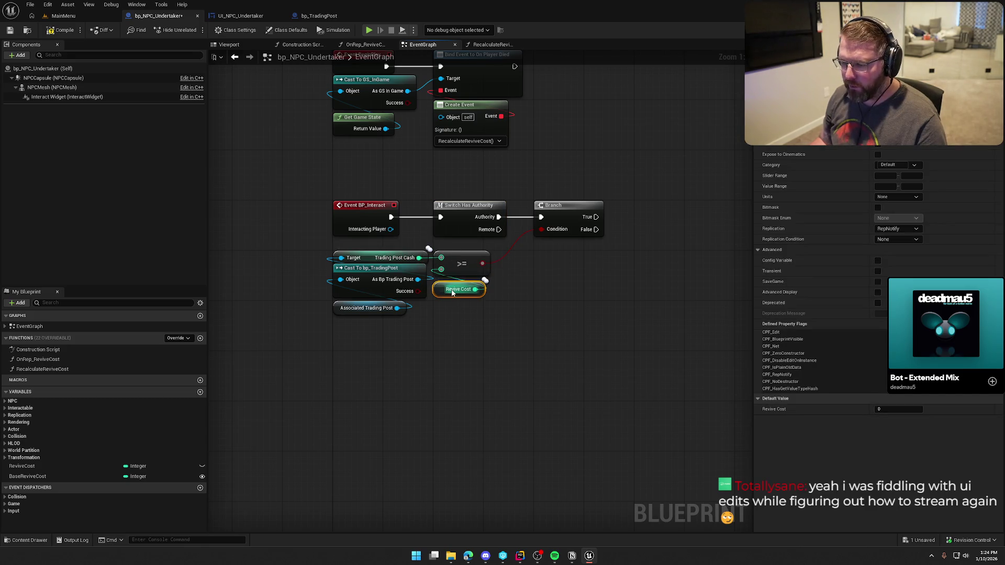
{"action": "mouse_move", "coordinate": [484, 326]}
{"action": "left_mouse_down"}
{"action": "mouse_move", "coordinate": [406, 312]}
{"action": "mouse_move", "coordinate": [432, 305]}
{"action": "mouse_move", "coordinate": [471, 373]}
{"action": "mouse_move", "coordinate": [460, 408]}
{"action": "left_mouse_up"}
{"action": "left_click", "coordinate": [62, 29]}
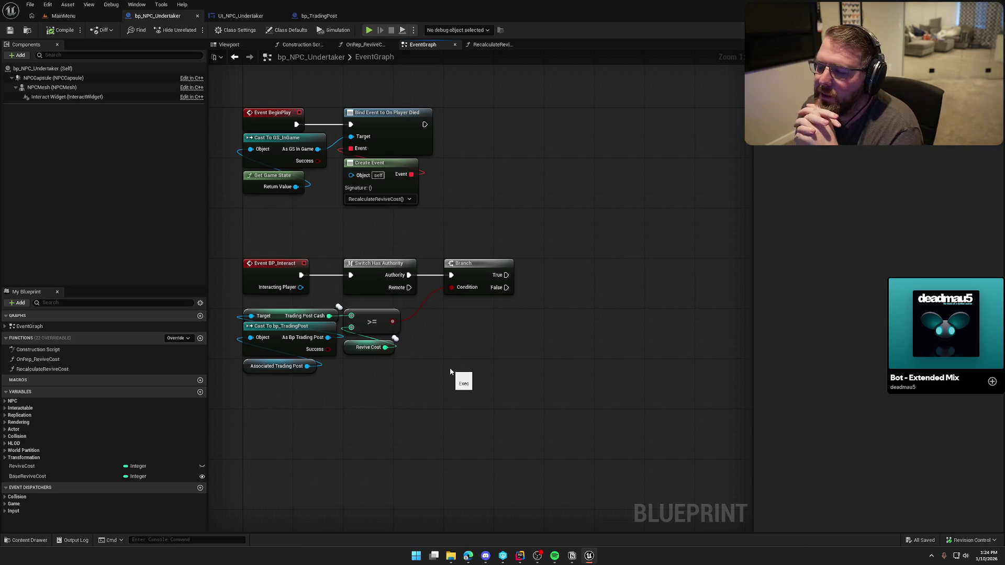
Tidy the comparison and Revive Cost getter positions beside the Branch
{"action": "mouse_move", "coordinate": [425, 382]}
{"action": "left_mouse_down"}
{"action": "mouse_move", "coordinate": [377, 312]}
{"action": "mouse_move", "coordinate": [433, 318]}
{"action": "left_mouse_up"}
{"action": "left_click", "coordinate": [461, 369]}
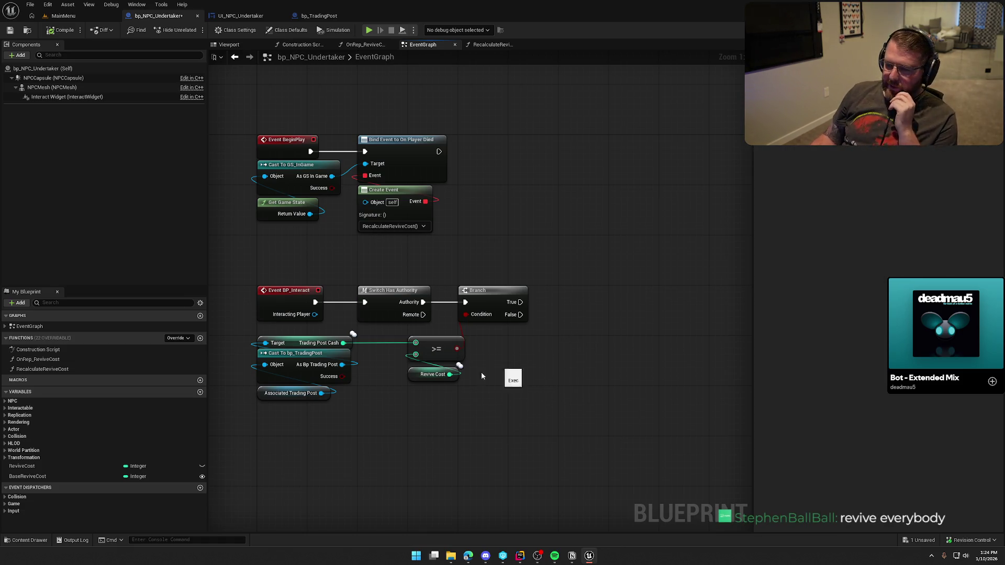
{"action": "left_click_drag", "start_coordinate": [417, 375], "coordinate": [416, 369]}
{"action": "left_click", "coordinate": [437, 404]}
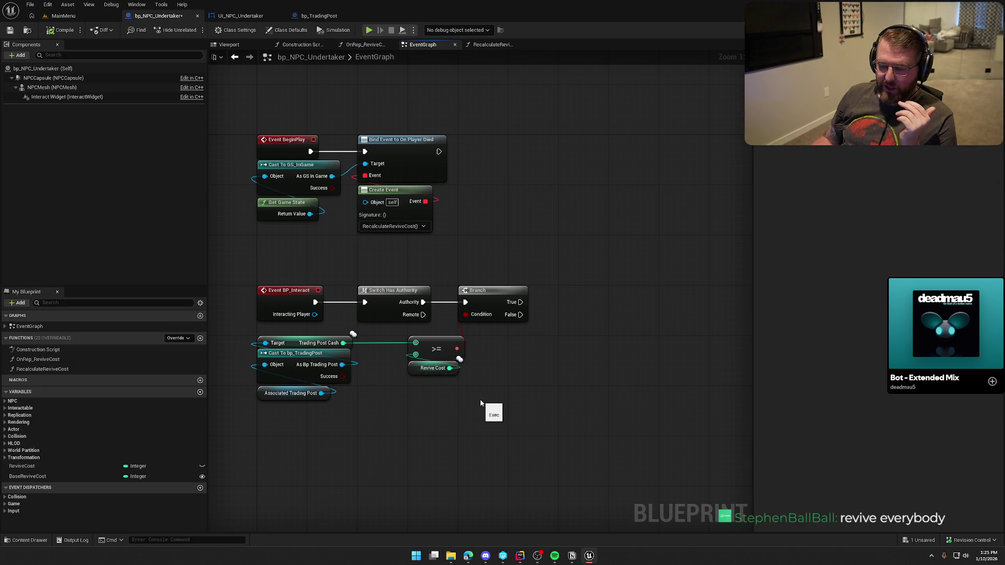
{"action": "left_click_drag", "start_coordinate": [481, 403], "coordinate": [395, 349]}
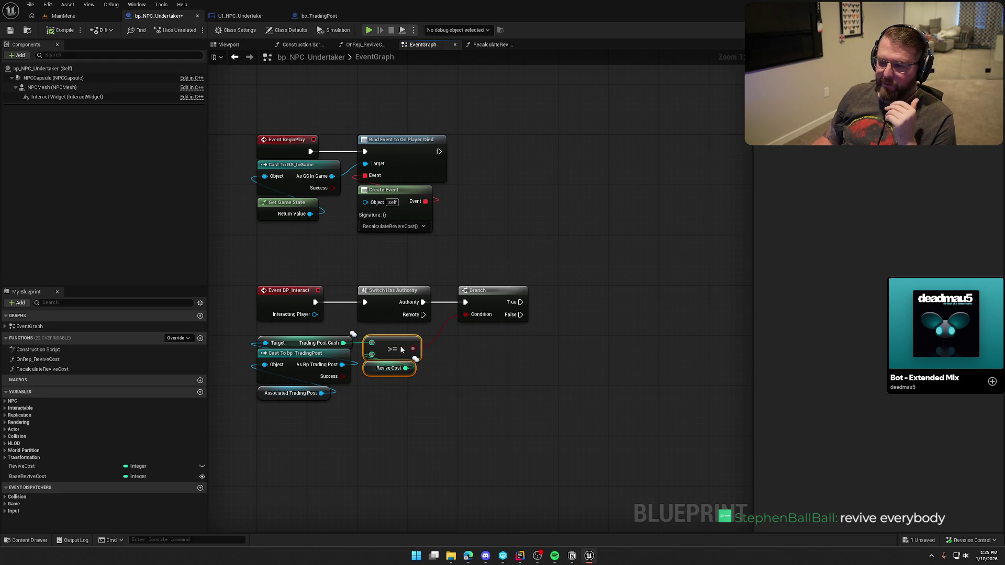
{"action": "left_click", "coordinate": [461, 380]}
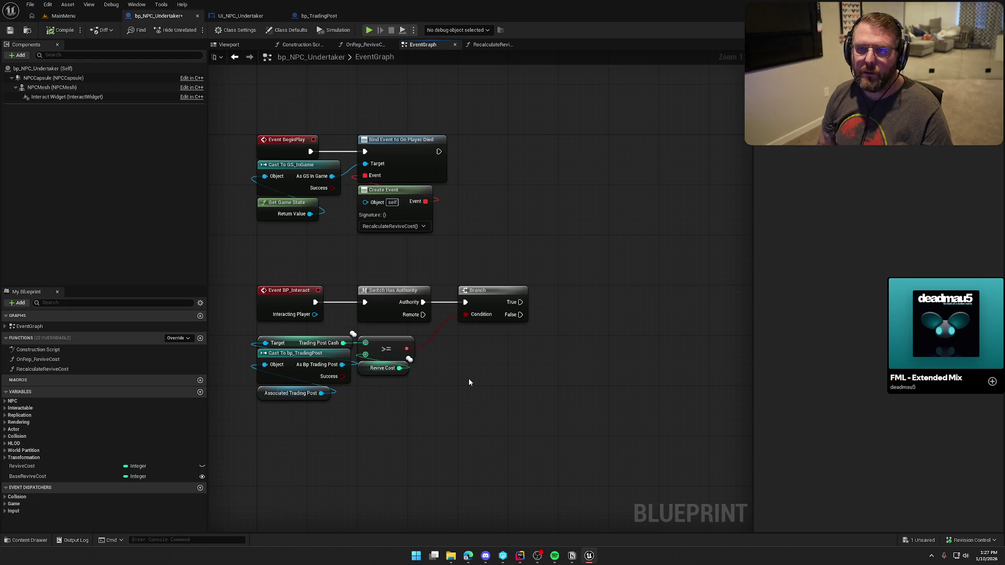
Save the bp_NPC_Undertaker blueprint and switch to the Rider code editor
{"action": "left_click_drag", "start_coordinate": [481, 380], "coordinate": [469, 374]}
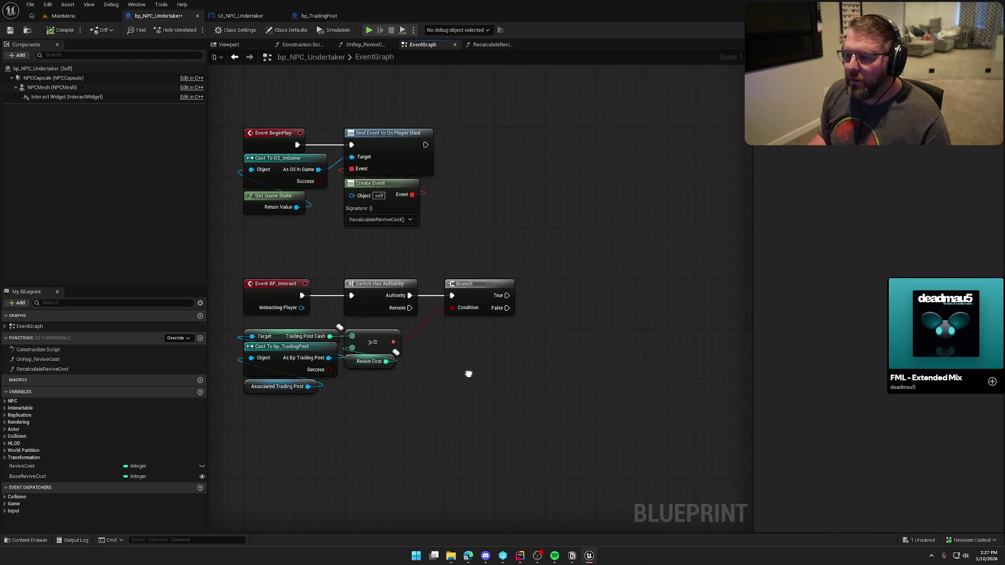
{"action": "key", "text": "ctrl+s"}
{"action": "mouse_move", "coordinate": [549, 200]}
{"action": "left_mouse_down"}
{"action": "mouse_move", "coordinate": [565, 174]}
{"action": "mouse_move", "coordinate": [568, 210]}
{"action": "left_mouse_up"}
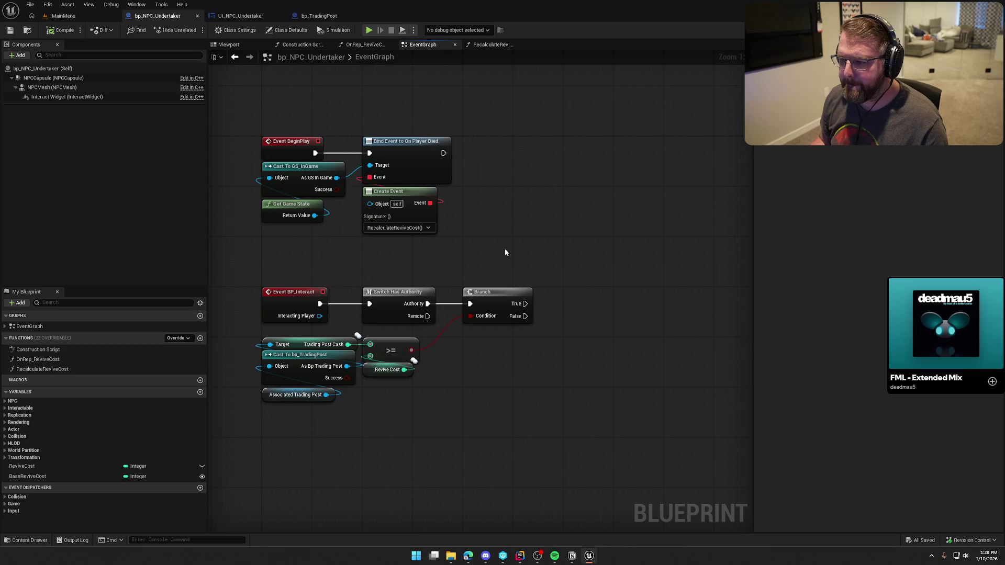
{"action": "left_click_drag", "start_coordinate": [487, 403], "coordinate": [486, 339]}
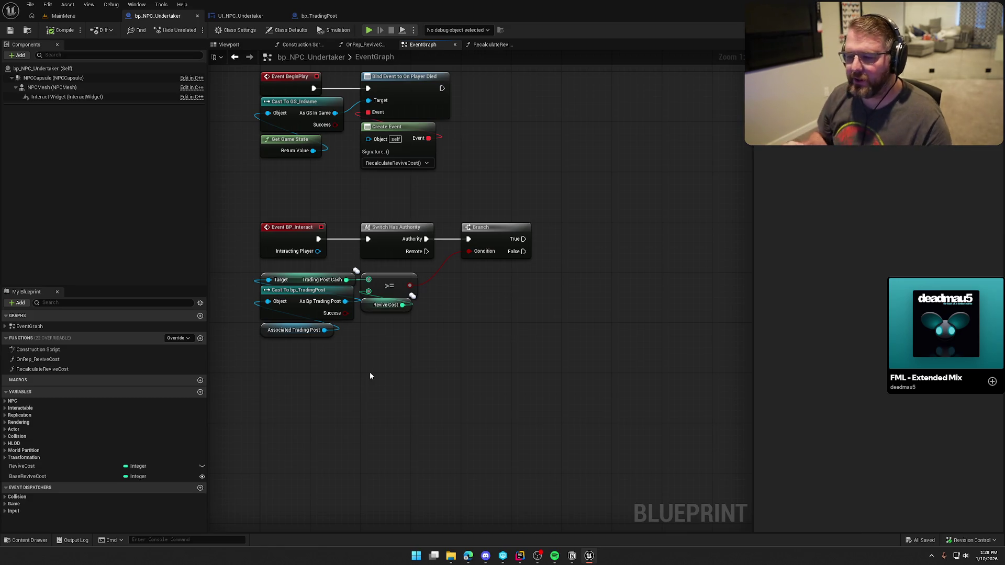
{"action": "left_click", "coordinate": [528, 557]}
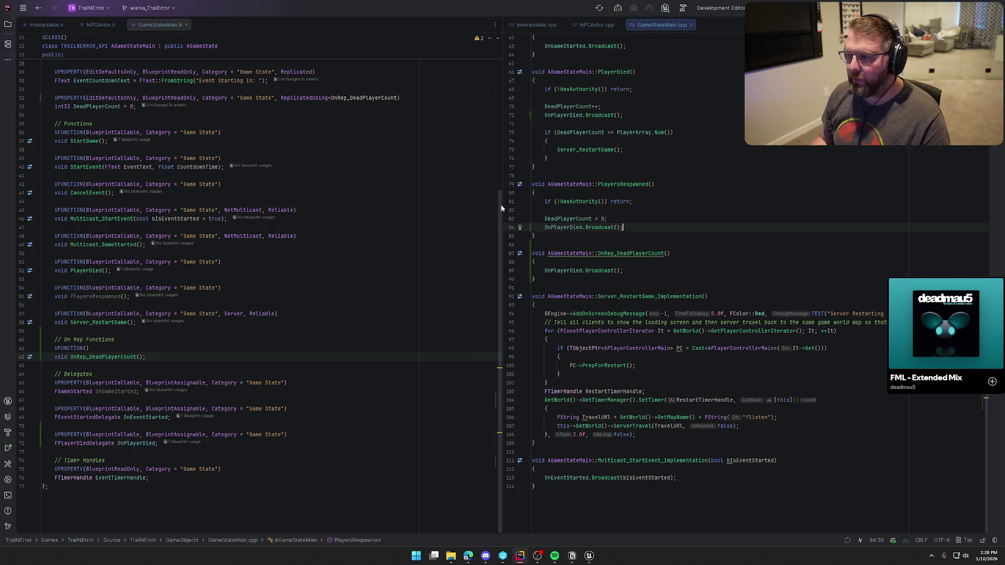
In TradingPost.h, add a UFUNCTION(BlueprintCallable) line after the last declaration
{"action": "left_click", "coordinate": [588, 556]}
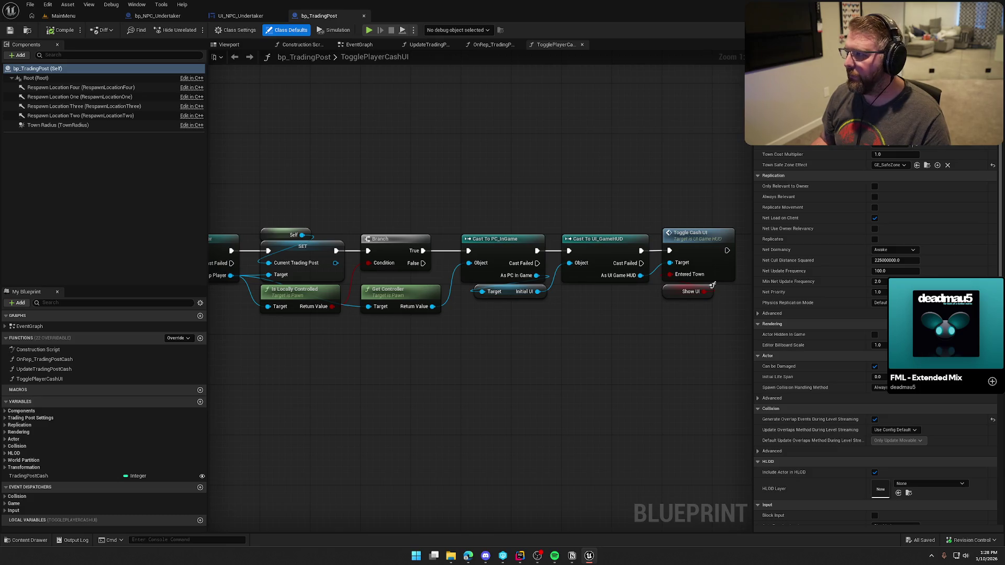
{"action": "left_click", "coordinate": [520, 556]}
{"action": "mouse_move", "coordinate": [217, 25]}
{"action": "left_mouse_down"}
{"action": "mouse_move", "coordinate": [226, 36]}
{"action": "mouse_move", "coordinate": [224, 27]}
{"action": "left_mouse_up"}
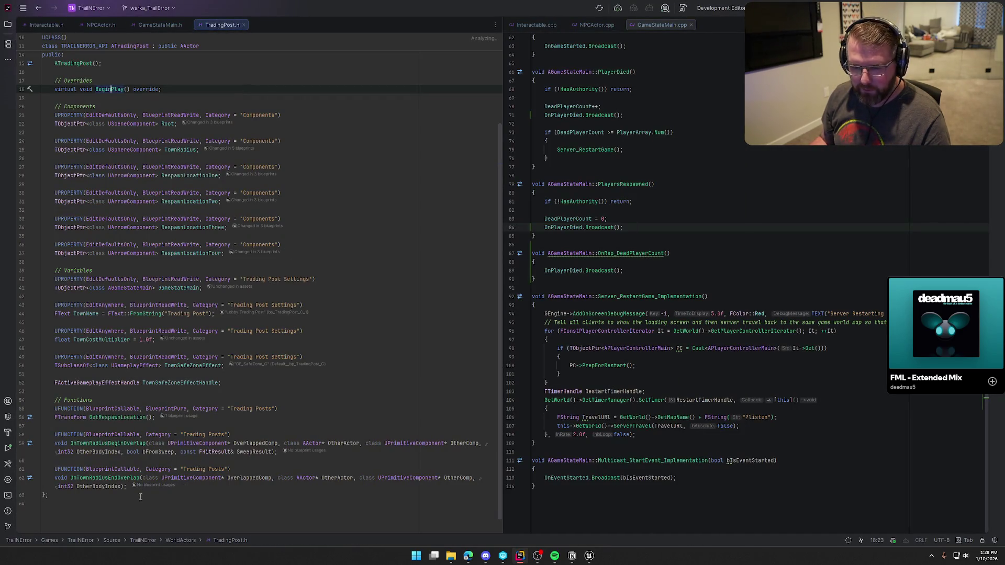
{"action": "left_click", "coordinate": [207, 488]}
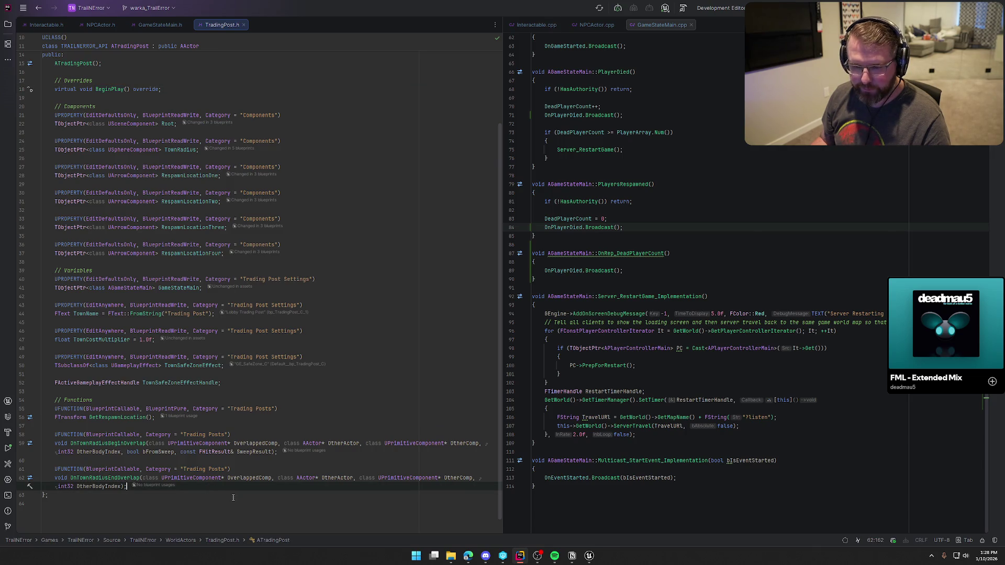
{"action": "key", "text": "Return"}
{"action": "key", "text": "Return"}
{"action": "type", "text": "U"}
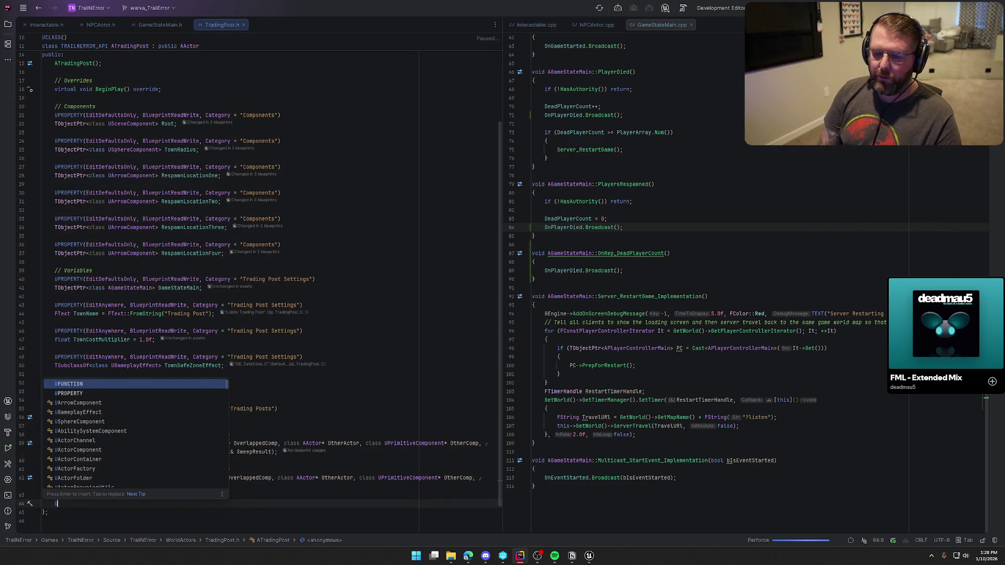
{"action": "type", "text": "FUNCTION(Blue"}
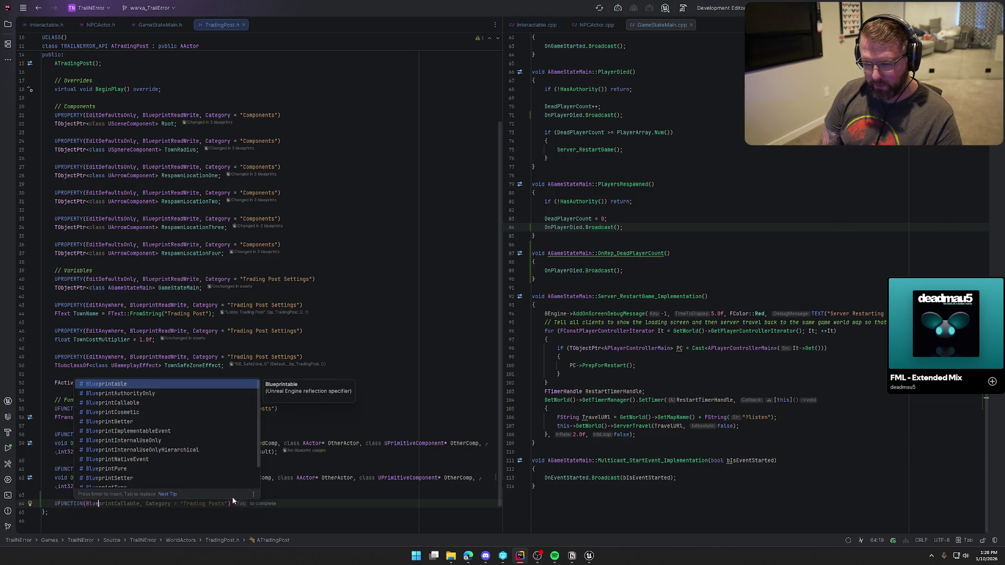
{"action": "key", "text": "Tab"}
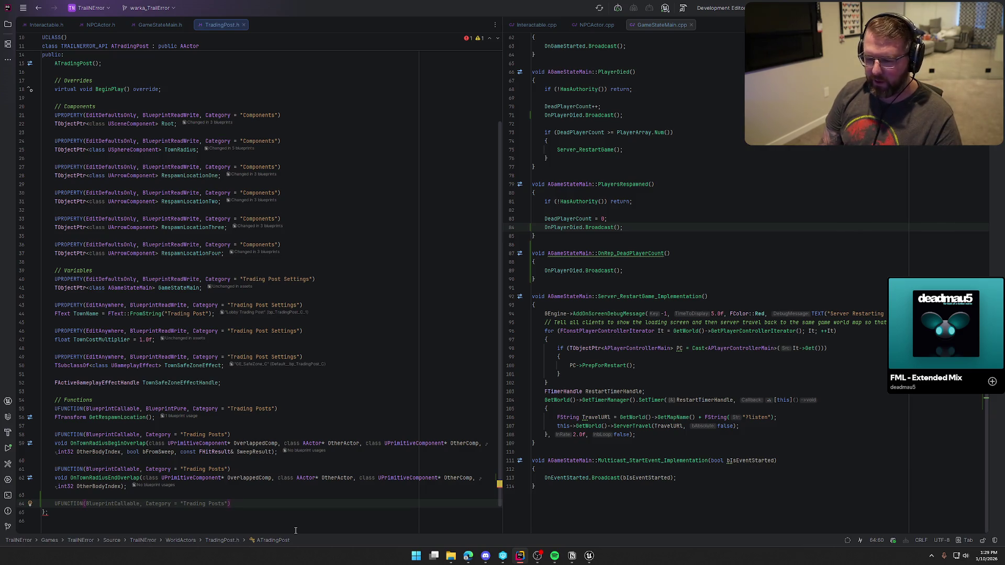
Declare void SpendCashInTown(int32 Amount); beneath it and bring up its quick fixes
{"action": "key", "text": "Return"}
{"action": "type", "text": "void "}
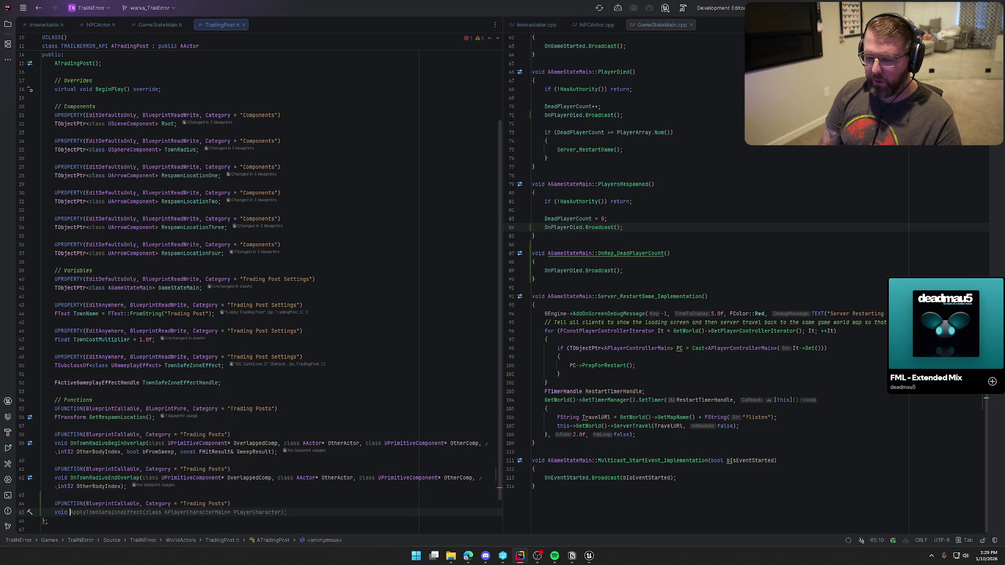
{"action": "type", "text": "Spend"}
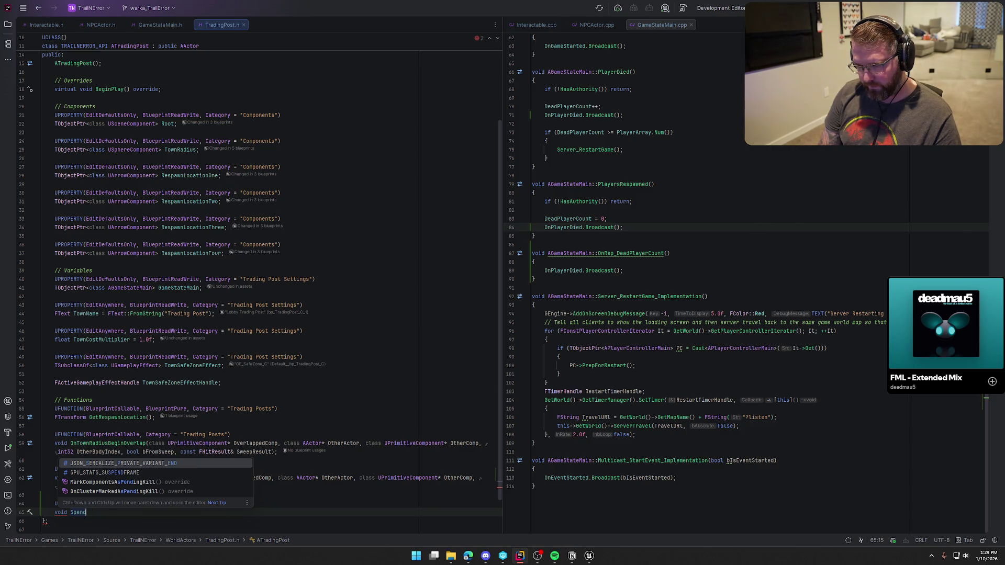
{"action": "type", "text": "Cash"}
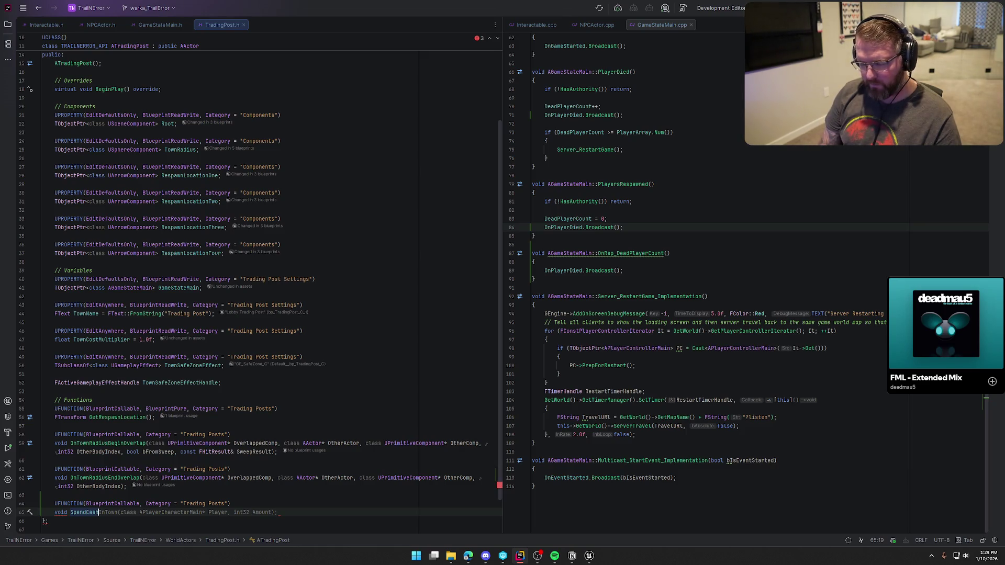
{"action": "type", "text": "InTownn("}
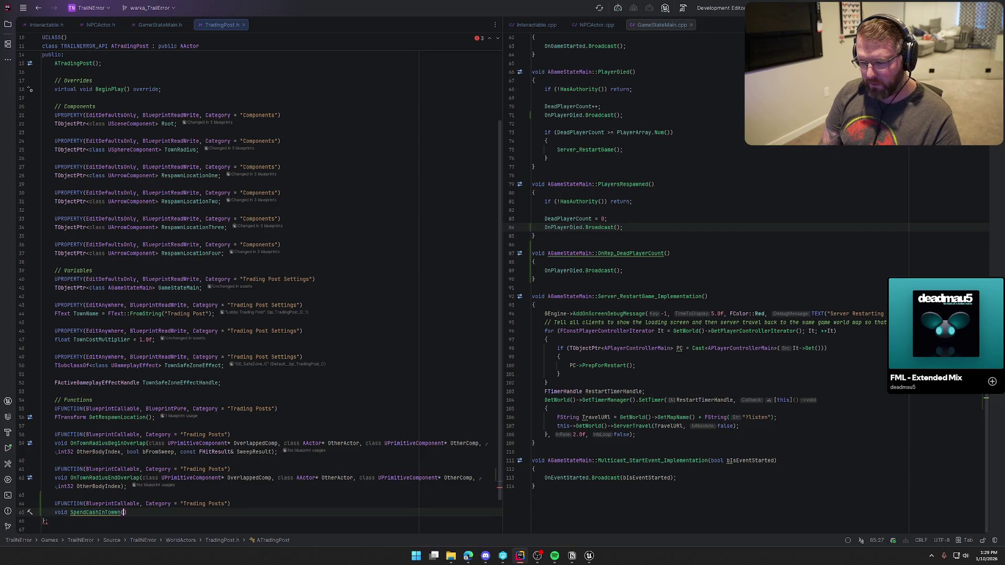
{"action": "type", "text": "("}
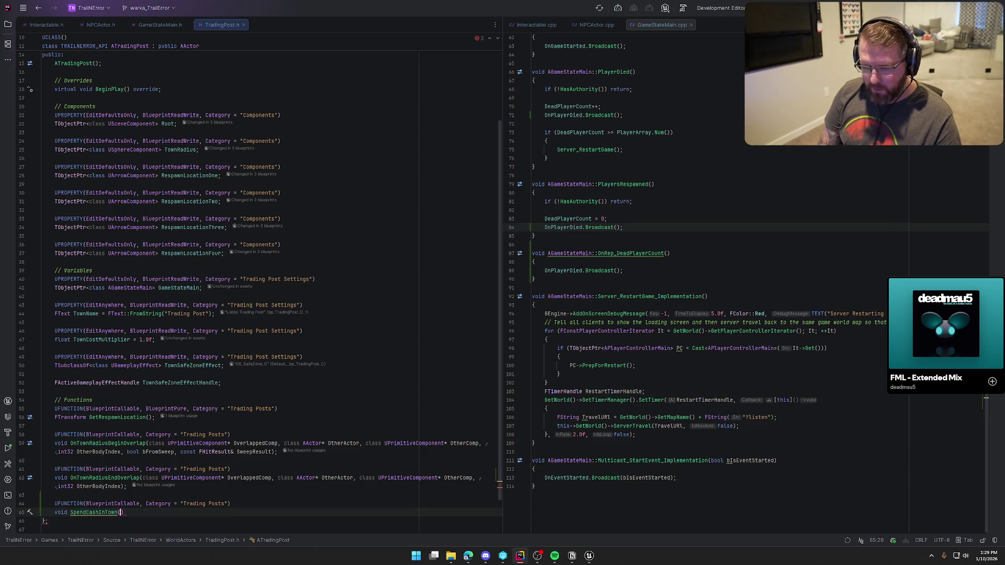
{"action": "type", "text": "int32"}
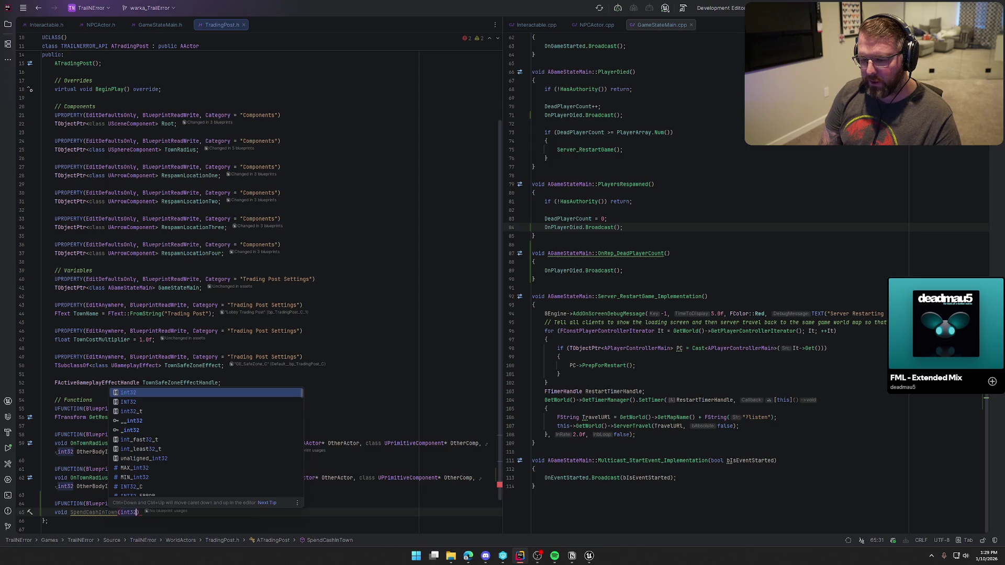
{"action": "key", "text": "Tab"}
{"action": "type", "text": ");"}
{"action": "left_click", "coordinate": [86, 512]}
{"action": "key", "text": "alt+Return"}
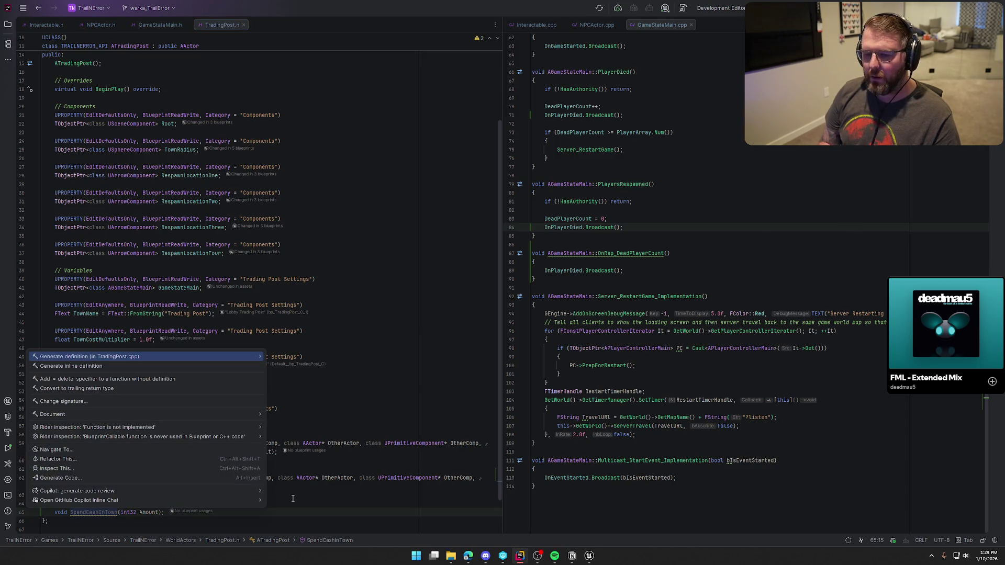
Generate the SpendCashInTown definition and show TradingPost.cpp beside the header
{"action": "key", "text": "Return"}
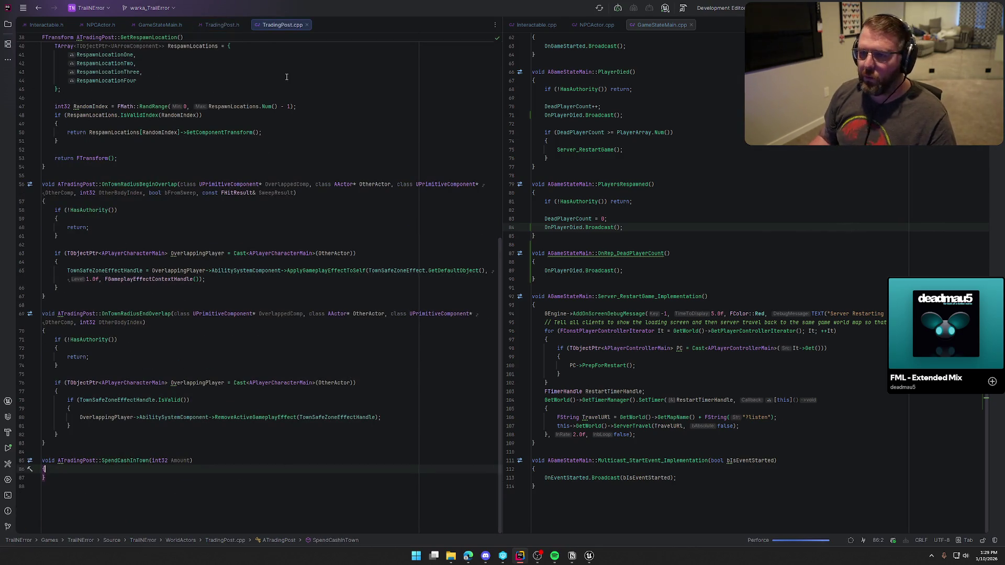
{"action": "left_click_drag", "start_coordinate": [283, 24], "coordinate": [720, 59]}
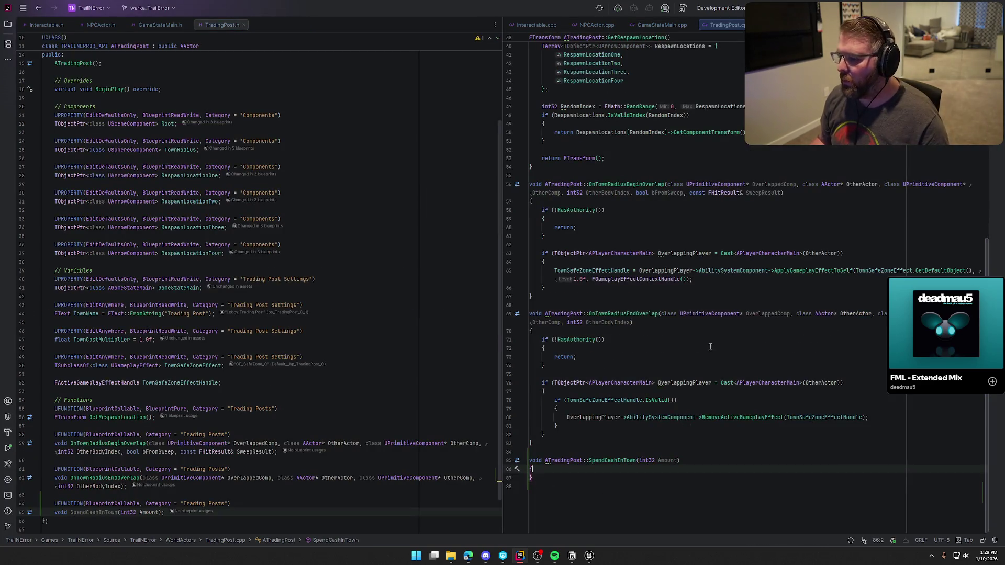
{"action": "key", "text": "Return"}
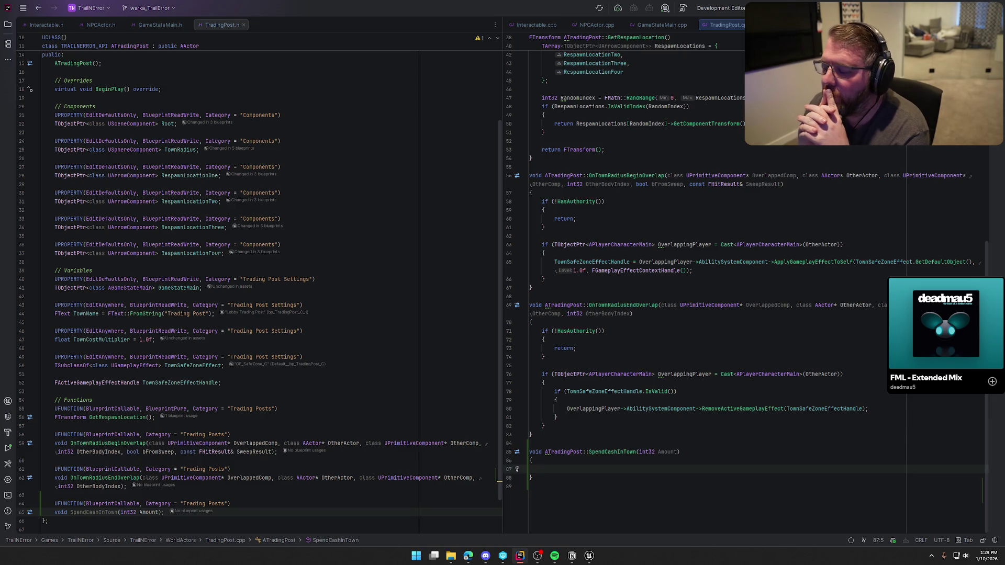
Delete the generated SpendCashInTown body from TradingPost.cpp and return to the Unreal blueprint
{"action": "key", "text": "Down"}
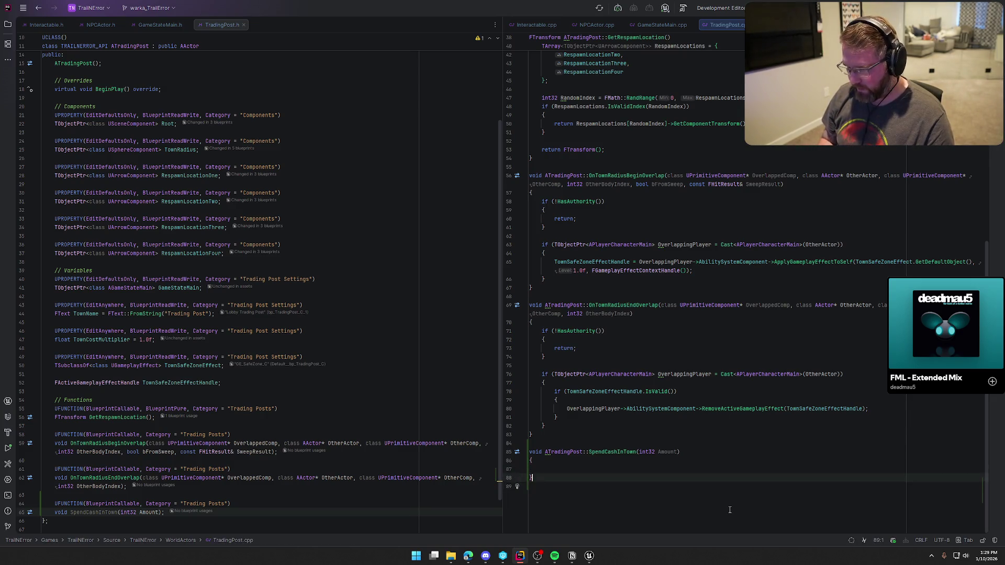
{"action": "key", "text": "shift+Up"}
{"action": "key", "text": "shift+Up"}
{"action": "key", "text": "shift+Up"}
{"action": "key", "text": "Delete"}
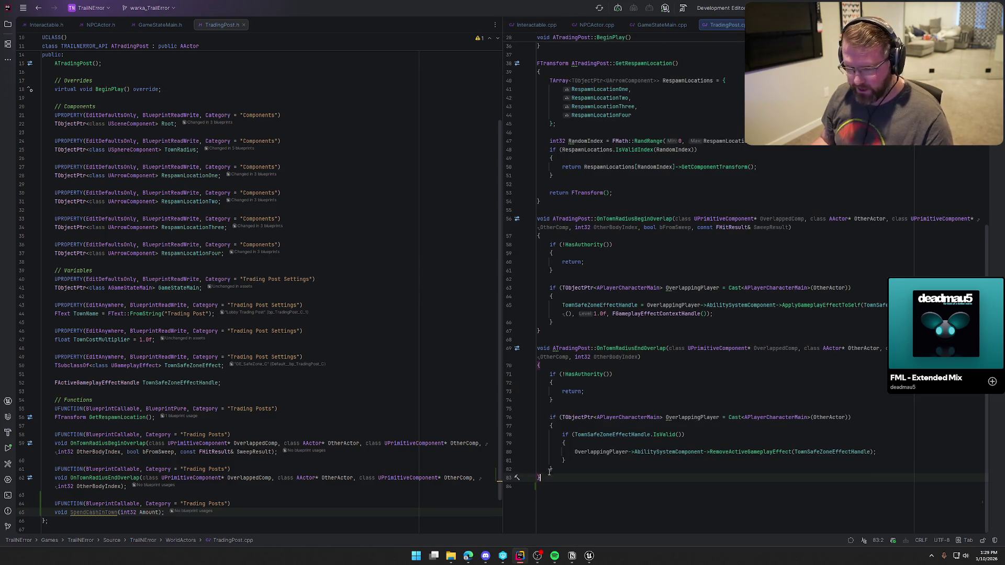
{"action": "scroll", "coordinate": [218, 475], "scroll_direction": "down", "scroll_amount": 2}
{"action": "left_click", "coordinate": [142, 460]}
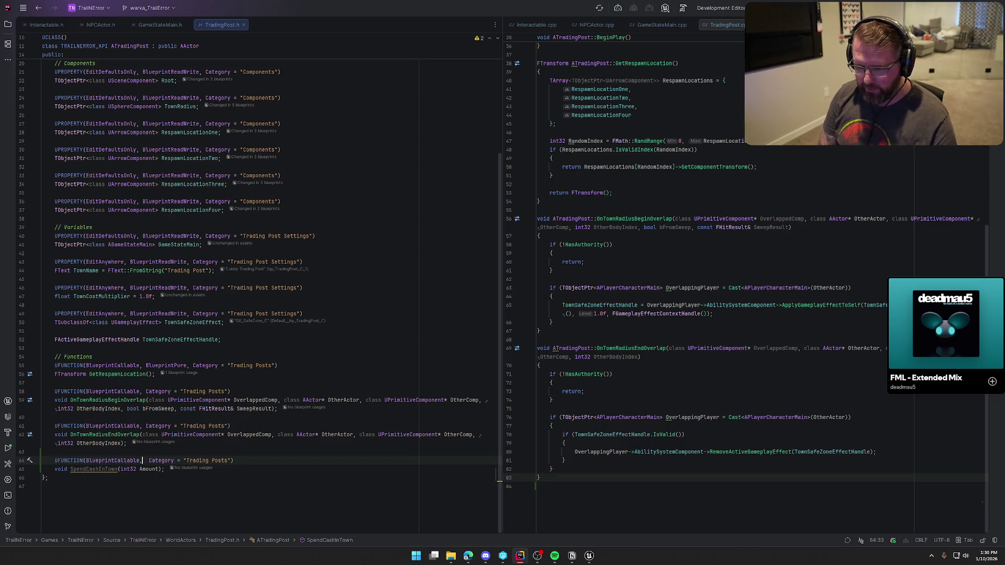
{"action": "key", "text": "alt+Tab"}
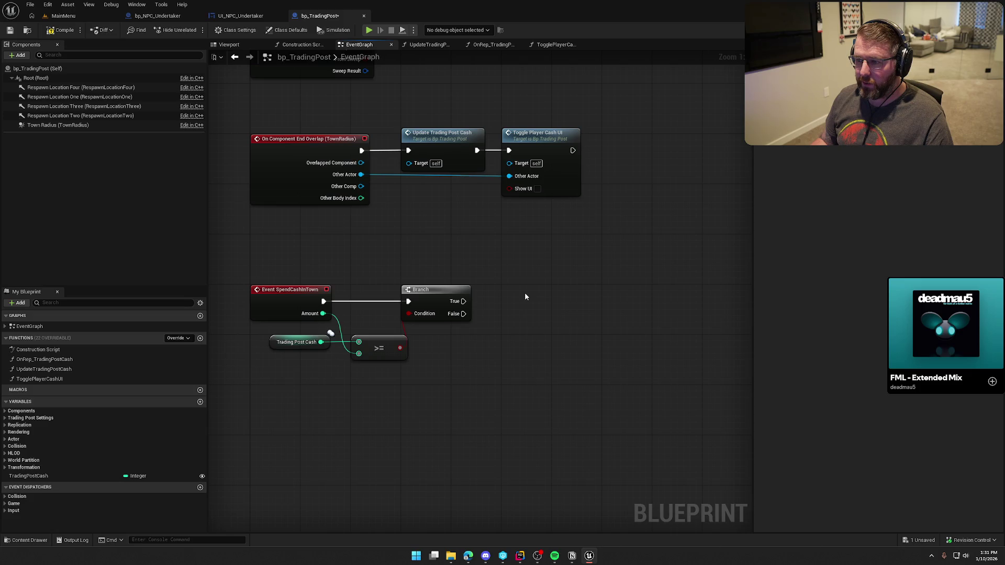
Open the UpdateTradingPostCash function and select its overlapping money-bag loop nodes
{"action": "double_click", "coordinate": [440, 137]}
{"action": "left_click_drag", "start_coordinate": [465, 349], "coordinate": [361, 291]}
{"action": "left_click_drag", "start_coordinate": [523, 317], "coordinate": [511, 273]}
{"action": "left_click", "coordinate": [621, 235], "text": "ctrl"}
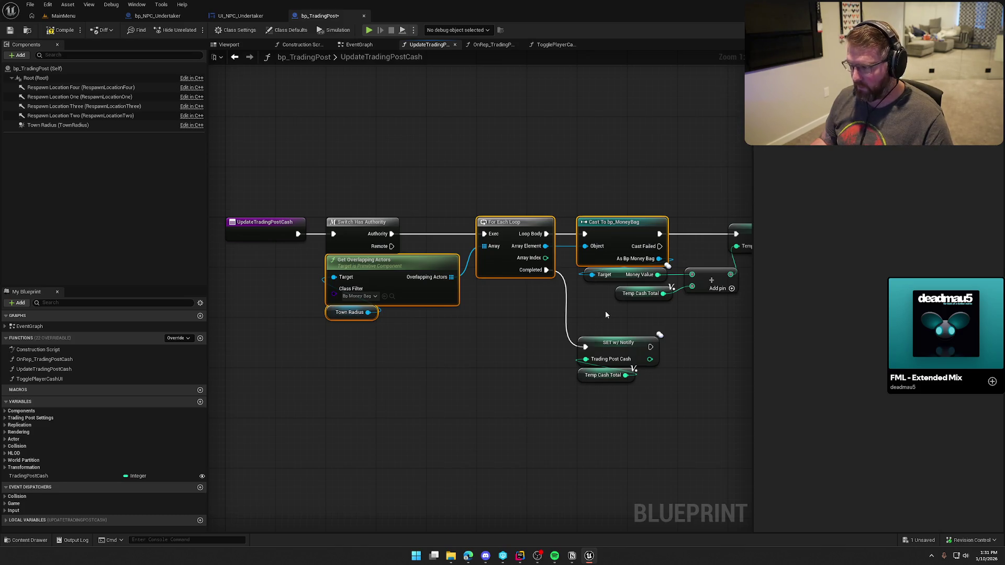
{"action": "mouse_move", "coordinate": [489, 325]}
{"action": "left_mouse_down"}
{"action": "mouse_move", "coordinate": [332, 337]}
{"action": "mouse_move", "coordinate": [411, 345]}
{"action": "left_mouse_up"}
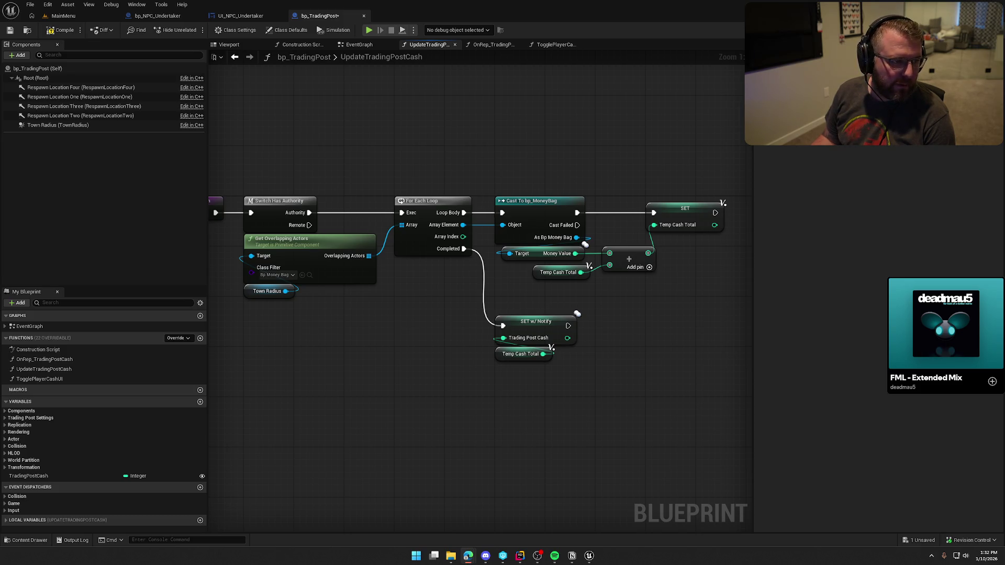
Raise SET w/ Notify and Temp Cash Total, lower Get Overlapping Actors and Town Radius, then save
{"action": "mouse_move", "coordinate": [361, 422]}
{"action": "left_mouse_down"}
{"action": "mouse_move", "coordinate": [406, 403]}
{"action": "mouse_move", "coordinate": [380, 398]}
{"action": "left_mouse_up"}
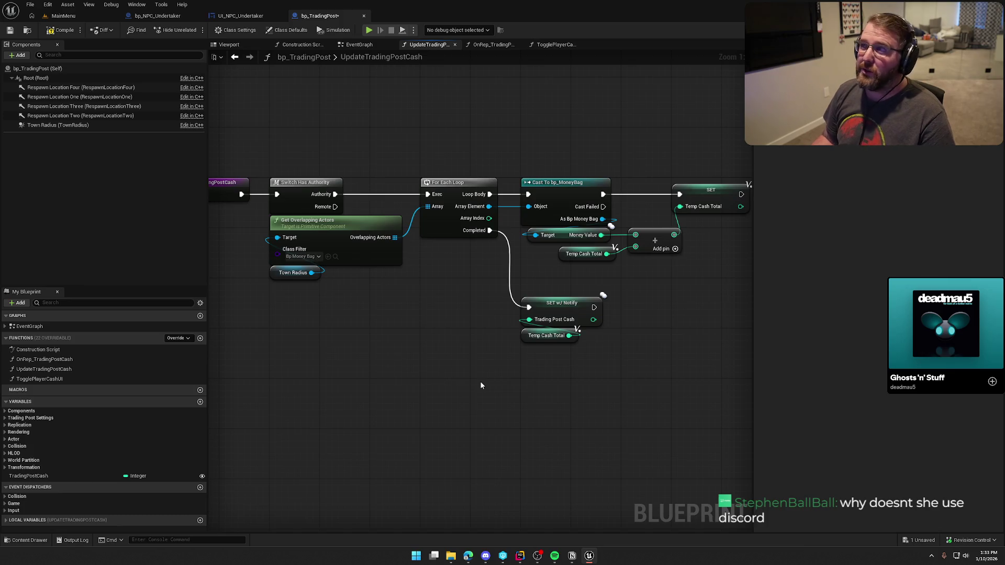
{"action": "left_click_drag", "start_coordinate": [482, 385], "coordinate": [501, 305]}
{"action": "mouse_move", "coordinate": [660, 303]}
{"action": "left_mouse_down"}
{"action": "mouse_move", "coordinate": [521, 220]}
{"action": "mouse_move", "coordinate": [558, 213]}
{"action": "left_mouse_up"}
{"action": "left_click", "coordinate": [568, 278]}
{"action": "mouse_move", "coordinate": [568, 278]}
{"action": "left_mouse_down"}
{"action": "mouse_move", "coordinate": [532, 280]}
{"action": "mouse_move", "coordinate": [446, 315]}
{"action": "mouse_move", "coordinate": [566, 316]}
{"action": "mouse_move", "coordinate": [536, 328]}
{"action": "mouse_move", "coordinate": [469, 320]}
{"action": "mouse_move", "coordinate": [483, 325]}
{"action": "left_mouse_up"}
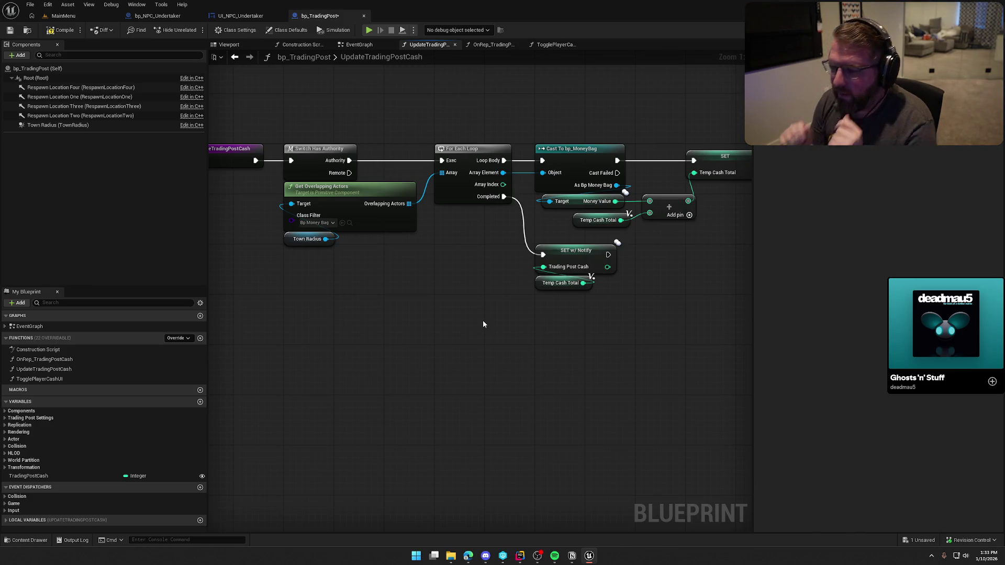
{"action": "mouse_move", "coordinate": [466, 319]}
{"action": "left_mouse_down"}
{"action": "mouse_move", "coordinate": [314, 214]}
{"action": "mouse_move", "coordinate": [327, 211]}
{"action": "left_mouse_up"}
{"action": "left_click", "coordinate": [385, 345]}
{"action": "key", "text": "ctrl+s"}
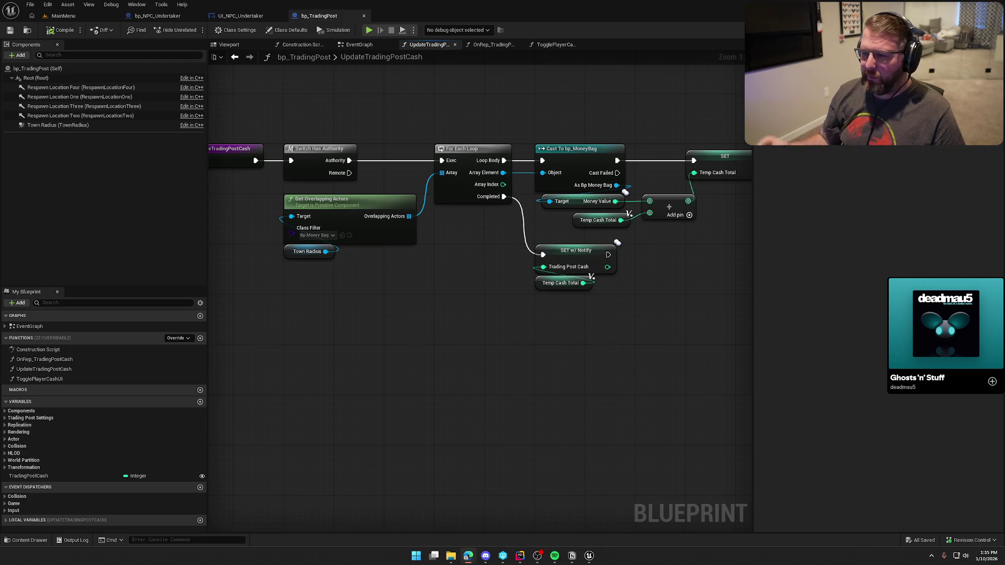
{"action": "mouse_move", "coordinate": [360, 112]}
{"action": "left_mouse_down"}
{"action": "mouse_move", "coordinate": [476, 250]}
{"action": "mouse_move", "coordinate": [472, 274]}
{"action": "left_mouse_up"}
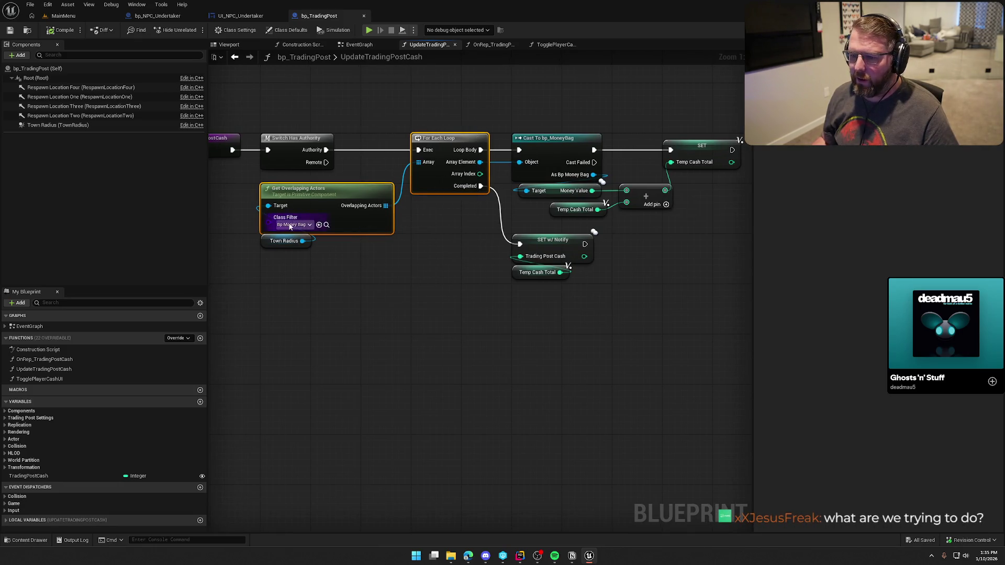
{"action": "left_click", "coordinate": [385, 271]}
{"action": "left_click_drag", "start_coordinate": [385, 272], "coordinate": [342, 276]}
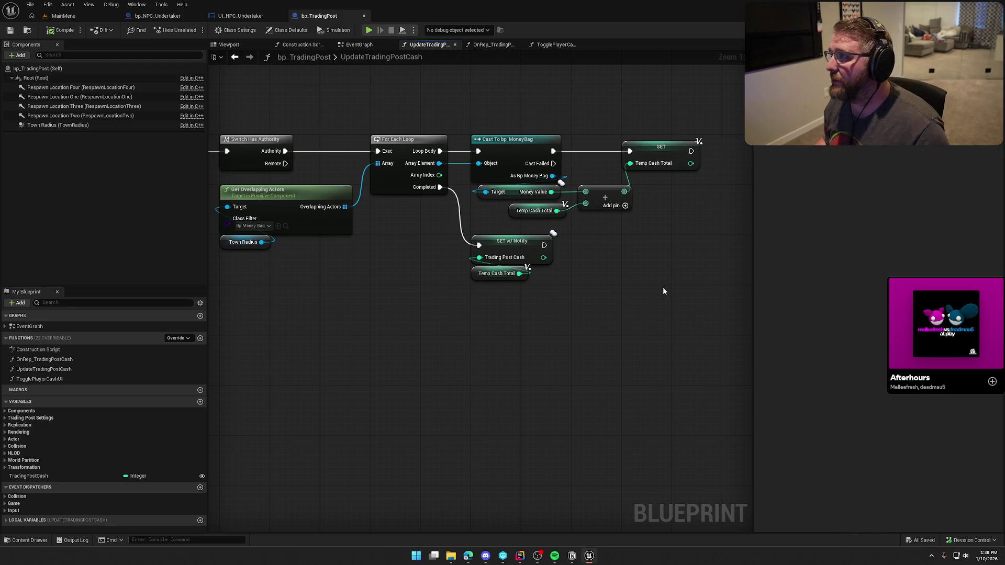
{"action": "left_click", "coordinate": [969, 320]}
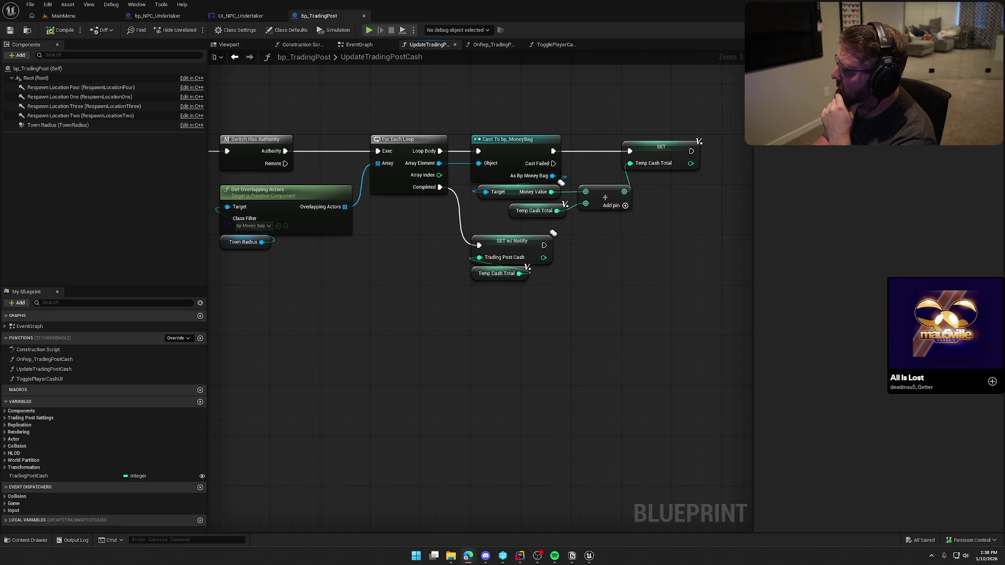
{"action": "left_click_drag", "start_coordinate": [418, 300], "coordinate": [464, 302]}
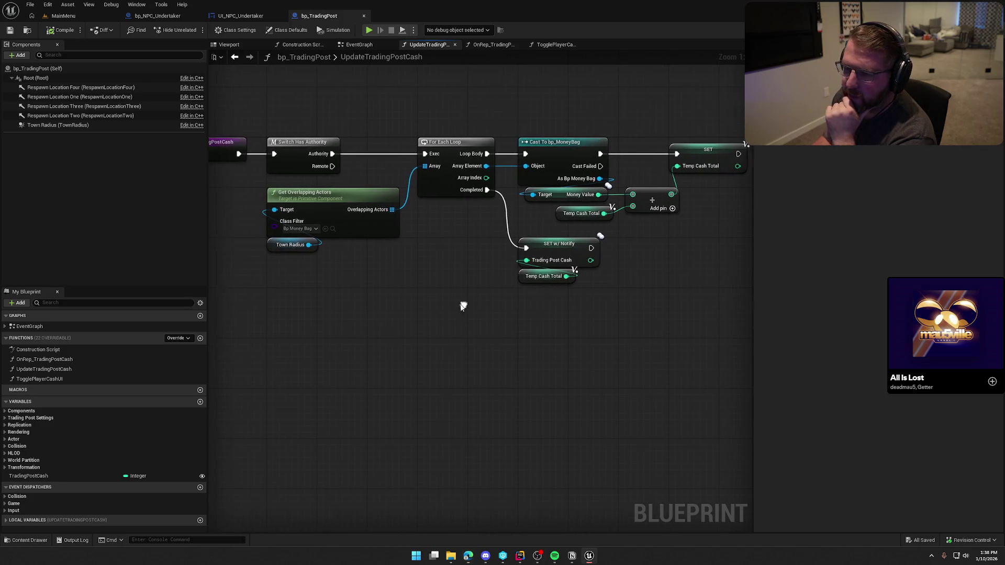
Select Get Overlapping Actors, Town Radius, For Each Loop and Cast To bp_MoneyBag in UpdateTradingPostCash
{"action": "left_click", "coordinate": [358, 45]}
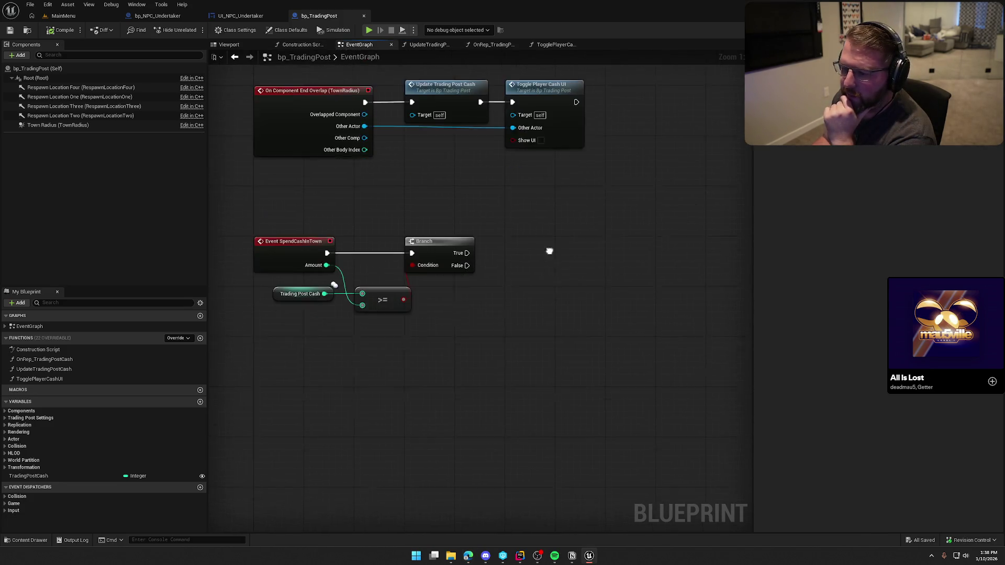
{"action": "mouse_move", "coordinate": [490, 316]}
{"action": "left_mouse_down"}
{"action": "mouse_move", "coordinate": [440, 343]}
{"action": "mouse_move", "coordinate": [500, 354]}
{"action": "left_mouse_up"}
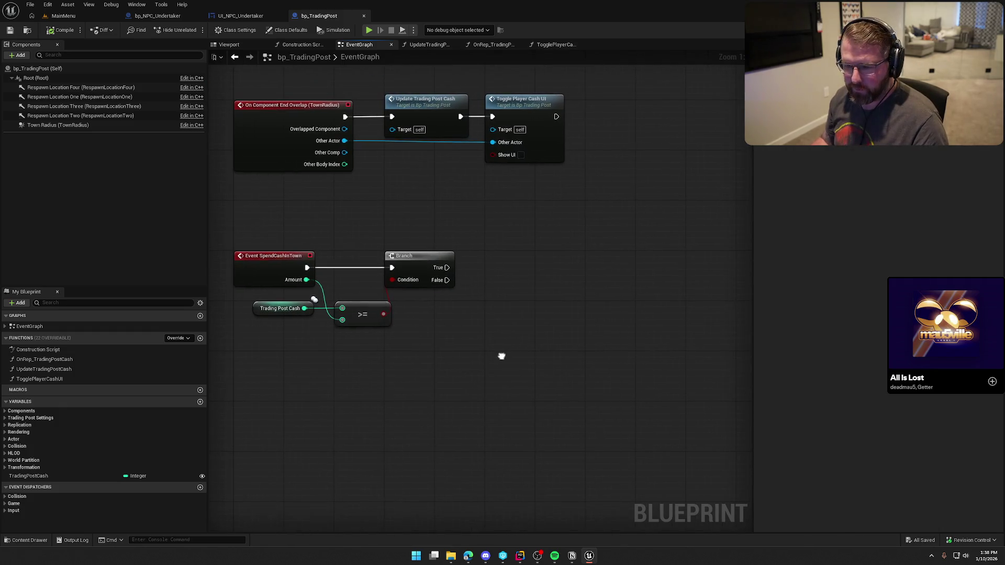
{"action": "double_click", "coordinate": [419, 110]}
{"action": "left_click_drag", "start_coordinate": [417, 275], "coordinate": [263, 187]}
{"action": "mouse_move", "coordinate": [416, 107]}
{"action": "left_mouse_down"}
{"action": "mouse_move", "coordinate": [498, 199]}
{"action": "mouse_move", "coordinate": [568, 185]}
{"action": "left_mouse_up"}
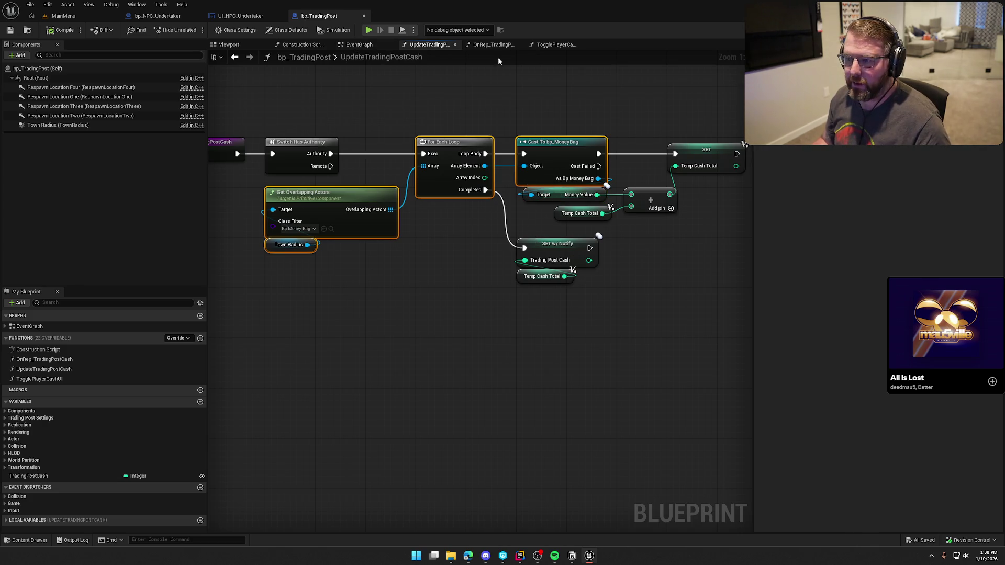
Paste those nodes into the Event Graph and run the For Each Loop from Branch's True output
{"action": "left_click", "coordinate": [350, 46]}
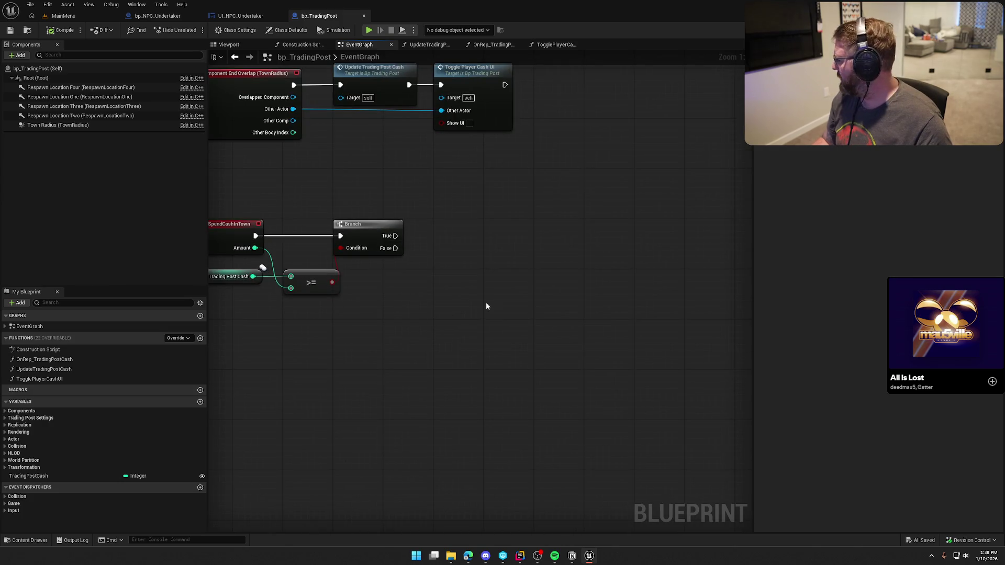
{"action": "key", "text": "ctrl+v"}
{"action": "left_click_drag", "start_coordinate": [554, 249], "coordinate": [396, 236]}
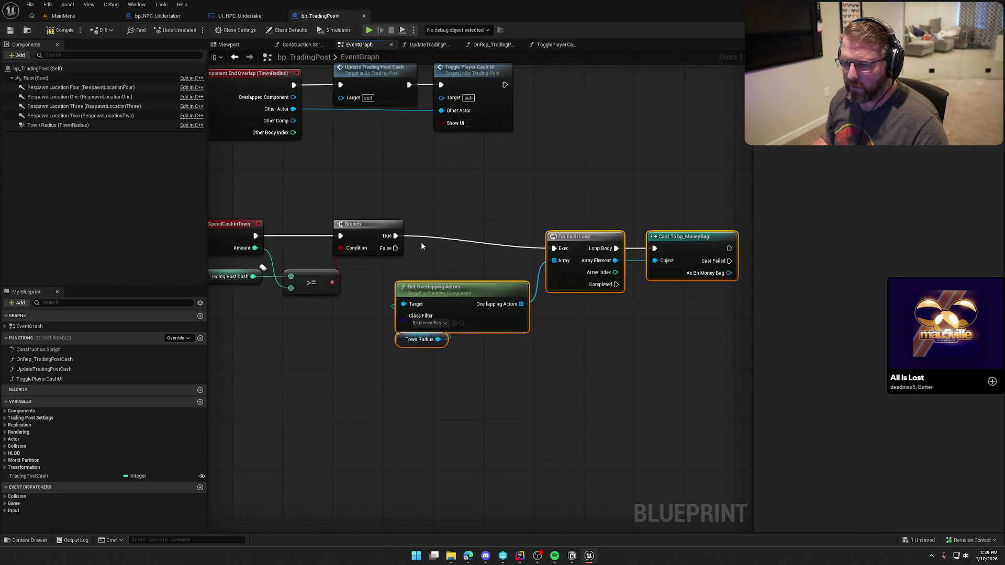
{"action": "mouse_move", "coordinate": [577, 240]}
{"action": "left_mouse_down"}
{"action": "mouse_move", "coordinate": [530, 227]}
{"action": "mouse_move", "coordinate": [577, 228]}
{"action": "left_mouse_up"}
{"action": "left_click", "coordinate": [544, 184]}
Review the Event Graph and marquee-select the overlapping actors, loop and cast nodes
{"action": "left_click_drag", "start_coordinate": [544, 184], "coordinate": [465, 334]}
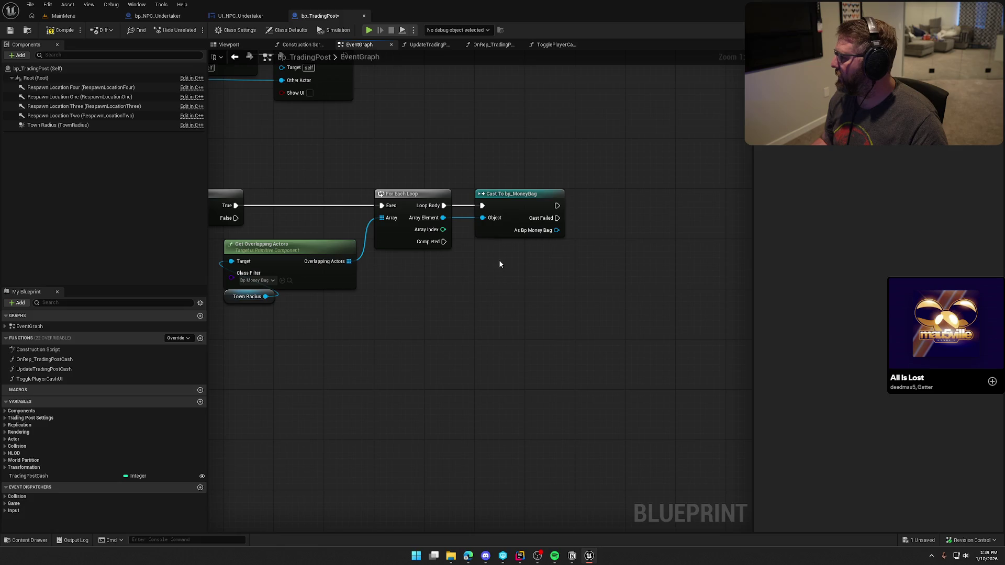
{"action": "left_click_drag", "start_coordinate": [499, 264], "coordinate": [529, 258]}
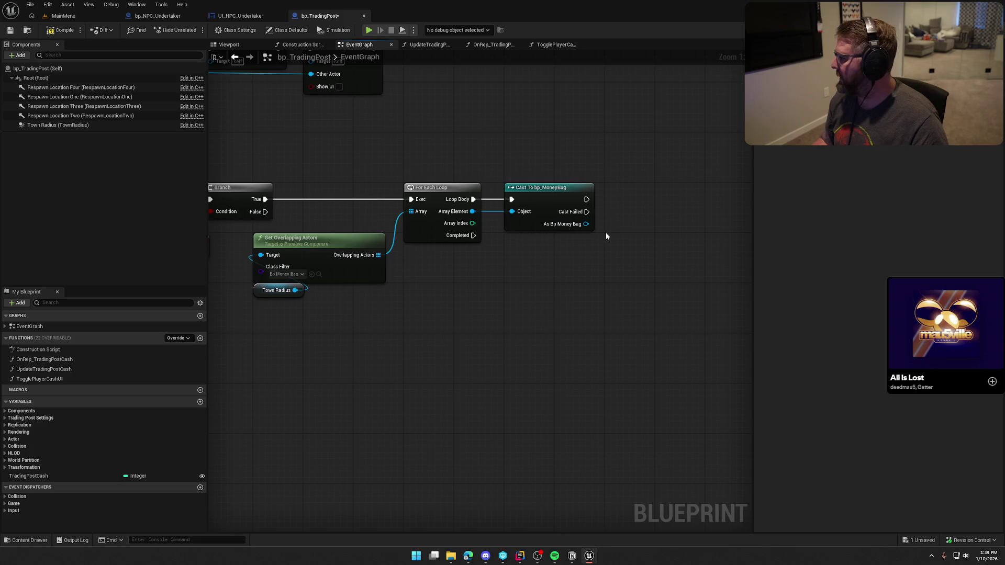
{"action": "left_click_drag", "start_coordinate": [613, 289], "coordinate": [549, 285]}
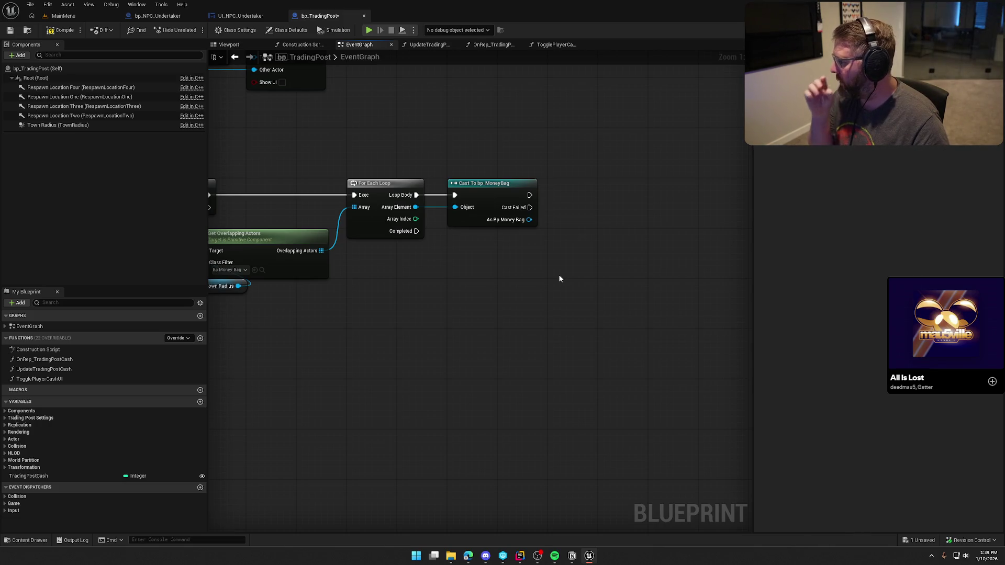
{"action": "mouse_move", "coordinate": [388, 280]}
{"action": "left_mouse_down"}
{"action": "mouse_move", "coordinate": [489, 287]}
{"action": "mouse_move", "coordinate": [427, 285]}
{"action": "left_mouse_up"}
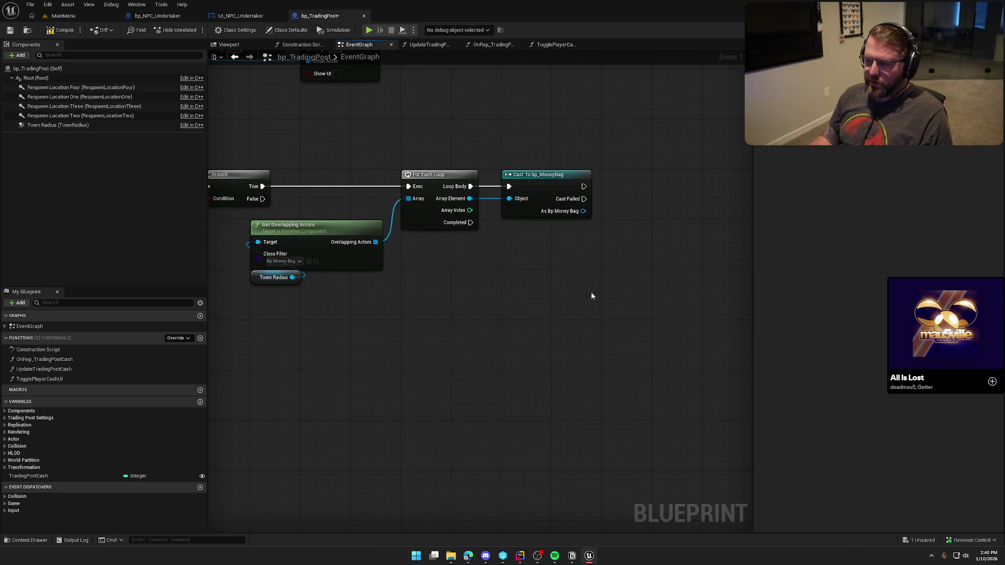
{"action": "left_click_drag", "start_coordinate": [594, 297], "coordinate": [558, 288]}
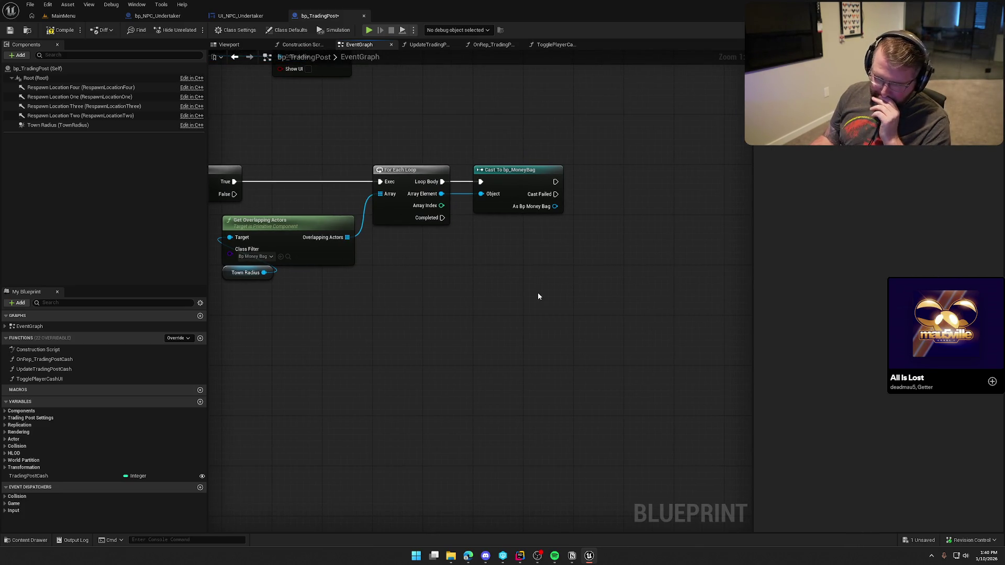
{"action": "mouse_move", "coordinate": [252, 165]}
{"action": "left_mouse_down"}
{"action": "mouse_move", "coordinate": [329, 222]}
{"action": "mouse_move", "coordinate": [589, 350]}
{"action": "left_mouse_up"}
Collapse the selected nodes into a function named SpendCashFromBags, aligned with Branch's True output
{"action": "right_click", "coordinate": [401, 174]}
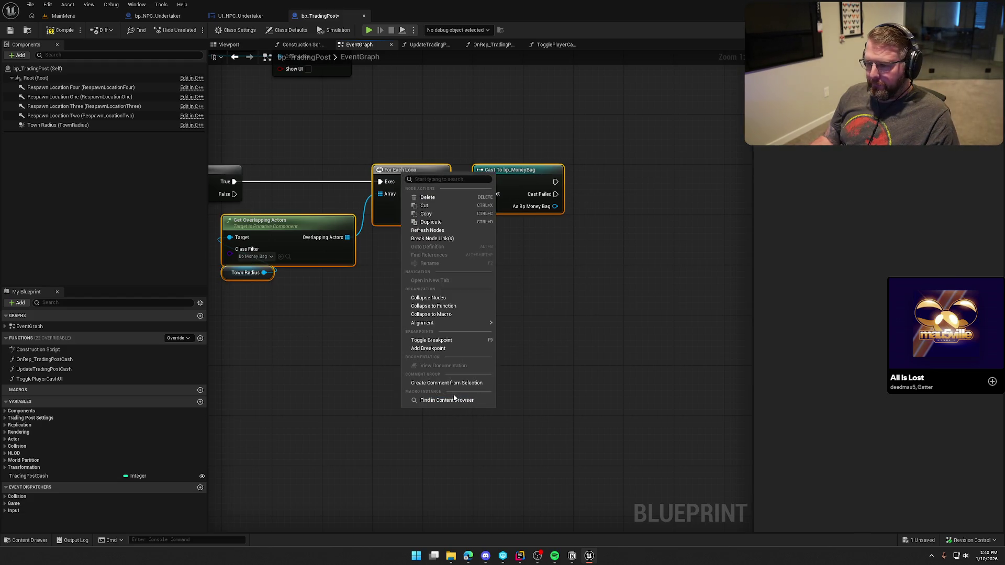
{"action": "left_click", "coordinate": [444, 306]}
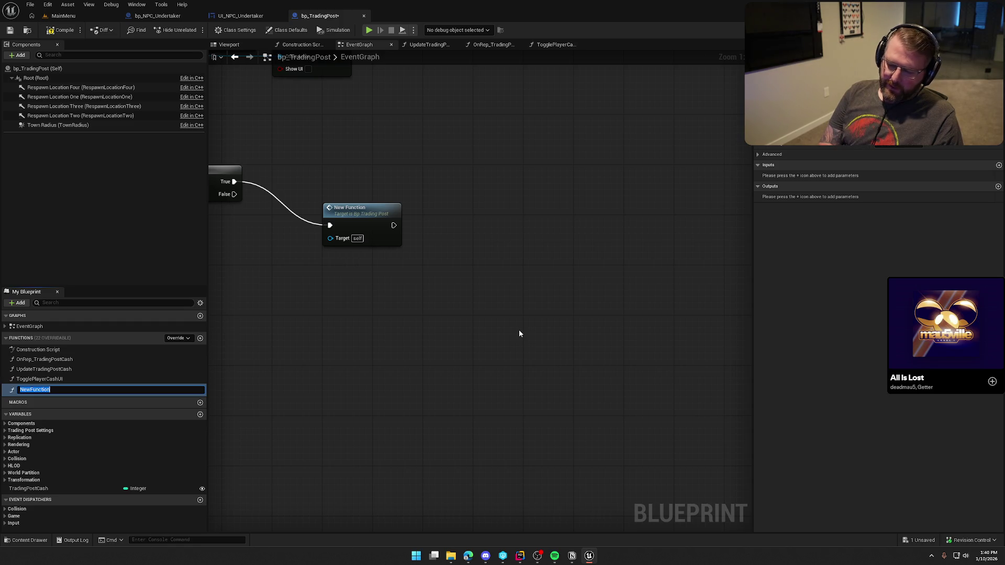
{"action": "type", "text": "SpendCashFromBags"}
{"action": "key", "text": "Return"}
{"action": "left_click_drag", "start_coordinate": [635, 238], "coordinate": [583, 192]}
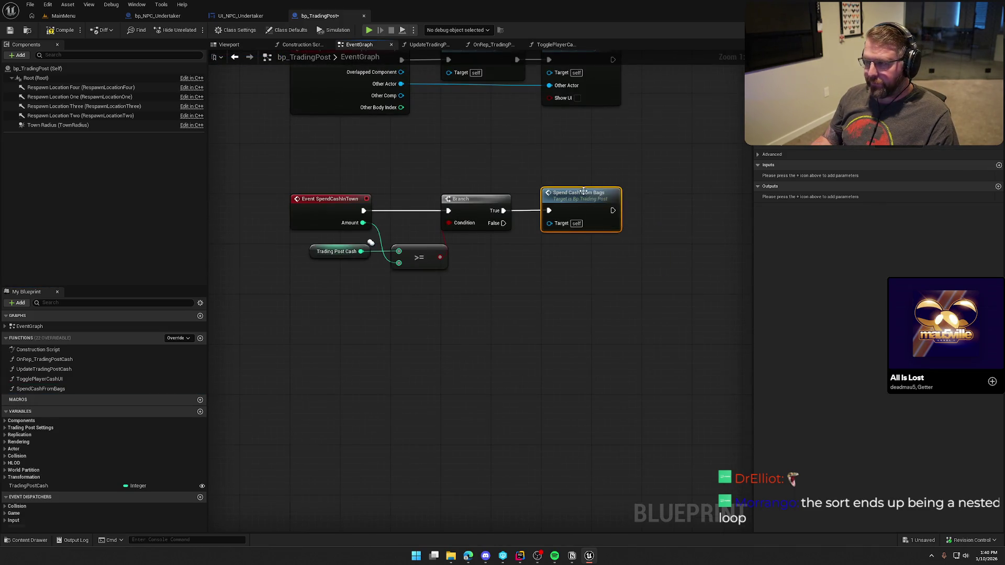
Inside SpendCashFromBags, line the entry node up with For Each Loop and Get Overlapping Actors beneath it
{"action": "double_click", "coordinate": [584, 191]}
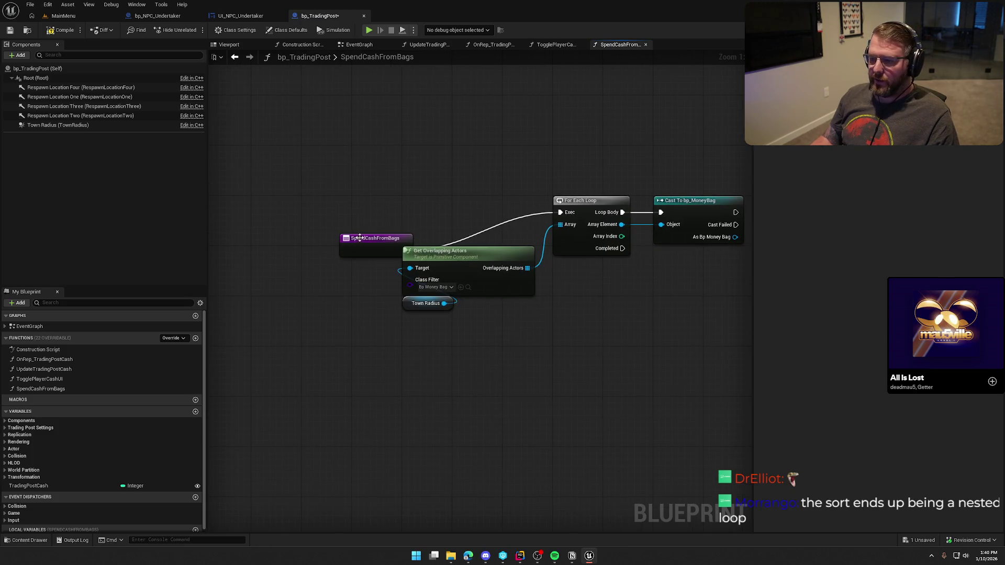
{"action": "left_click_drag", "start_coordinate": [360, 238], "coordinate": [422, 201]}
{"action": "scroll", "coordinate": [548, 344], "scroll_direction": "down", "scroll_amount": 10}
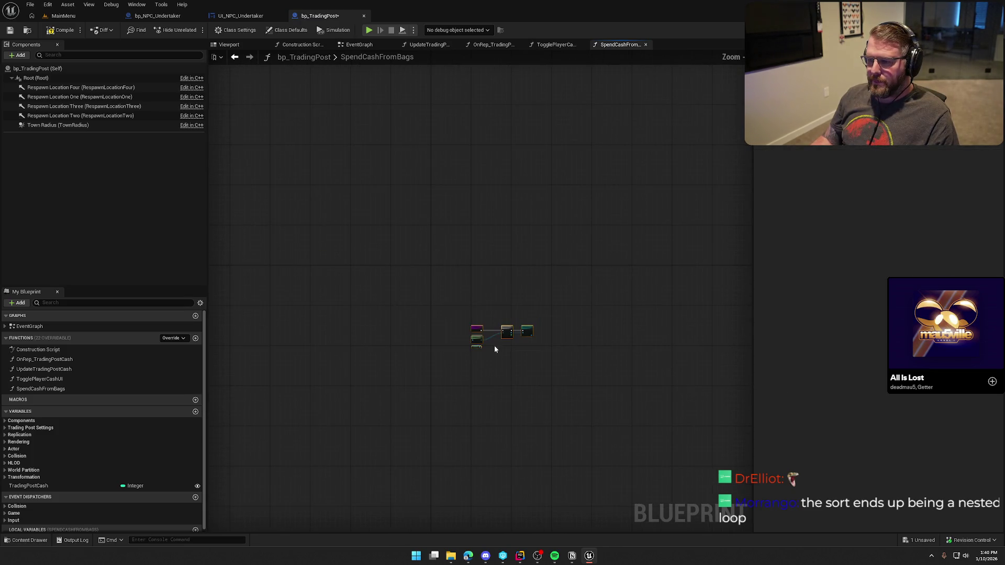
{"action": "scroll", "coordinate": [436, 269], "scroll_direction": "up", "scroll_amount": 8}
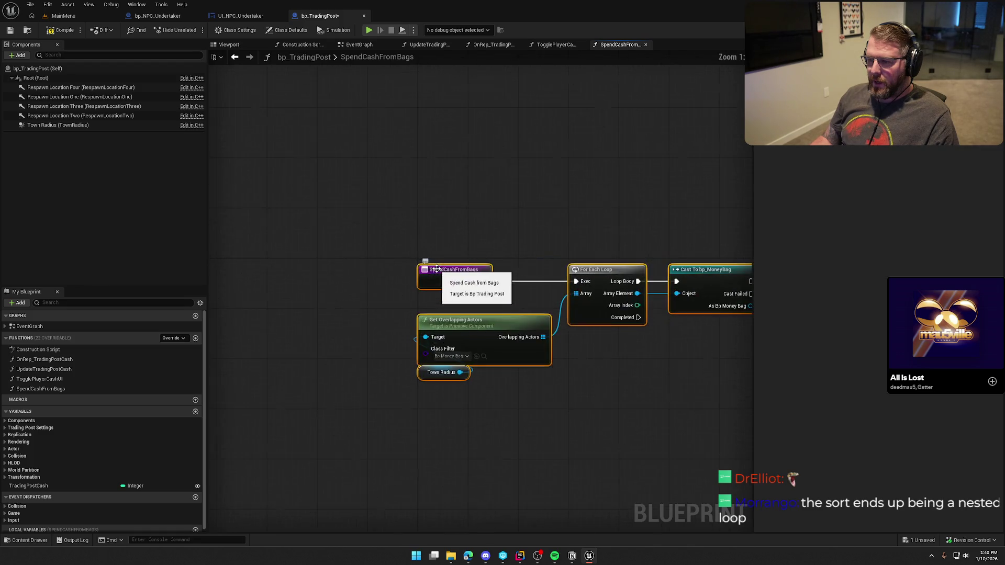
{"action": "key", "text": "Home"}
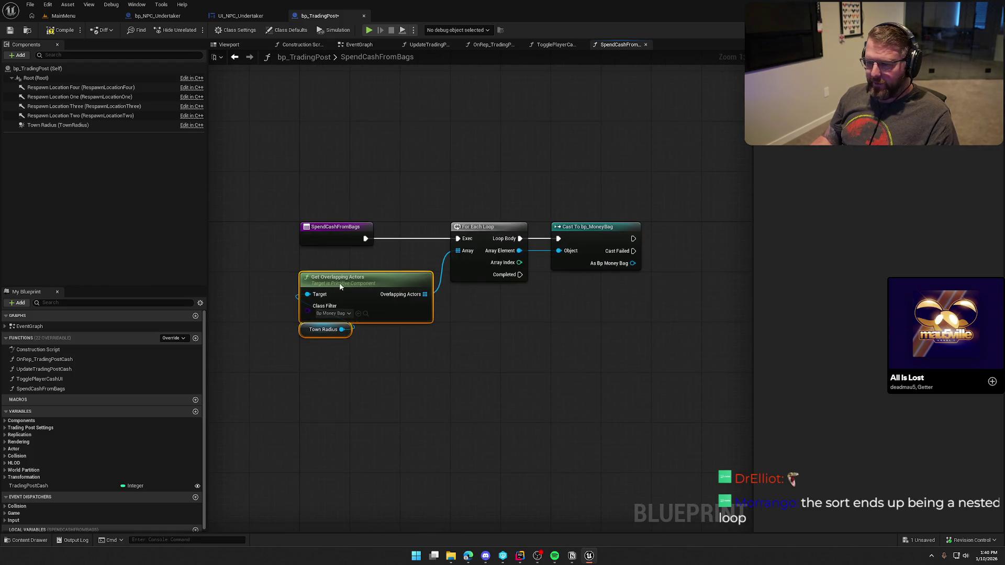
{"action": "left_click_drag", "start_coordinate": [340, 286], "coordinate": [340, 262]}
{"action": "mouse_move", "coordinate": [434, 353]}
{"action": "left_mouse_down"}
{"action": "mouse_move", "coordinate": [365, 359]}
{"action": "mouse_move", "coordinate": [458, 396]}
{"action": "left_mouse_up"}
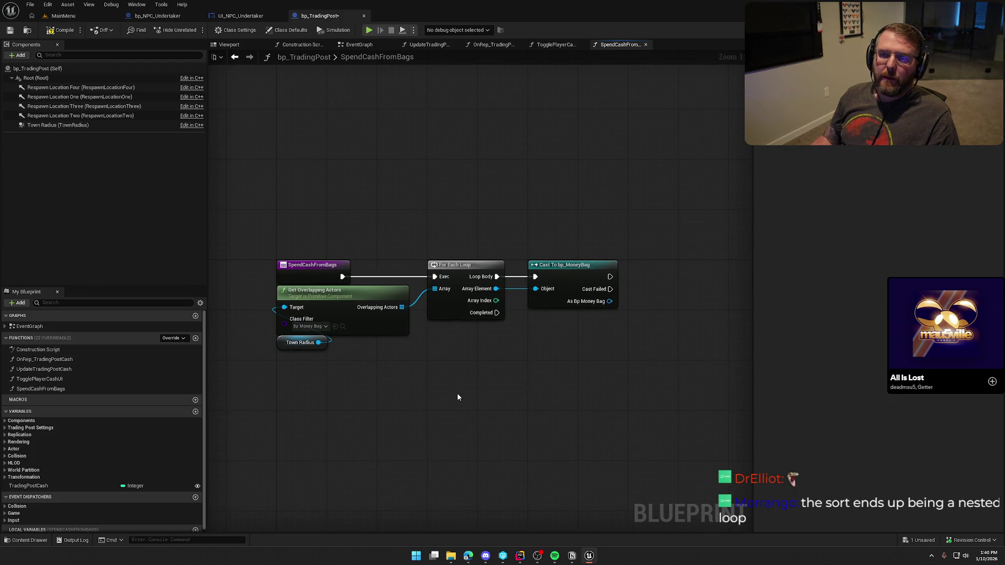
{"action": "mouse_move", "coordinate": [457, 393]}
{"action": "left_mouse_down"}
{"action": "mouse_move", "coordinate": [430, 329]}
{"action": "mouse_move", "coordinate": [458, 294]}
{"action": "left_mouse_up"}
{"action": "scroll", "coordinate": [110, 456], "scroll_direction": "down", "scroll_amount": 1}
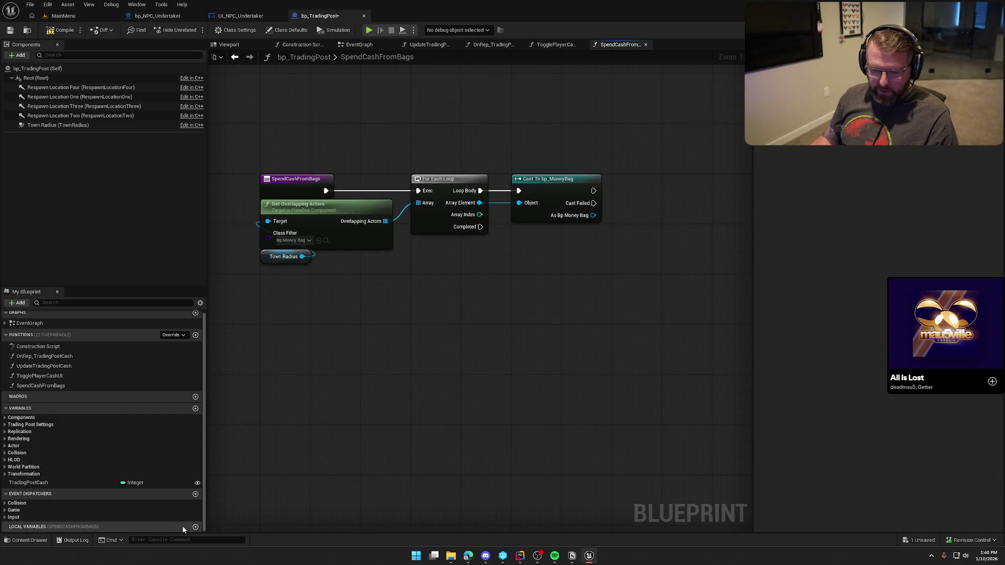
Add a local variable MoneyBags of type Bp Money Bag
{"action": "left_click", "coordinate": [195, 527]}
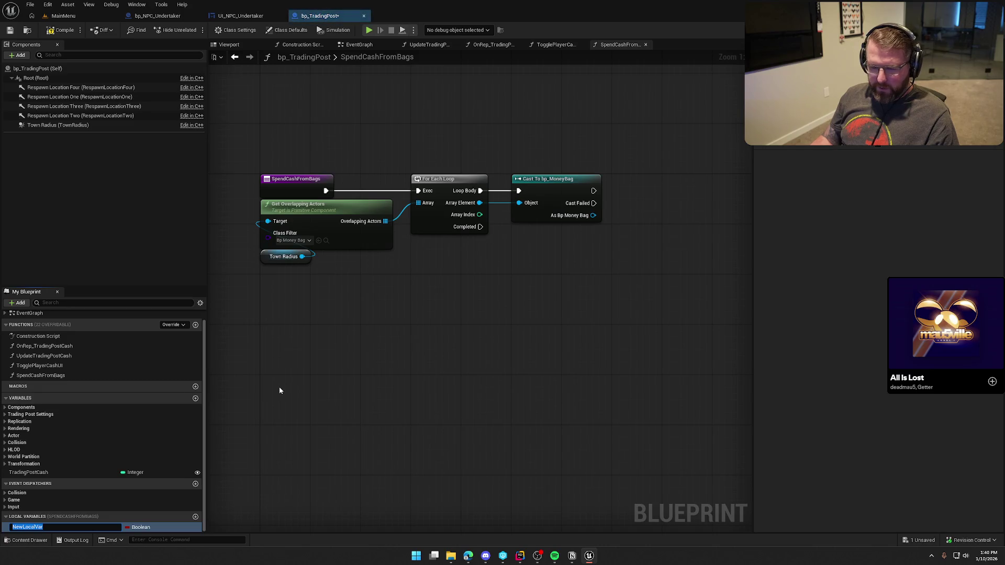
{"action": "type", "text": "MoneyBags"}
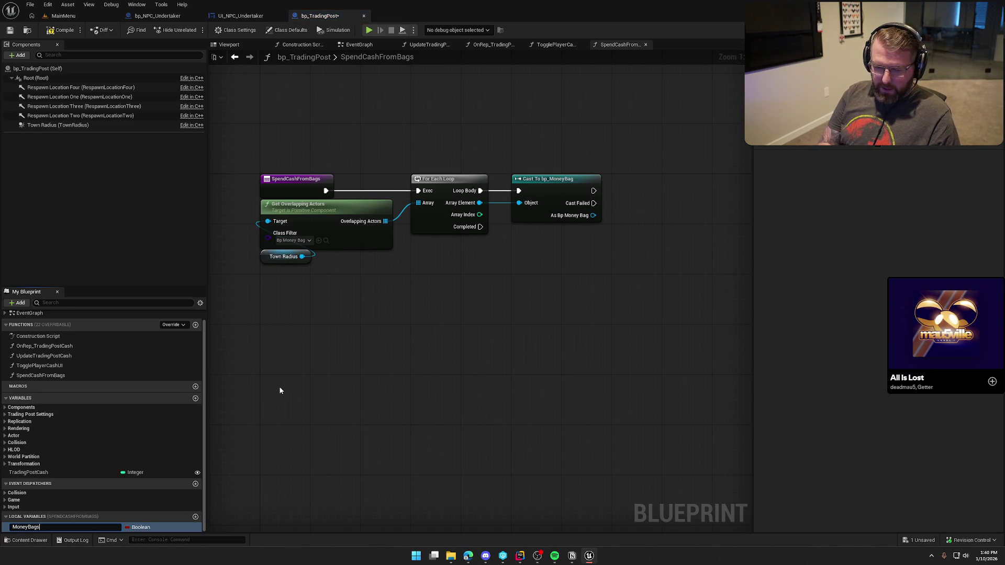
{"action": "key", "text": "Return"}
{"action": "left_click", "coordinate": [146, 527]}
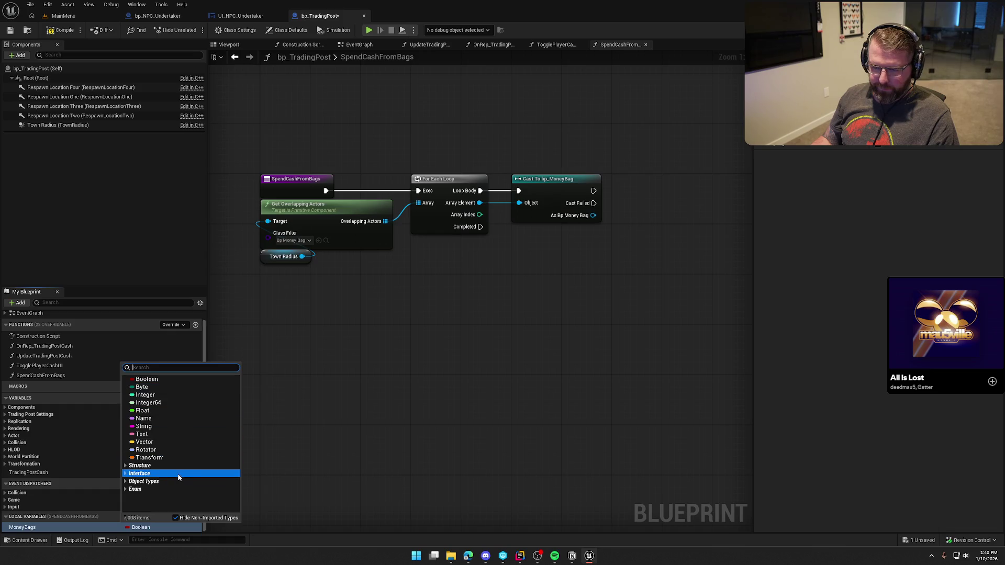
{"action": "type", "text": "bp money"}
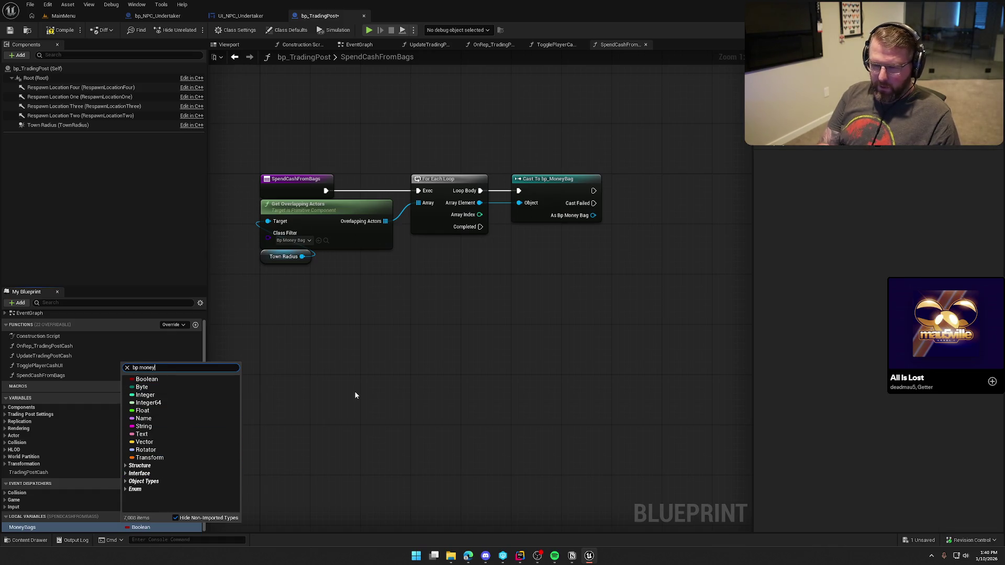
{"action": "mouse_move", "coordinate": [213, 392]}
{"action": "left_click", "coordinate": [247, 390]}
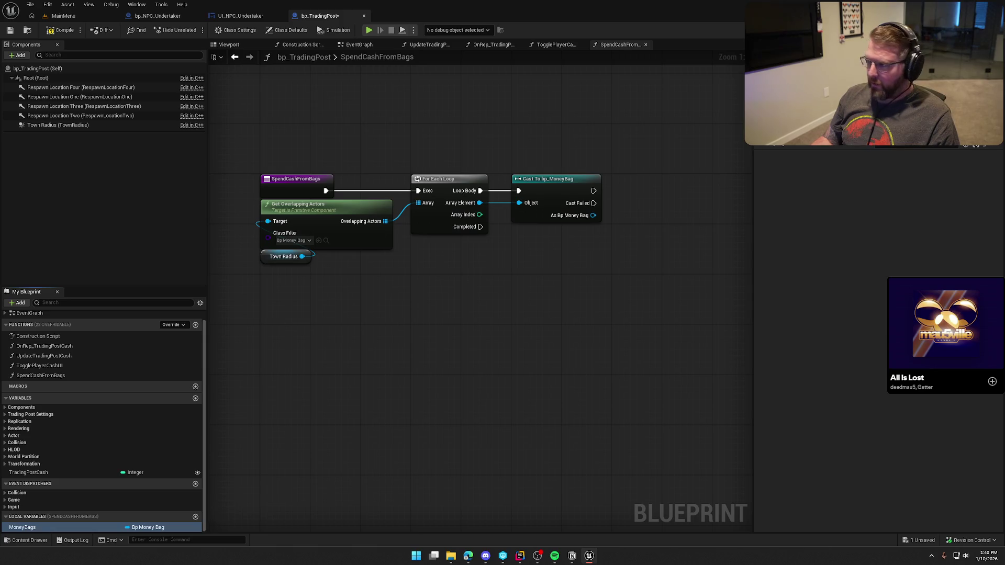
{"action": "left_click_drag", "start_coordinate": [641, 328], "coordinate": [578, 311]}
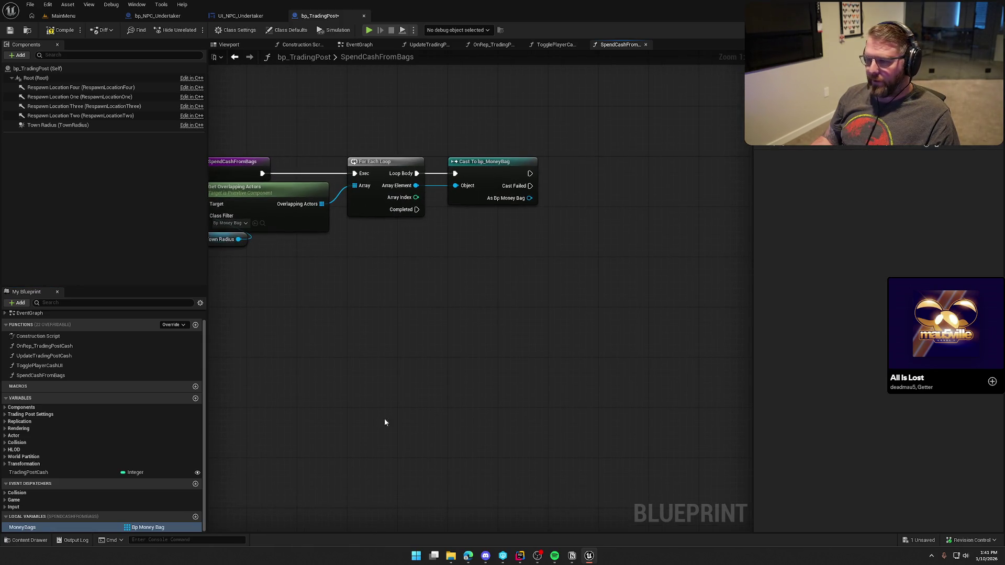
Add each cast money bag to the MoneyBags array through an Add node
{"action": "mouse_move", "coordinate": [22, 528]}
{"action": "left_mouse_down"}
{"action": "mouse_move", "coordinate": [461, 230]}
{"action": "mouse_move", "coordinate": [550, 231]}
{"action": "left_mouse_up"}
{"action": "type", "text": "add"}
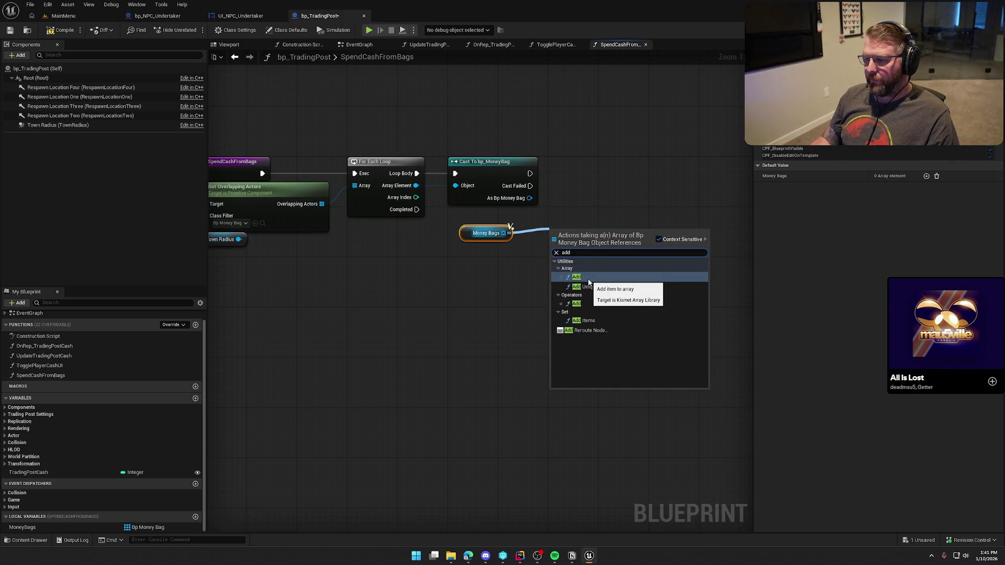
{"action": "left_click", "coordinate": [588, 282]}
{"action": "left_click_drag", "start_coordinate": [530, 173], "coordinate": [556, 236]}
{"action": "mouse_move", "coordinate": [530, 198]}
{"action": "left_mouse_down"}
{"action": "mouse_move", "coordinate": [555, 257]}
{"action": "mouse_move", "coordinate": [574, 182]}
{"action": "left_mouse_up"}
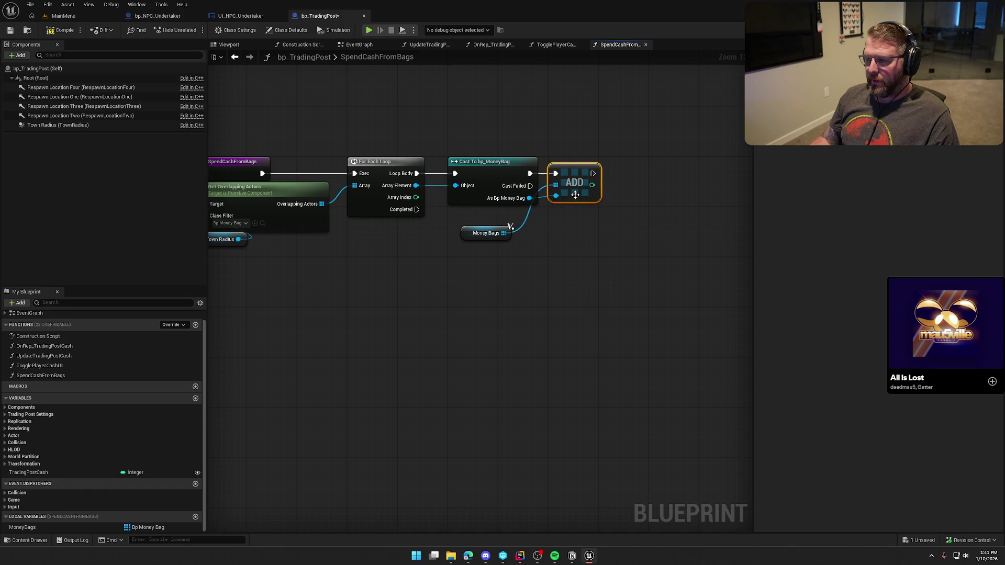
{"action": "left_click_drag", "start_coordinate": [462, 239], "coordinate": [550, 220]}
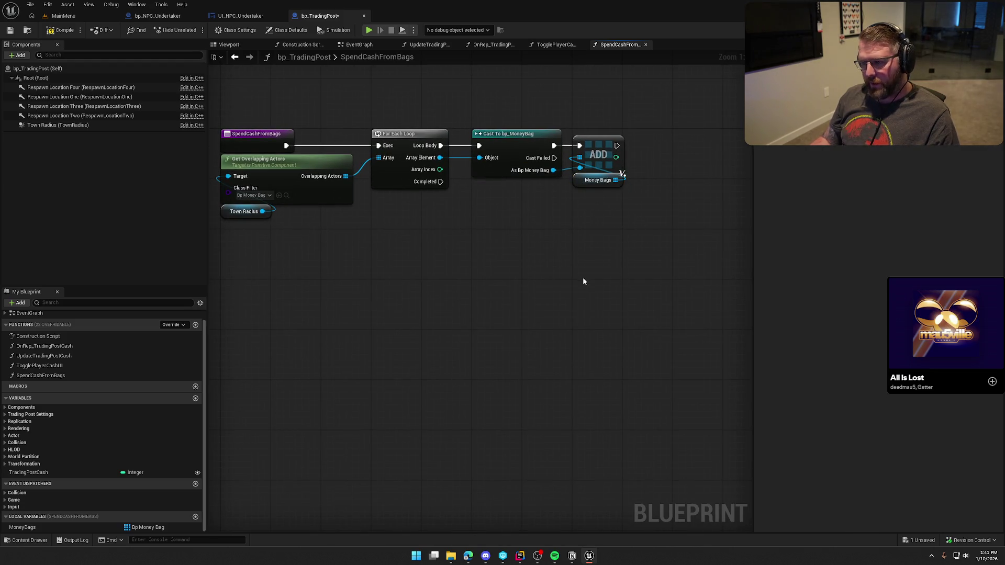
{"action": "left_click_drag", "start_coordinate": [580, 276], "coordinate": [532, 262]}
{"action": "left_click_drag", "start_coordinate": [530, 168], "coordinate": [529, 175]}
{"action": "left_click", "coordinate": [460, 206]}
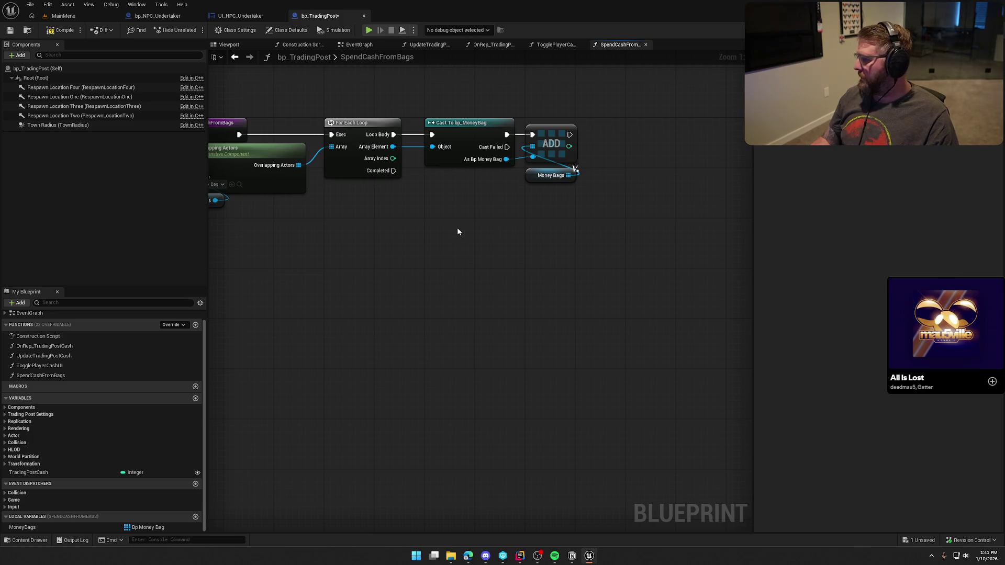
Abandon a wire from the loop's Completed output and create a new function named SortMoneyBags
{"action": "mouse_move", "coordinate": [394, 170]}
{"action": "left_mouse_down"}
{"action": "mouse_move", "coordinate": [463, 244]}
{"action": "mouse_move", "coordinate": [531, 168]}
{"action": "mouse_move", "coordinate": [548, 203]}
{"action": "mouse_move", "coordinate": [456, 238]}
{"action": "left_mouse_up"}
{"action": "left_click", "coordinate": [473, 197]}
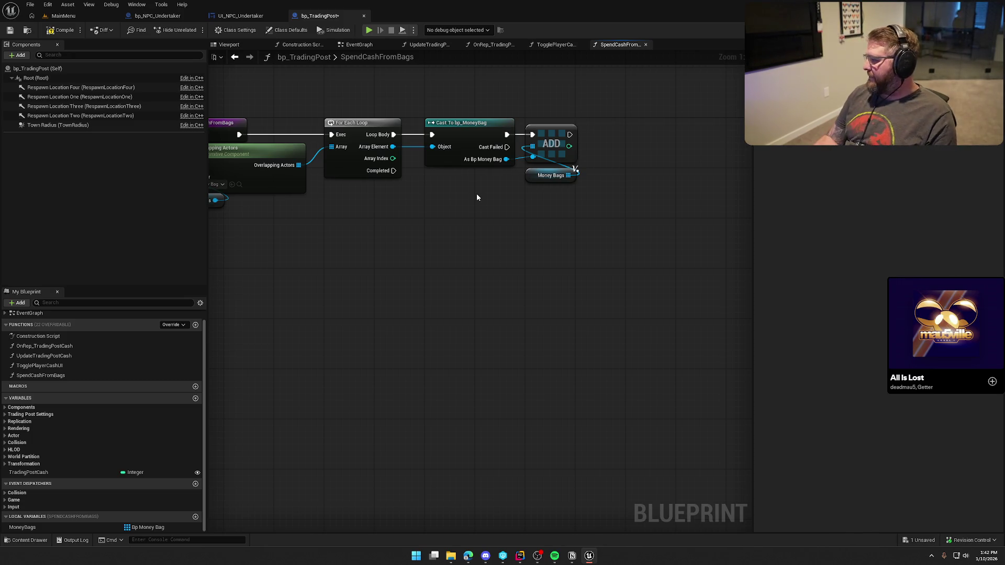
{"action": "left_click_drag", "start_coordinate": [464, 277], "coordinate": [503, 297]}
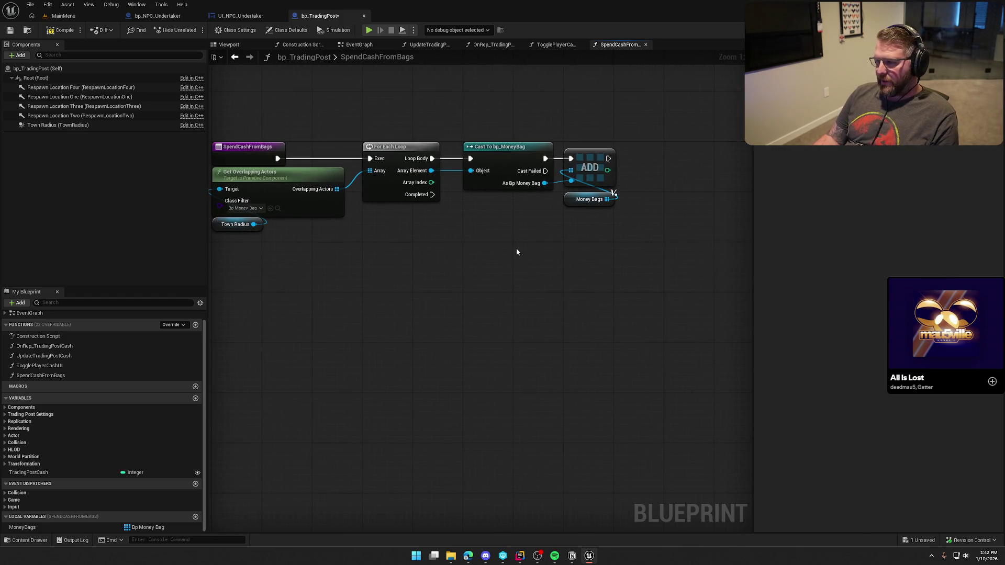
{"action": "left_click_drag", "start_coordinate": [500, 244], "coordinate": [520, 237]}
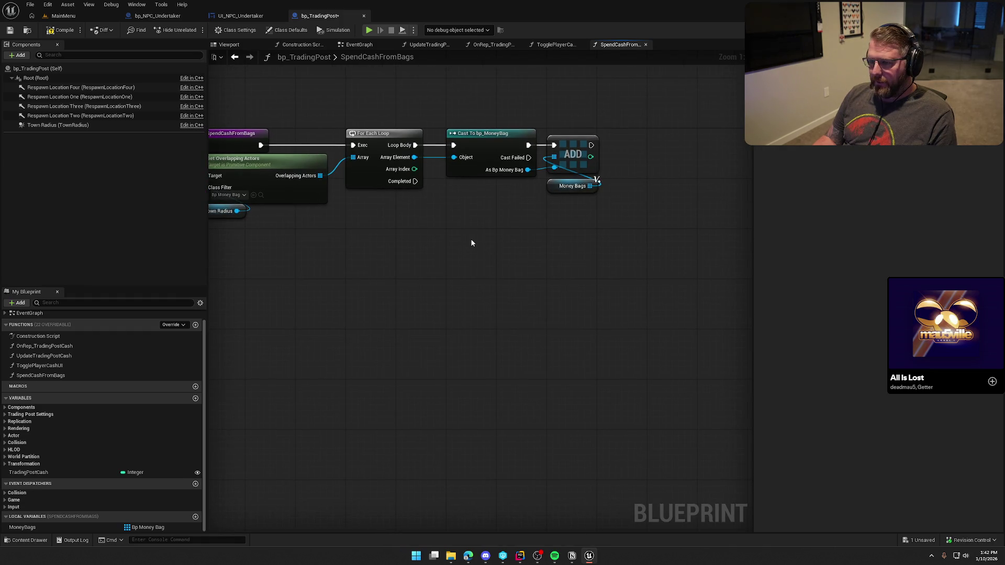
{"action": "mouse_move", "coordinate": [415, 181]}
{"action": "left_mouse_down"}
{"action": "mouse_move", "coordinate": [454, 242]}
{"action": "mouse_move", "coordinate": [461, 233]}
{"action": "left_mouse_up"}
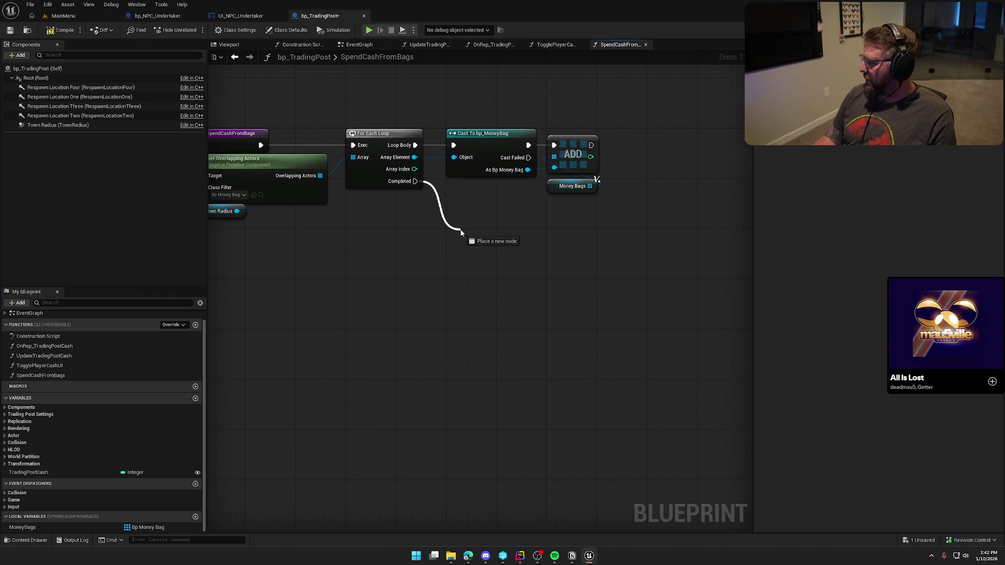
{"action": "left_click_drag", "start_coordinate": [462, 232], "coordinate": [462, 233]}
{"action": "key", "text": "Escape"}
{"action": "scroll", "coordinate": [135, 385], "scroll_direction": "up", "scroll_amount": 1}
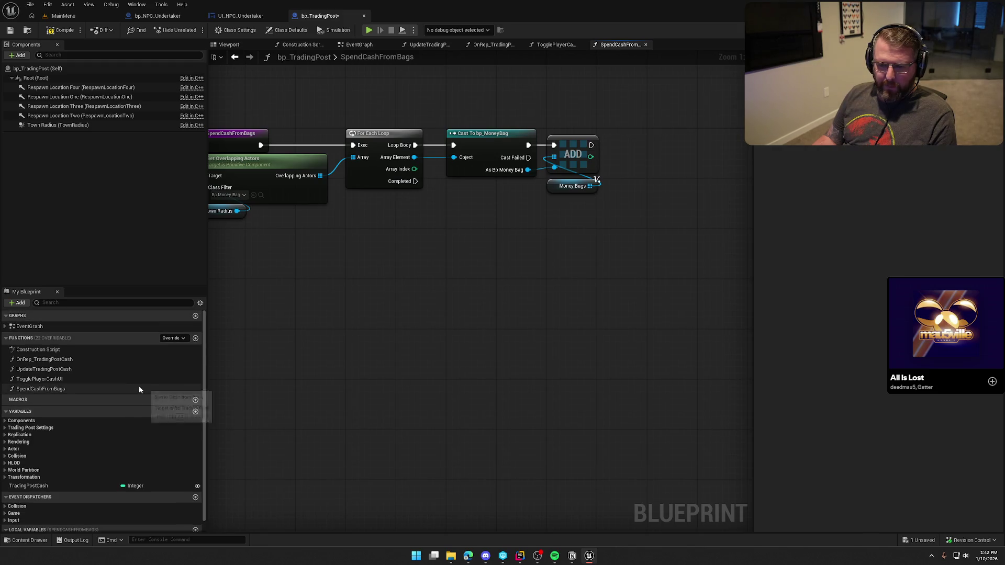
{"action": "left_click", "coordinate": [195, 338]}
{"action": "type", "text": "Sort"}
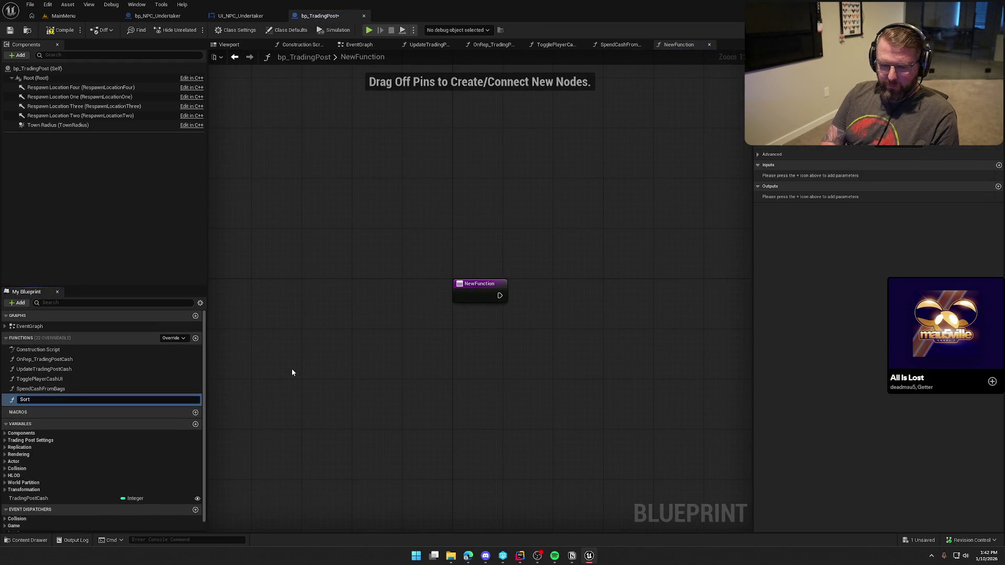
{"action": "type", "text": "MoneyBags"}
Make SortMoneyBags pure with an InBags input that is a Bp Money Bag array
{"action": "key", "text": "Return"}
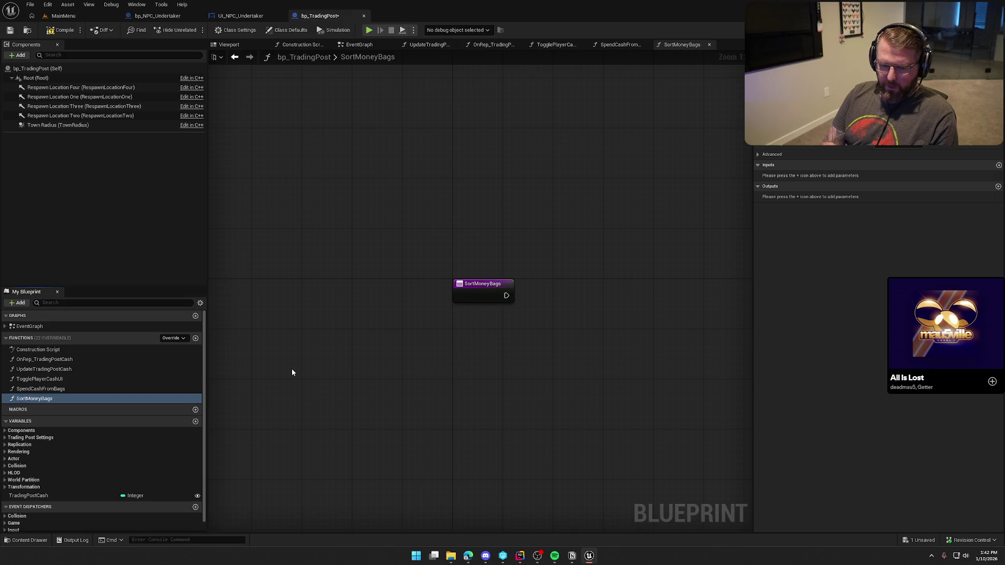
{"action": "left_click", "coordinate": [837, 116]}
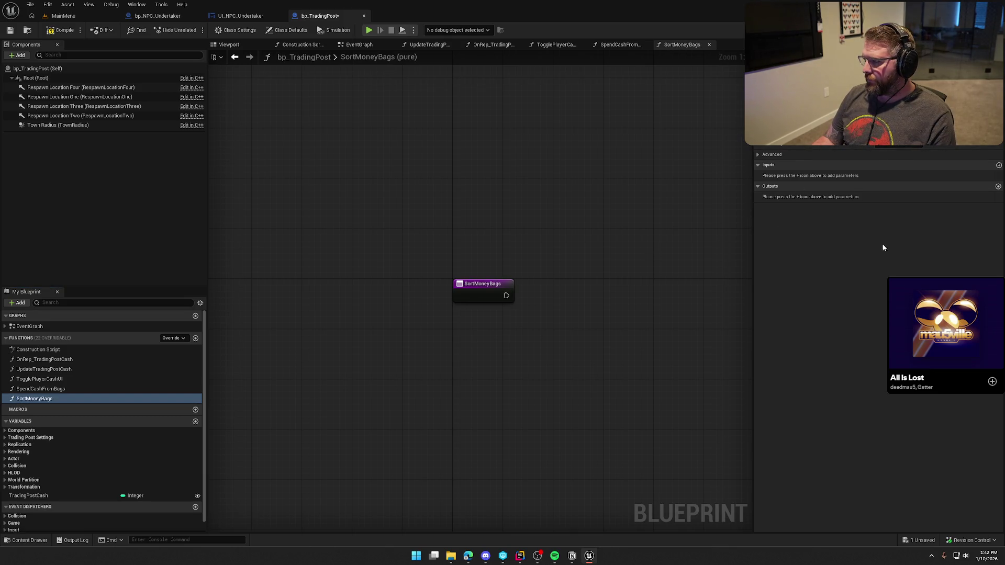
{"action": "left_click_drag", "start_coordinate": [550, 361], "coordinate": [435, 344]}
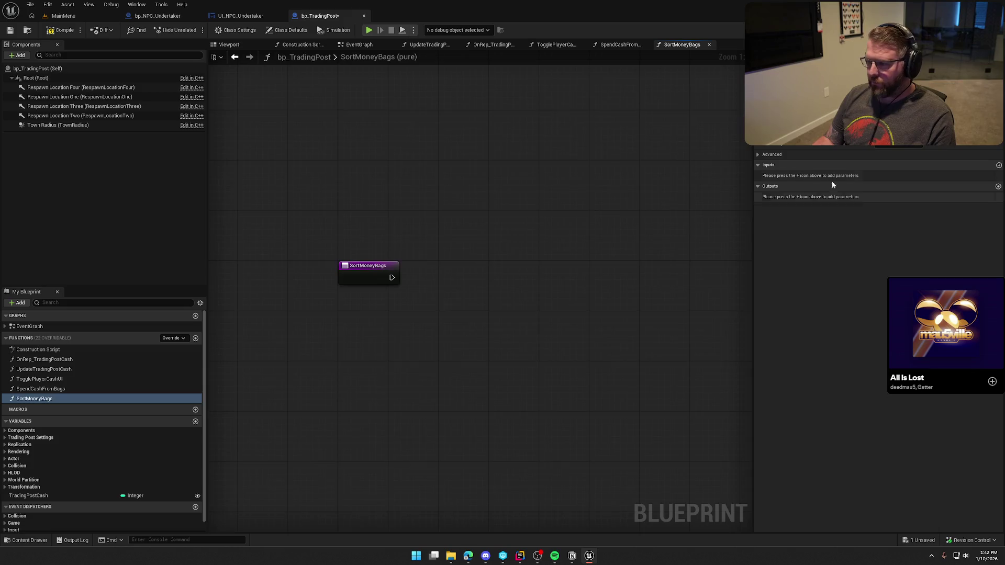
{"action": "left_click", "coordinate": [998, 165]}
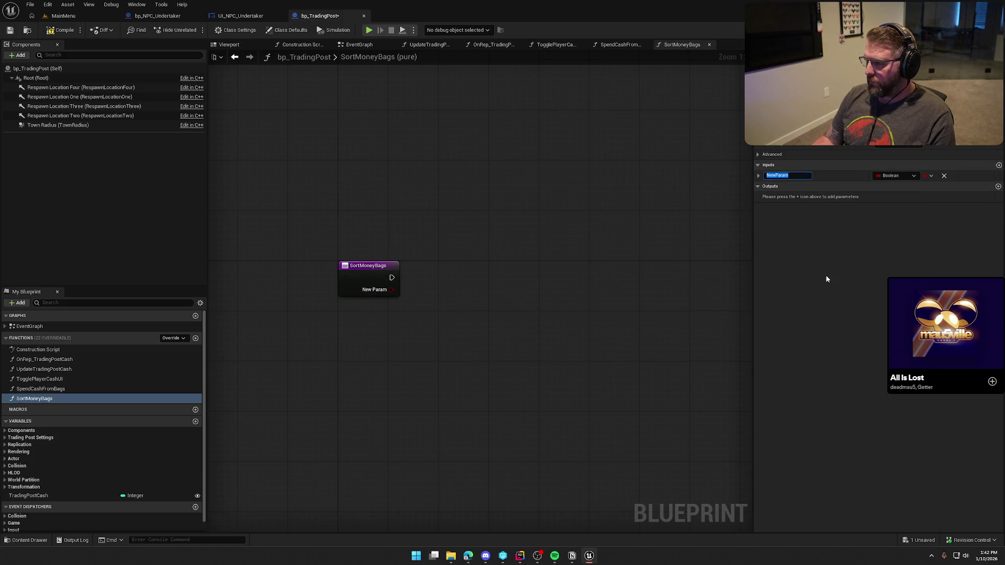
{"action": "type", "text": "InBags"}
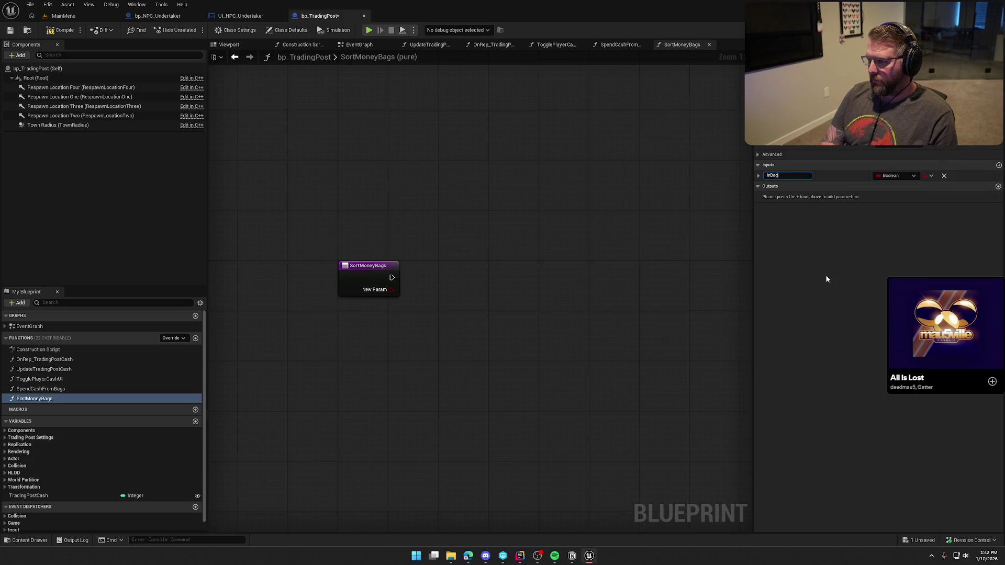
{"action": "key", "text": "Return"}
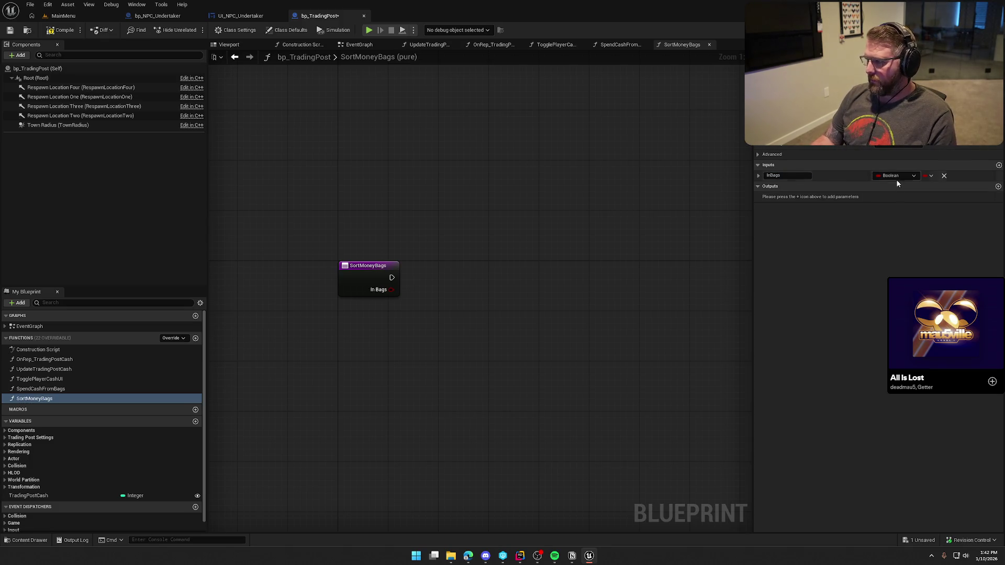
{"action": "left_click", "coordinate": [895, 176]}
{"action": "type", "text": "bp money"}
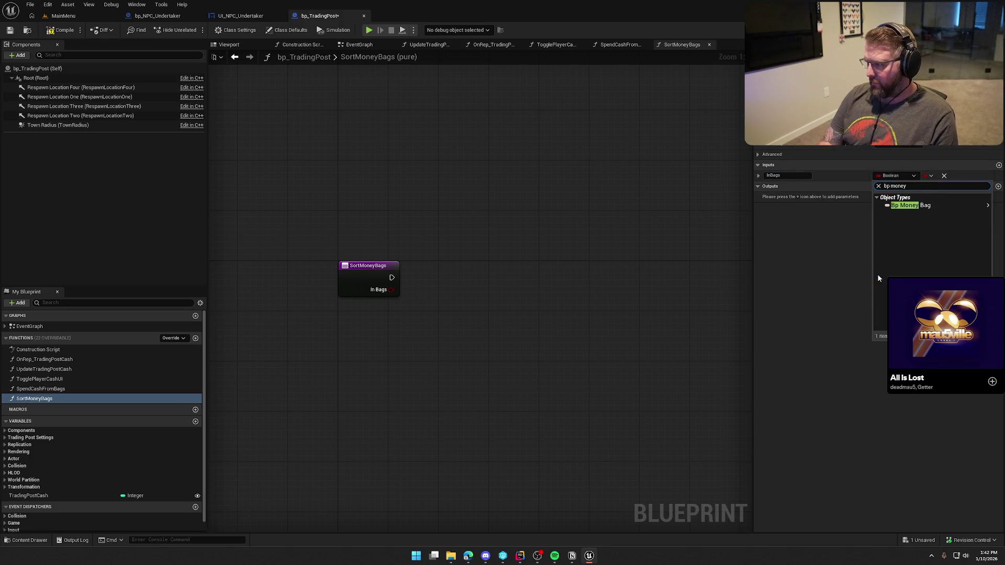
{"action": "mouse_move", "coordinate": [944, 224]}
{"action": "left_click", "coordinate": [848, 205]}
{"action": "left_click", "coordinate": [931, 176]}
{"action": "left_click", "coordinate": [927, 197]}
Add an OutBags output, shift the Return Node right, and compile the blueprint
{"action": "left_click", "coordinate": [998, 186]}
{"action": "left_click", "coordinate": [795, 197]}
{"action": "type", "text": "OutBags"}
{"action": "key", "text": "Return"}
{"action": "left_click_drag", "start_coordinate": [471, 261], "coordinate": [672, 261]}
{"action": "left_click", "coordinate": [479, 187]}
{"action": "key", "text": "Home"}
{"action": "left_click", "coordinate": [62, 30]}
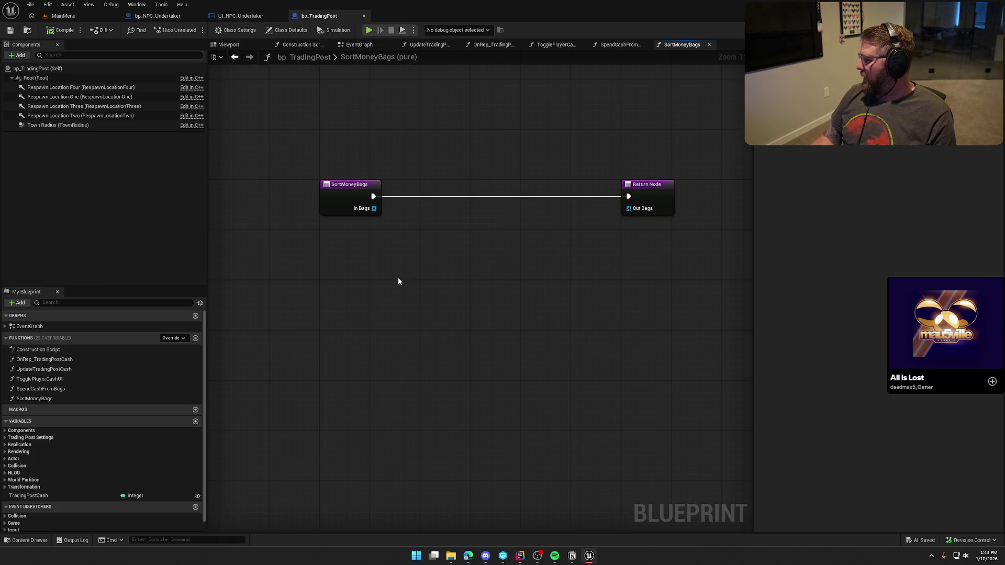
Promote In Bags to a local WorkingBags variable and wire its SET node after the entry
{"action": "scroll", "coordinate": [128, 445], "scroll_direction": "down", "scroll_amount": 1}
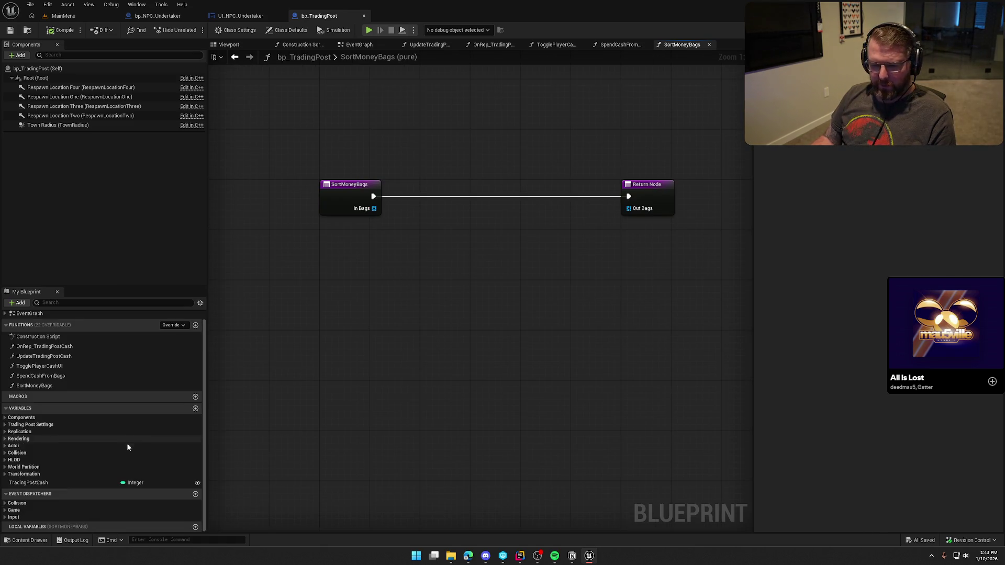
{"action": "left_click_drag", "start_coordinate": [373, 208], "coordinate": [406, 233]}
{"action": "left_click", "coordinate": [454, 283]}
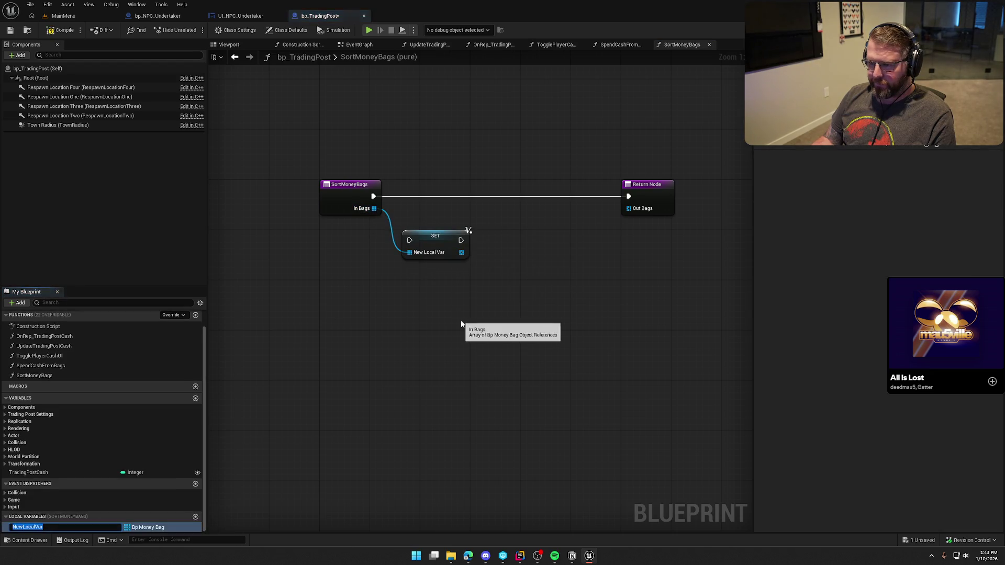
{"action": "type", "text": "WorkingBag"}
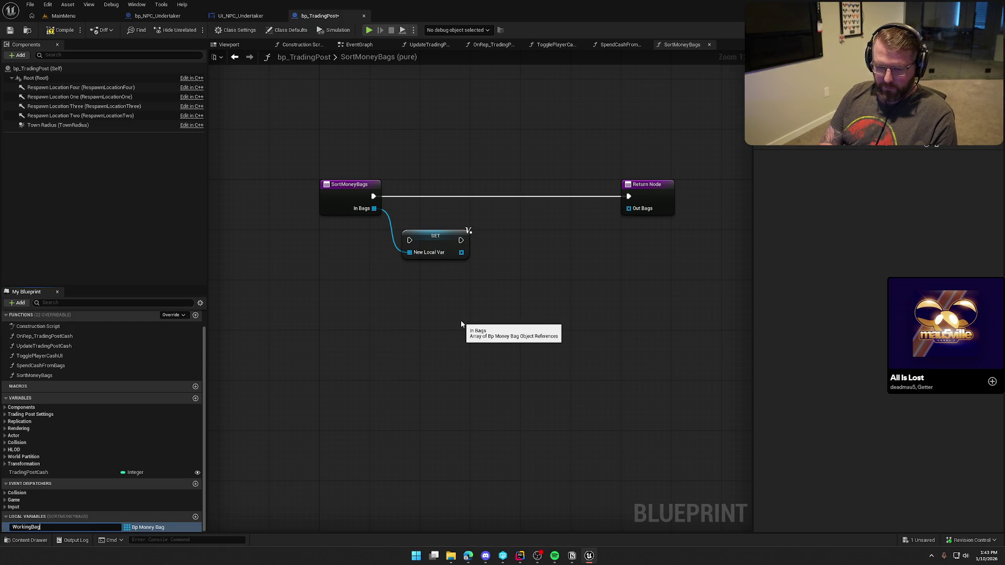
{"action": "type", "text": "s"}
{"action": "key", "text": "Return"}
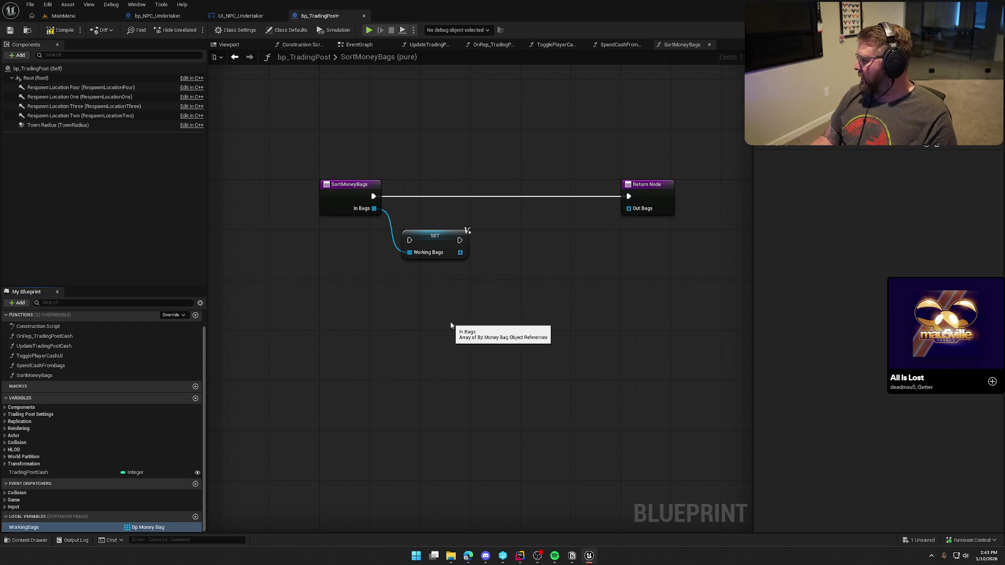
{"action": "mouse_move", "coordinate": [409, 241]}
{"action": "left_mouse_down"}
{"action": "mouse_move", "coordinate": [374, 196]}
{"action": "mouse_move", "coordinate": [448, 192]}
{"action": "left_mouse_up"}
{"action": "left_click_drag", "start_coordinate": [451, 270], "coordinate": [426, 265]}
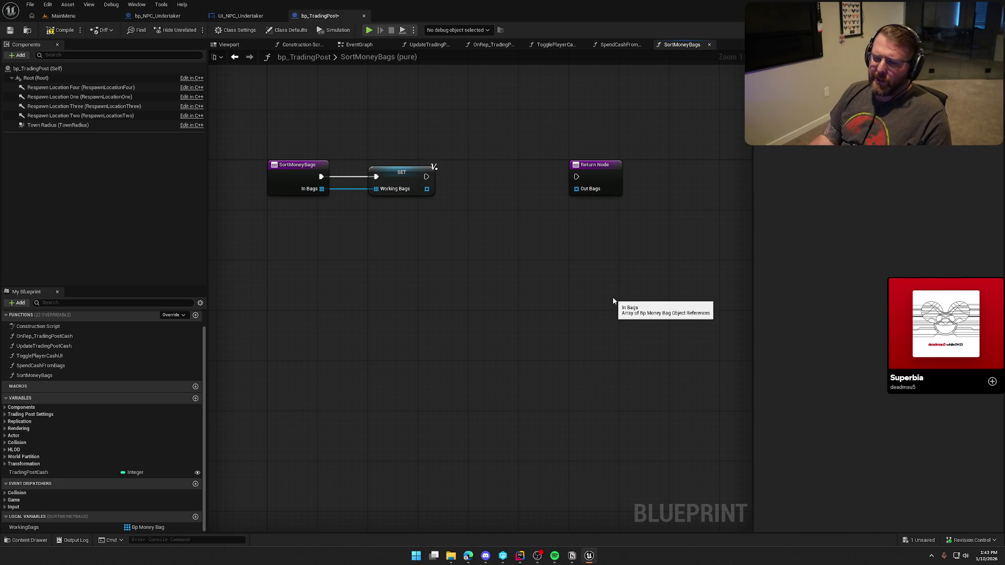
Add a While Loop after the SET node
{"action": "left_click_drag", "start_coordinate": [608, 167], "coordinate": [694, 173]}
{"action": "left_click", "coordinate": [510, 198]}
{"action": "left_click_drag", "start_coordinate": [427, 177], "coordinate": [482, 183]}
{"action": "type", "text": "while"}
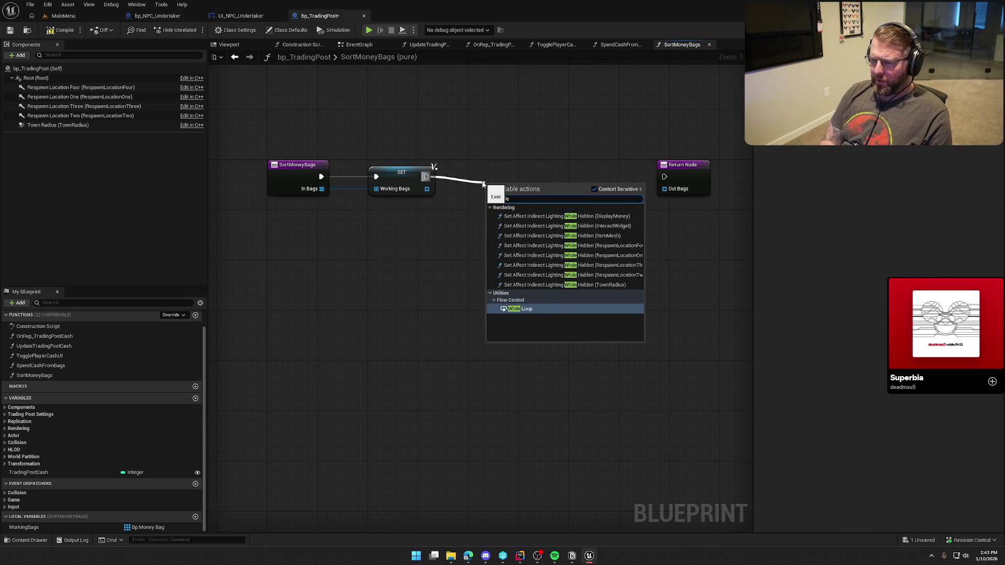
{"action": "left_click", "coordinate": [530, 311]}
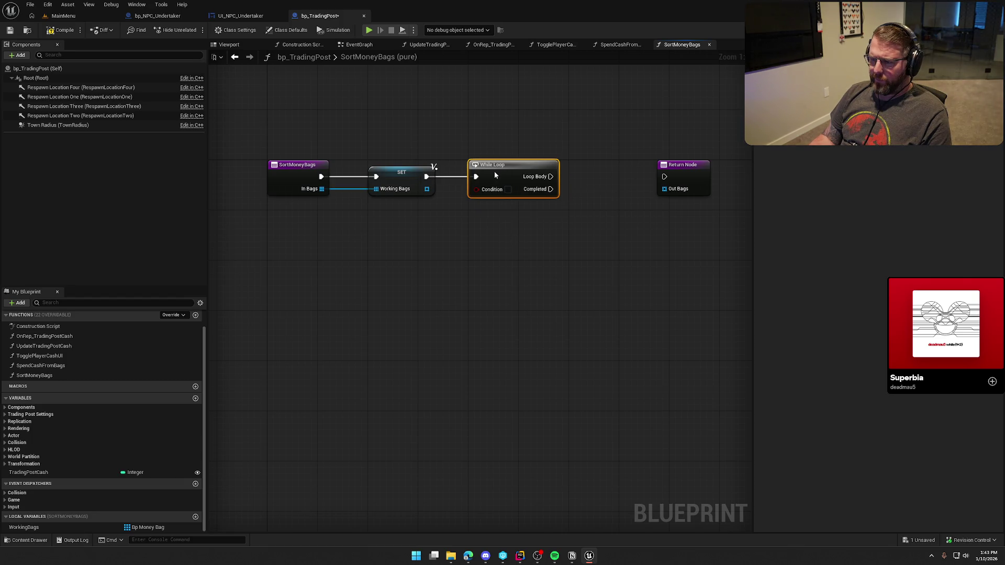
Feed the While Loop's Condition with Working Bags LENGTH greater than 0
{"action": "left_click_drag", "start_coordinate": [428, 190], "coordinate": [419, 210]}
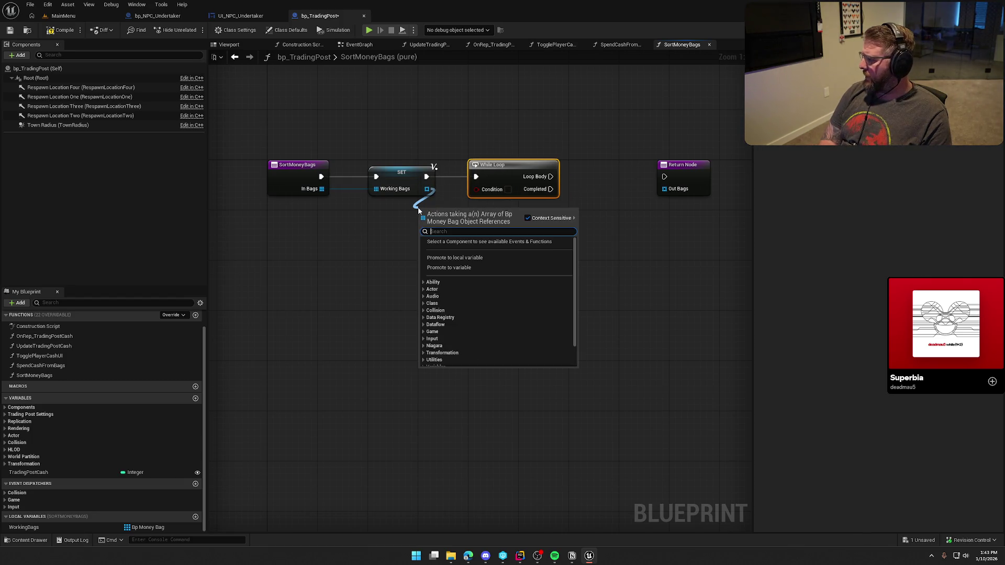
{"action": "type", "text": "len"}
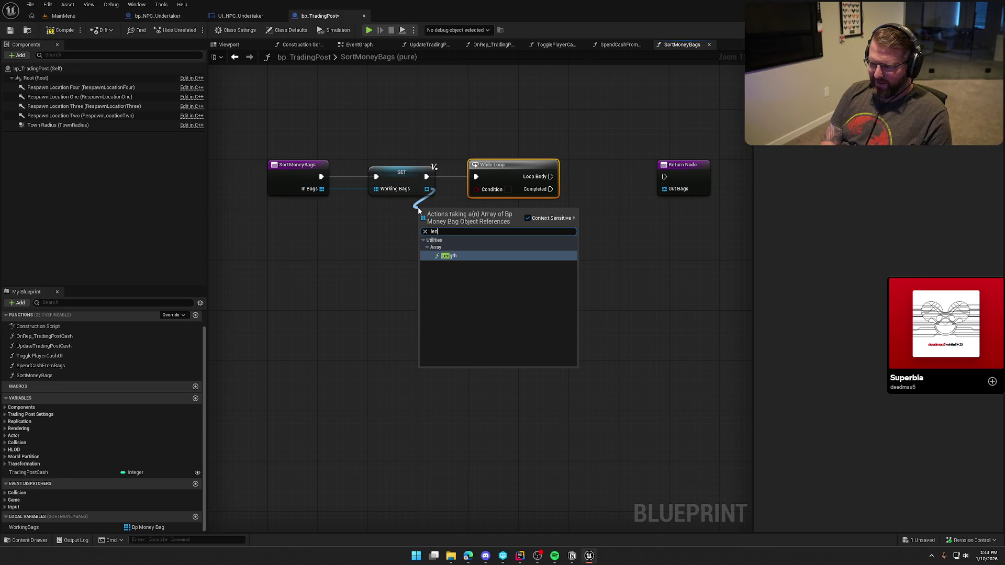
{"action": "key", "text": "Return"}
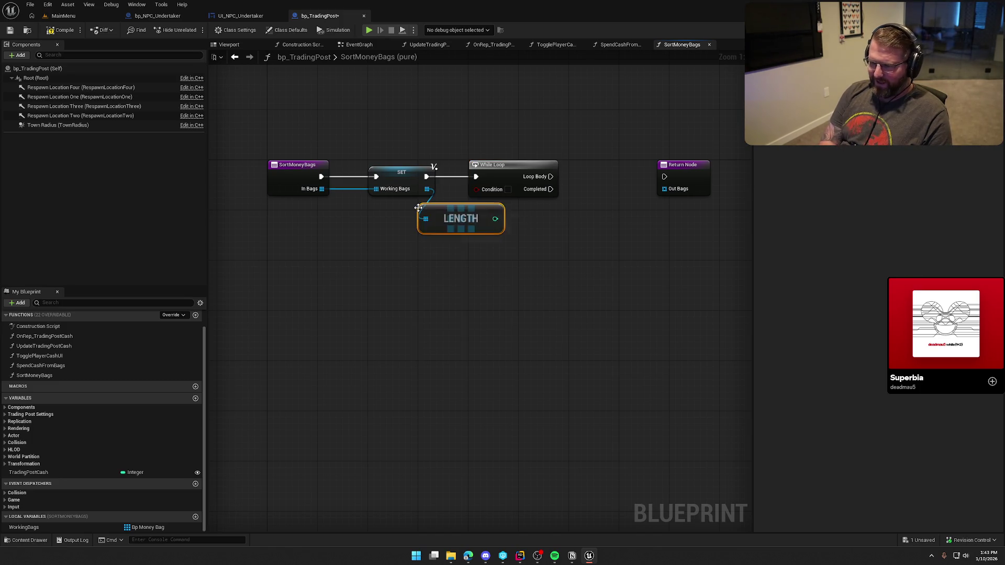
{"action": "left_click_drag", "start_coordinate": [445, 212], "coordinate": [446, 234]}
{"action": "type", "text": ">"}
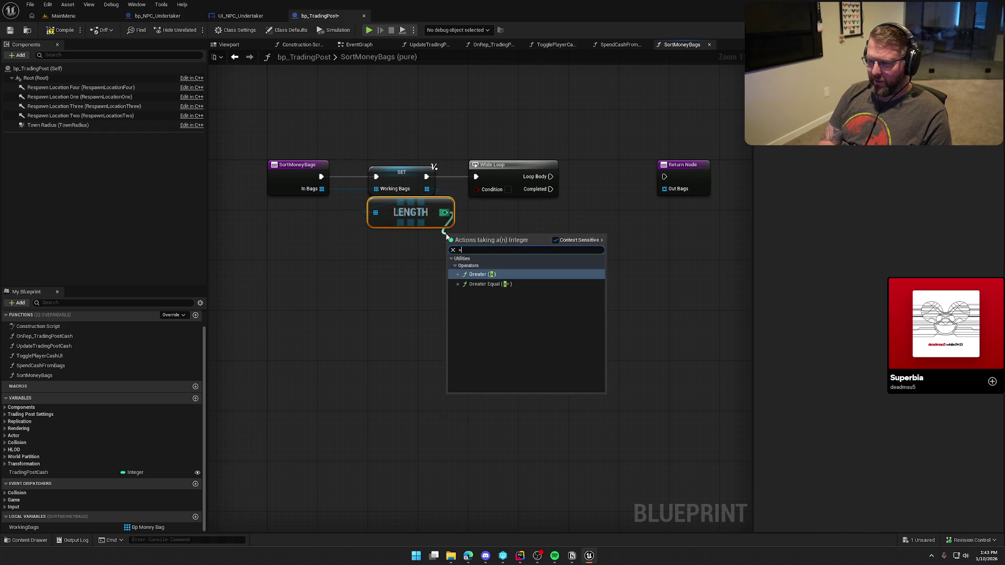
{"action": "key", "text": "Return"}
{"action": "mouse_move", "coordinate": [492, 243]}
{"action": "left_mouse_down"}
{"action": "mouse_move", "coordinate": [476, 189]}
{"action": "mouse_move", "coordinate": [494, 236]}
{"action": "mouse_move", "coordinate": [507, 218]}
{"action": "left_mouse_up"}
{"action": "mouse_move", "coordinate": [687, 206]}
{"action": "left_mouse_down"}
{"action": "mouse_move", "coordinate": [550, 218]}
{"action": "mouse_move", "coordinate": [571, 260]}
{"action": "mouse_move", "coordinate": [590, 373]}
{"action": "left_mouse_up"}
{"action": "mouse_move", "coordinate": [457, 294]}
{"action": "left_mouse_down"}
{"action": "mouse_move", "coordinate": [488, 274]}
{"action": "mouse_move", "coordinate": [493, 253]}
{"action": "mouse_move", "coordinate": [504, 263]}
{"action": "left_mouse_up"}
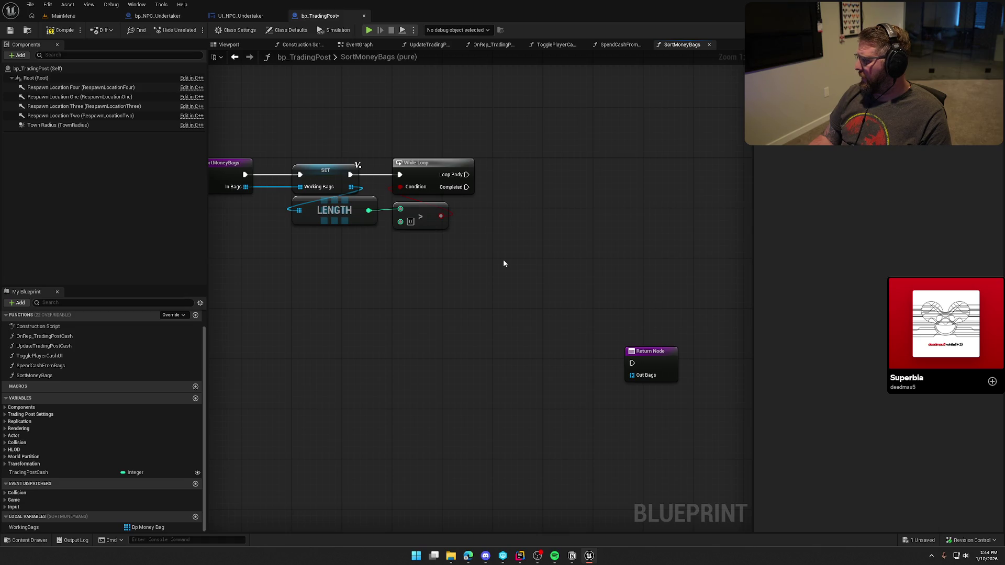
{"action": "left_click_drag", "start_coordinate": [504, 263], "coordinate": [486, 258]}
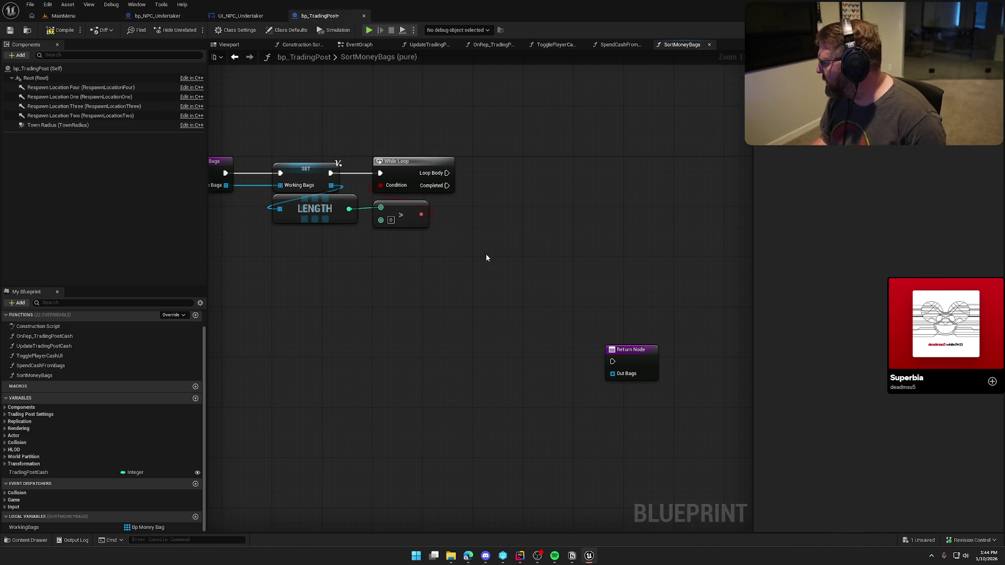
{"action": "left_click_drag", "start_coordinate": [486, 257], "coordinate": [507, 248]}
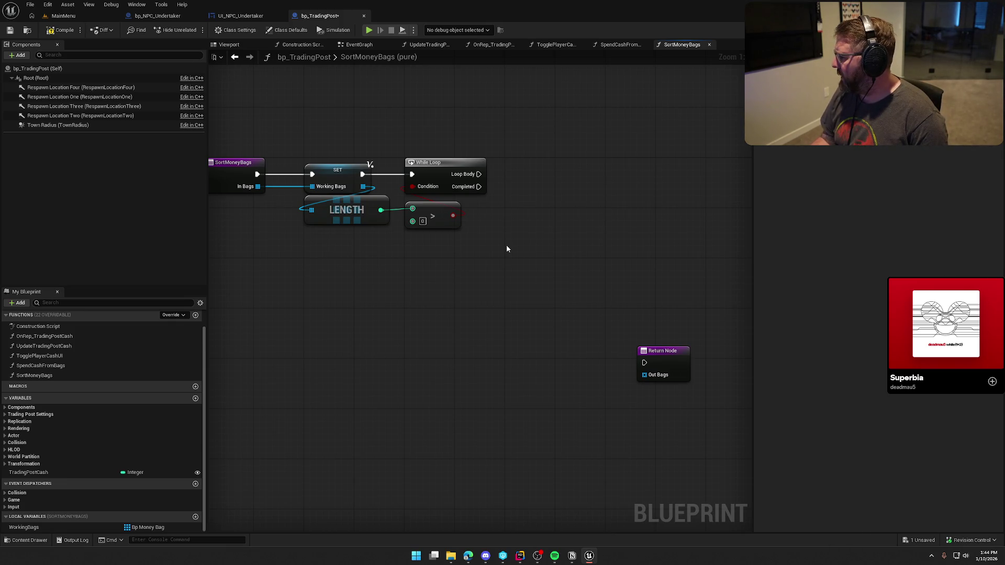
Add a For Loop in the While Loop's body
{"action": "left_click_drag", "start_coordinate": [479, 174], "coordinate": [524, 178]}
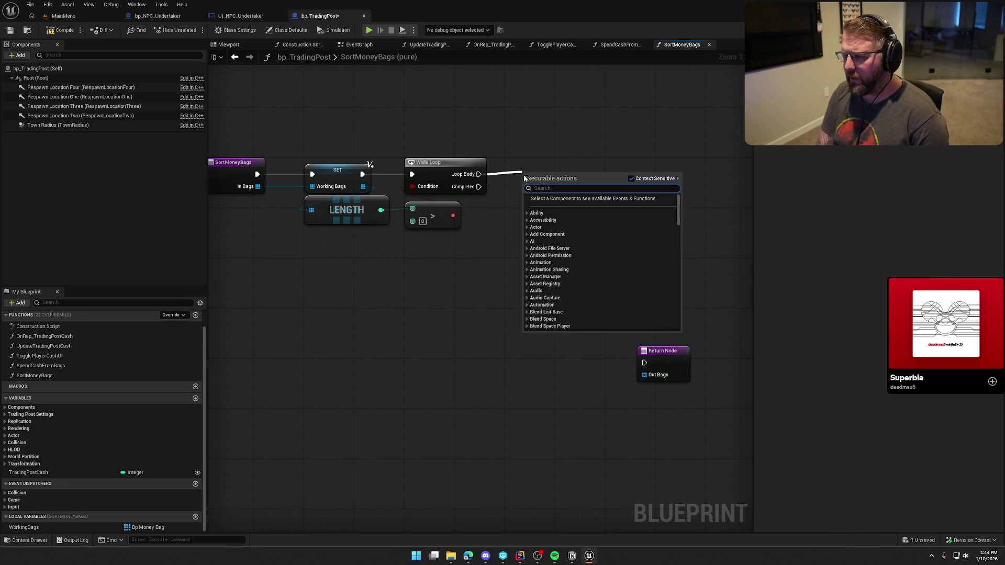
{"action": "type", "text": "for loop"}
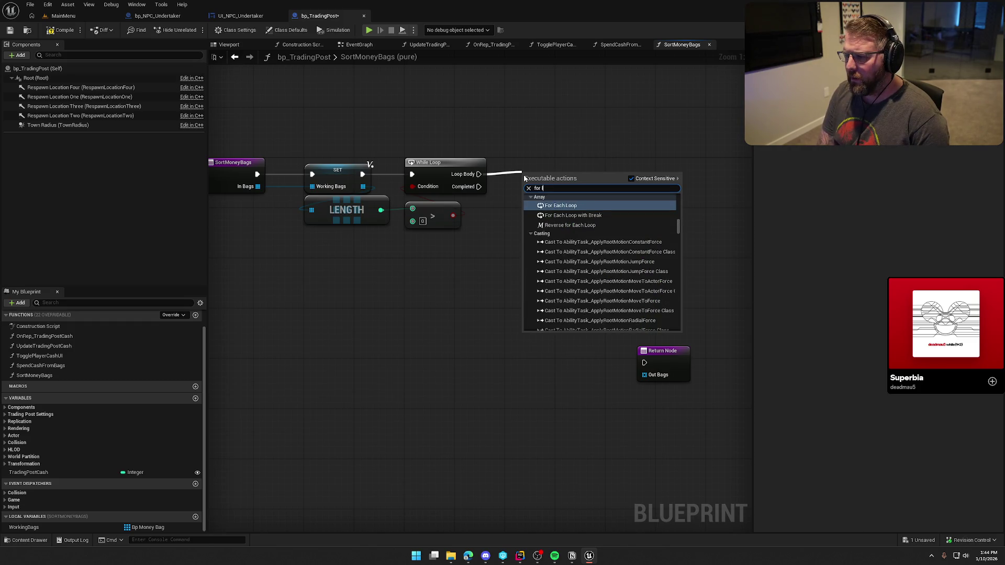
{"action": "left_click", "coordinate": [554, 276]}
{"action": "mouse_move", "coordinate": [556, 170]}
{"action": "left_mouse_down"}
{"action": "mouse_move", "coordinate": [594, 170]}
{"action": "mouse_move", "coordinate": [551, 163]}
{"action": "left_mouse_up"}
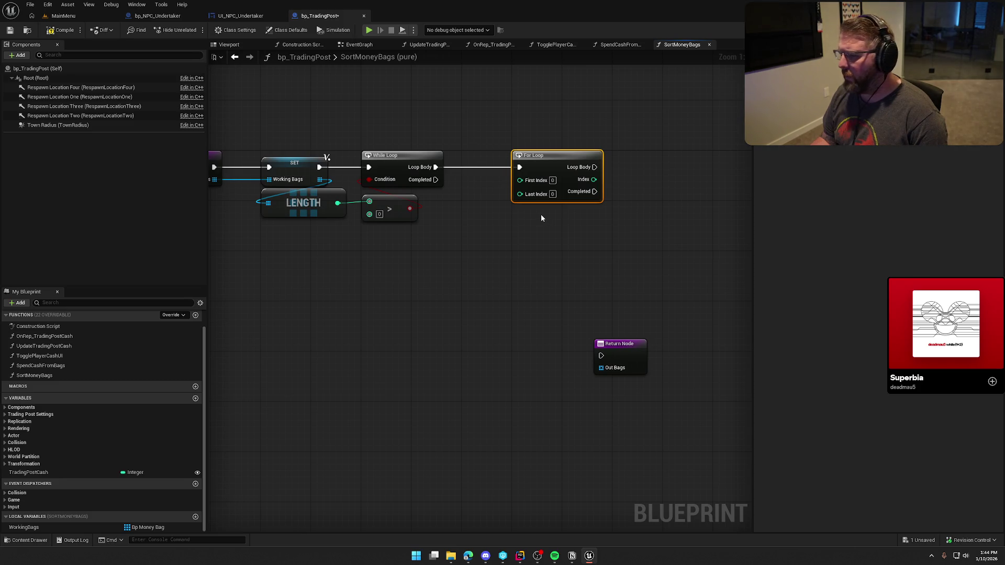
{"action": "left_click", "coordinate": [553, 180]}
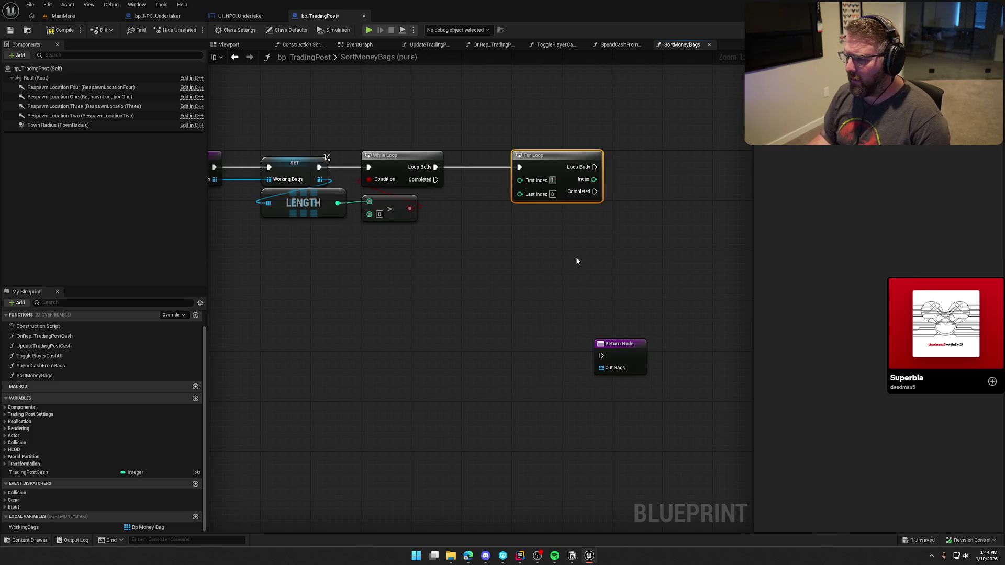
{"action": "left_click_drag", "start_coordinate": [577, 261], "coordinate": [592, 260]}
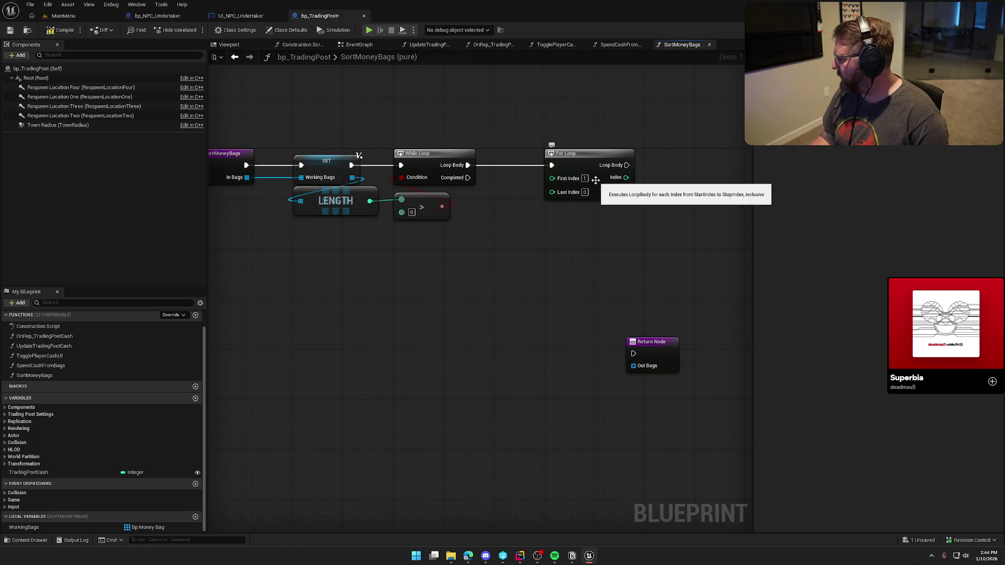
Set the For Loop's Last Index to Working Bags LENGTH minus 1
{"action": "left_click_drag", "start_coordinate": [370, 201], "coordinate": [409, 240]}
{"action": "type", "text": "-a"}
{"action": "key", "text": "BackSpace"}
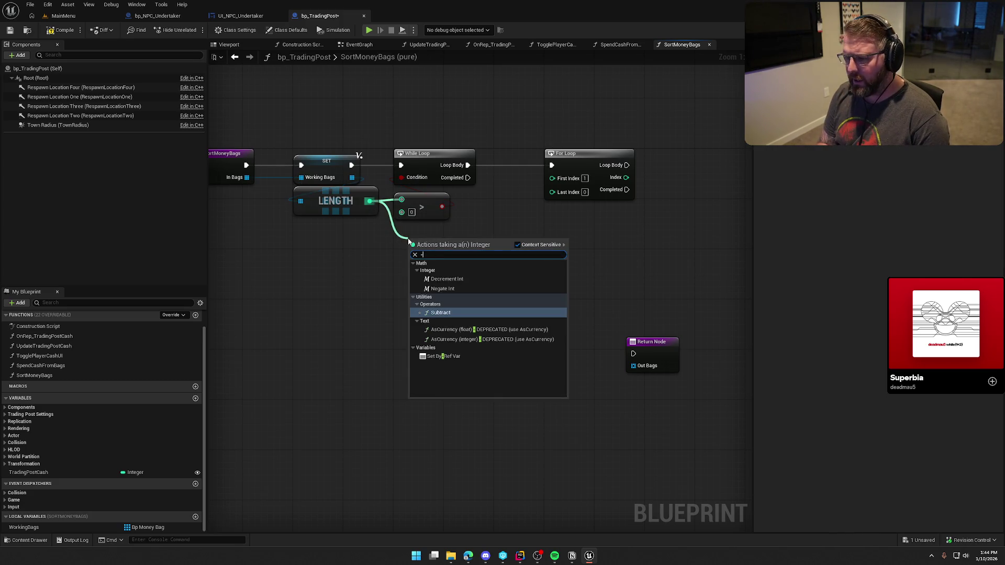
{"action": "key", "text": "Return"}
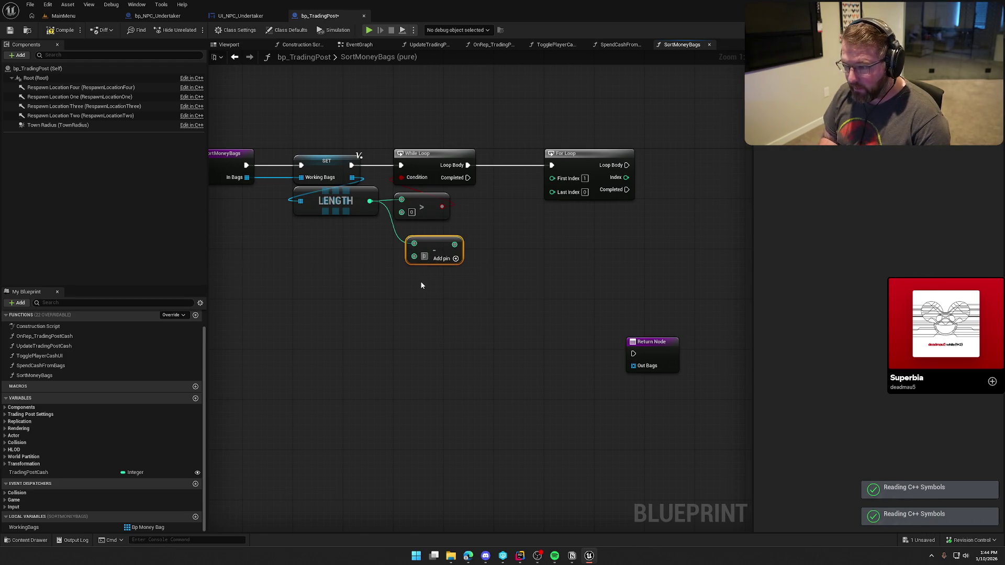
{"action": "left_click", "coordinate": [424, 256]}
{"action": "type", "text": "1"}
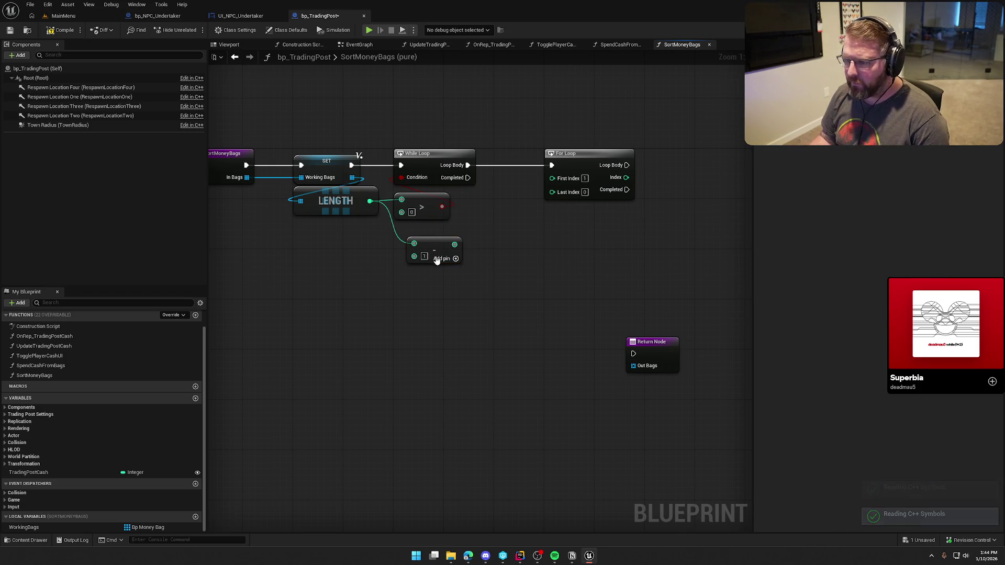
{"action": "mouse_move", "coordinate": [454, 244]}
{"action": "left_mouse_down"}
{"action": "mouse_move", "coordinate": [552, 192]}
{"action": "mouse_move", "coordinate": [420, 239]}
{"action": "left_mouse_up"}
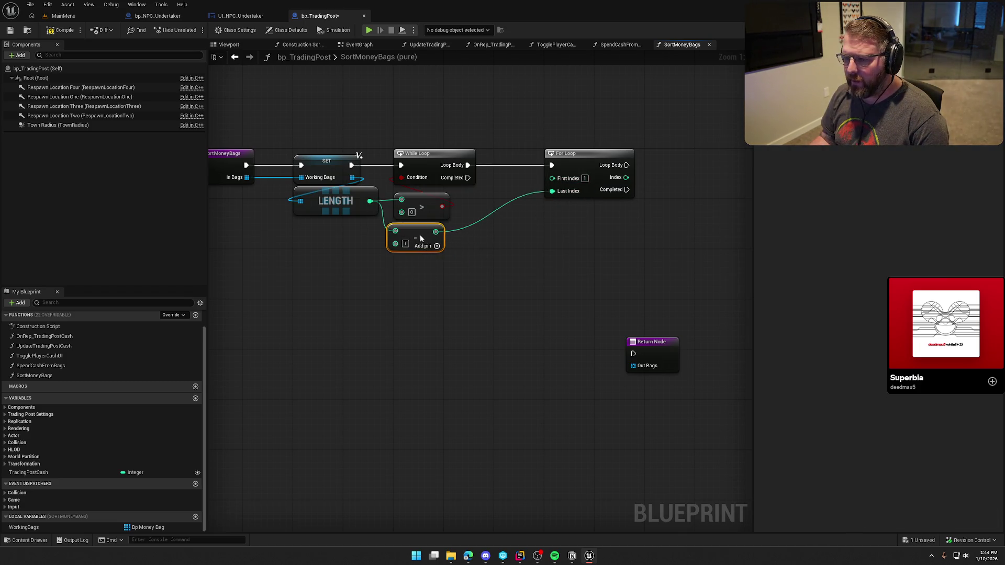
{"action": "left_click", "coordinate": [497, 155]}
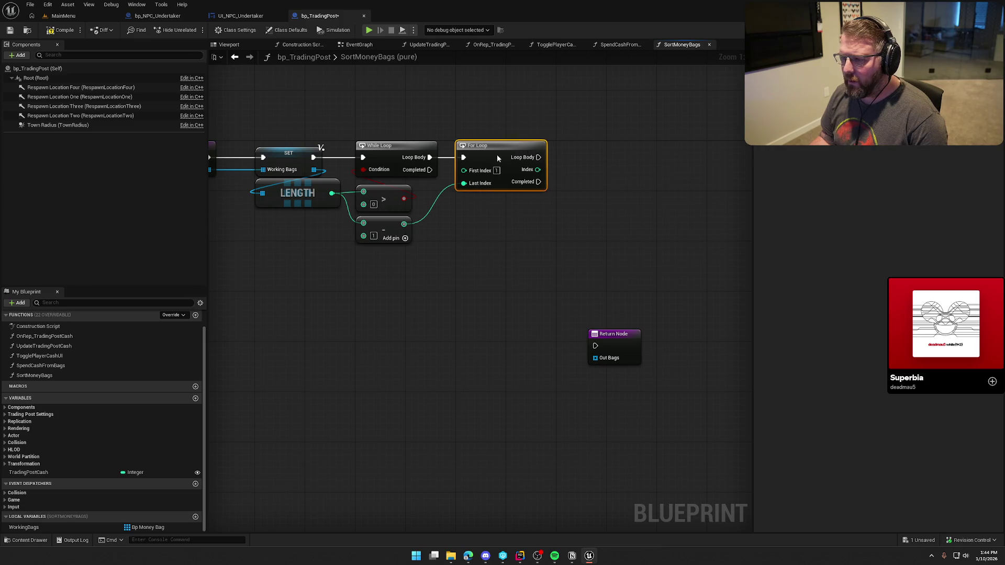
{"action": "left_click_drag", "start_coordinate": [460, 289], "coordinate": [533, 345]}
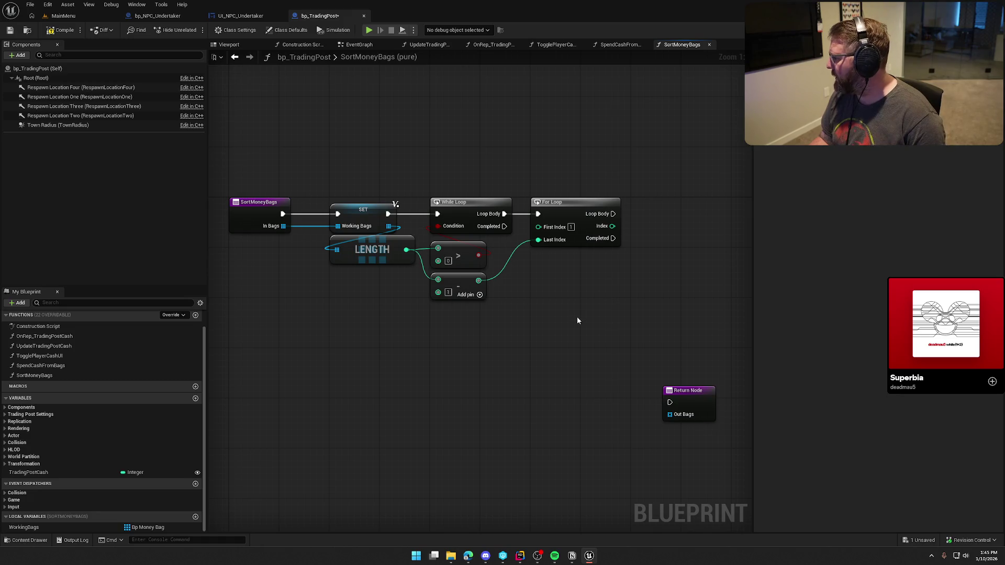
{"action": "left_click_drag", "start_coordinate": [567, 292], "coordinate": [521, 281]}
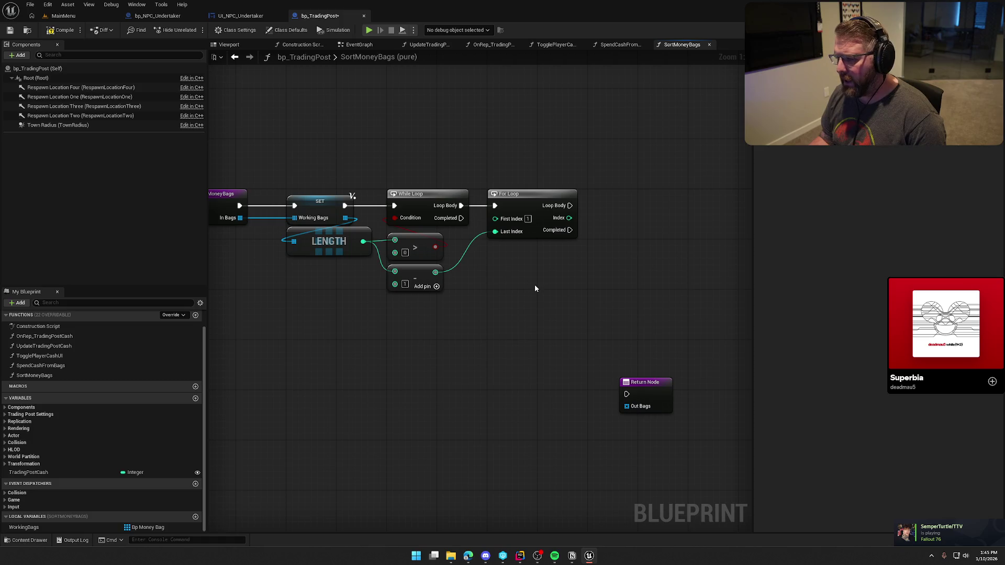
{"action": "mouse_move", "coordinate": [24, 527]}
{"action": "left_mouse_down"}
{"action": "mouse_move", "coordinate": [586, 162]}
{"action": "mouse_move", "coordinate": [559, 183]}
{"action": "mouse_move", "coordinate": [544, 179]}
{"action": "left_mouse_up"}
Add an Array GET on Working Bags indexed by the For Loop's Index
{"action": "left_click_drag", "start_coordinate": [537, 154], "coordinate": [553, 168]}
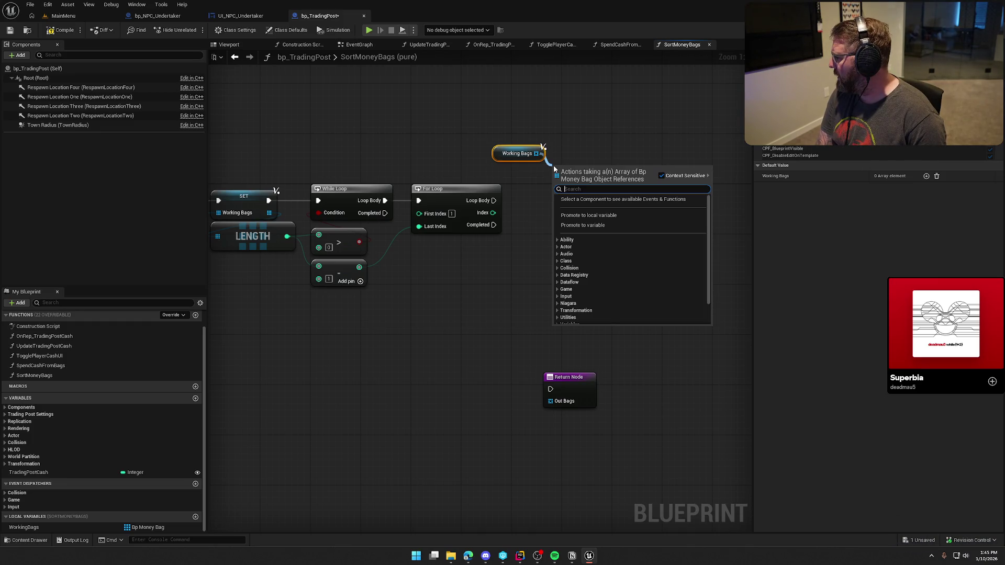
{"action": "type", "text": "get"}
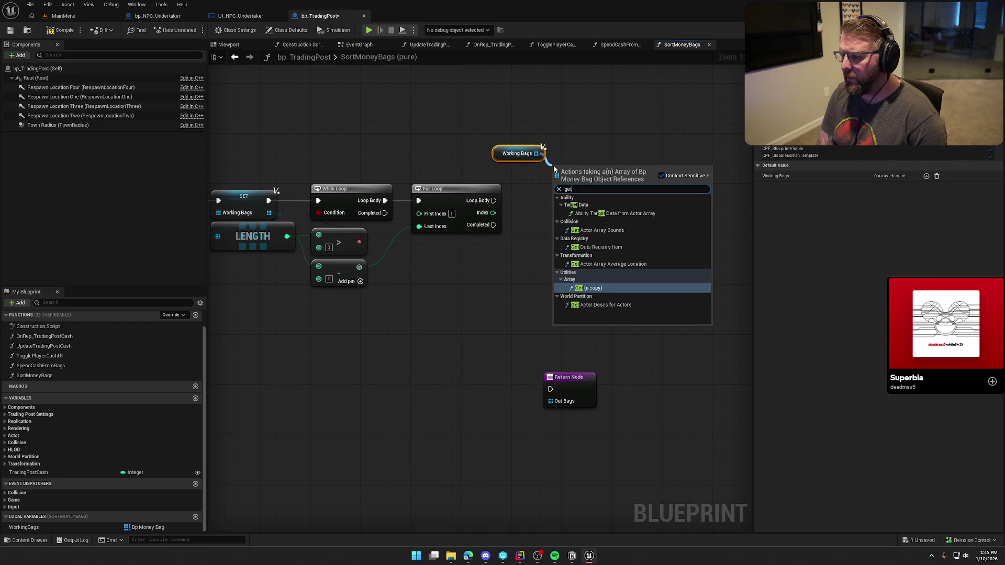
{"action": "left_click", "coordinate": [601, 292]}
{"action": "left_click_drag", "start_coordinate": [557, 185], "coordinate": [493, 213]}
{"action": "mouse_move", "coordinate": [513, 152]}
{"action": "left_mouse_down"}
{"action": "mouse_move", "coordinate": [564, 156]}
{"action": "mouse_move", "coordinate": [566, 198]}
{"action": "left_mouse_up"}
{"action": "mouse_move", "coordinate": [591, 243]}
{"action": "left_mouse_down"}
{"action": "mouse_move", "coordinate": [547, 167]}
{"action": "mouse_move", "coordinate": [547, 249]}
{"action": "mouse_move", "coordinate": [597, 221]}
{"action": "mouse_move", "coordinate": [588, 216]}
{"action": "left_mouse_up"}
{"action": "type", "text": "get"}
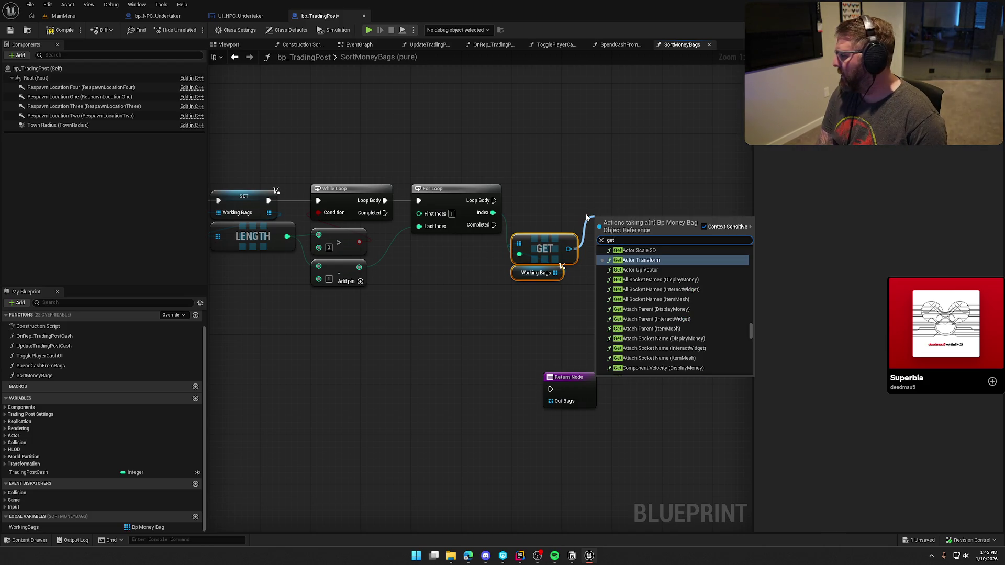
{"action": "type", "text": " c"}
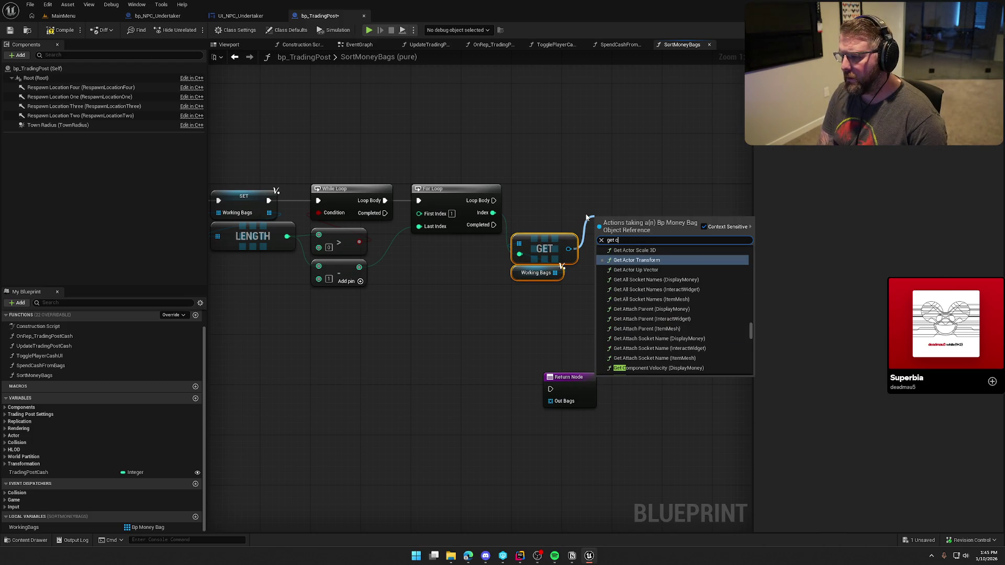
Add a Get Money Value node on the bag fetched by GET
{"action": "key", "text": "BackSpace"}
{"action": "key", "text": "BackSpace"}
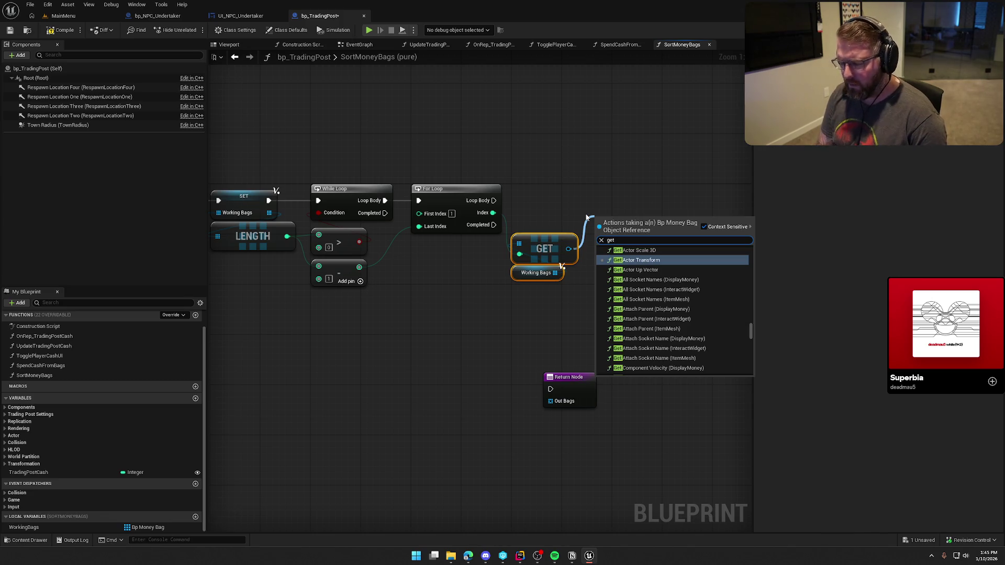
{"action": "type", "text": " money"}
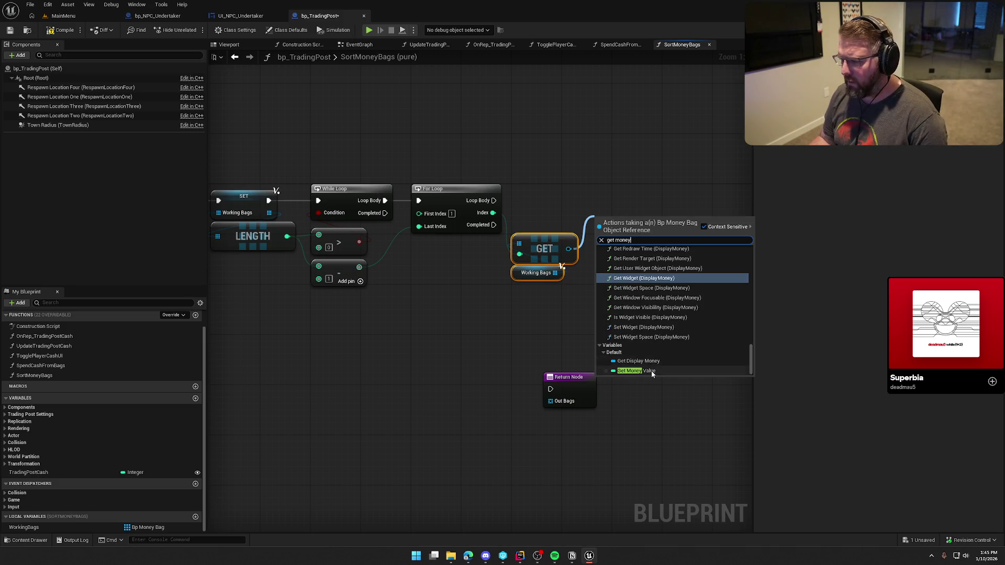
{"action": "left_click", "coordinate": [636, 371]}
{"action": "left_click_drag", "start_coordinate": [633, 207], "coordinate": [525, 185]}
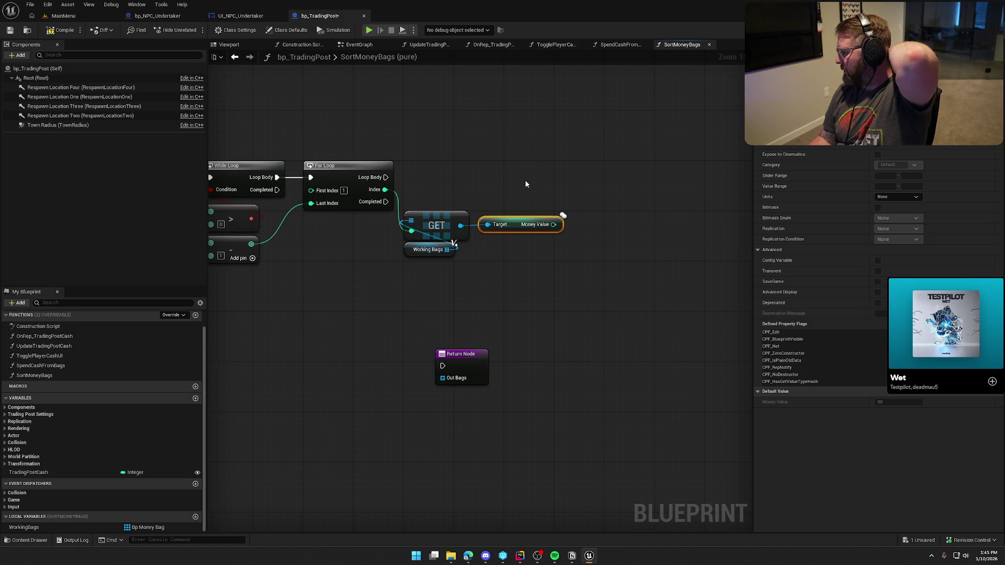
{"action": "left_click_drag", "start_coordinate": [526, 180], "coordinate": [674, 173]}
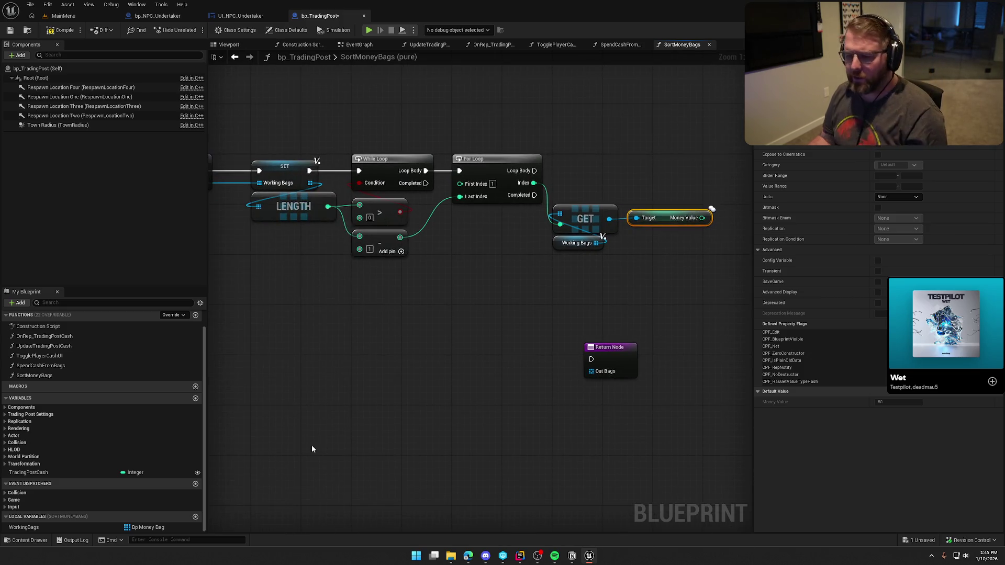
Create Integer local variables MinIndex and MinValue, compile, and place a SET Min Value node
{"action": "left_click", "coordinate": [196, 517]}
{"action": "type", "text": "mini"}
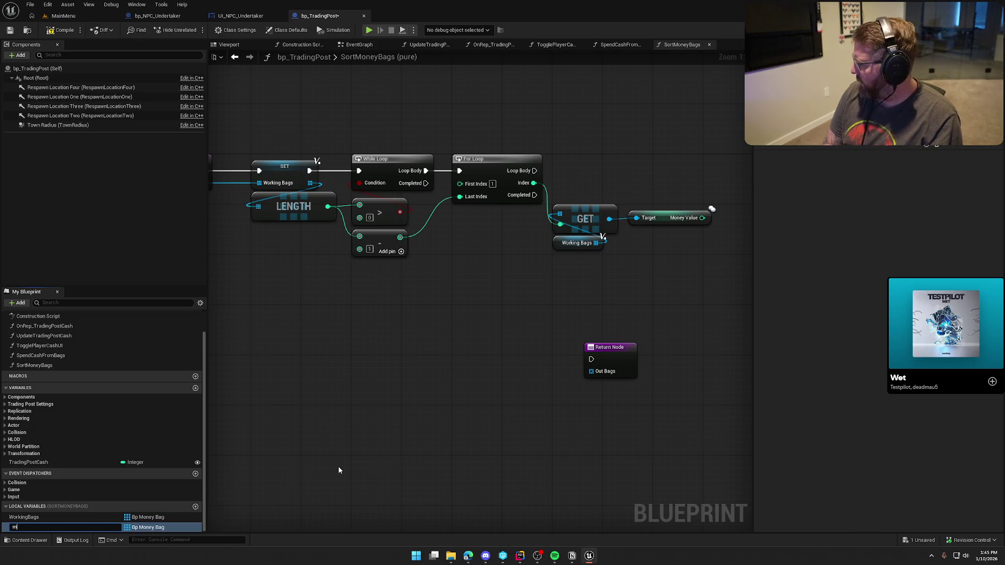
{"action": "type", "text": "ndex"}
{"action": "key", "text": "Return"}
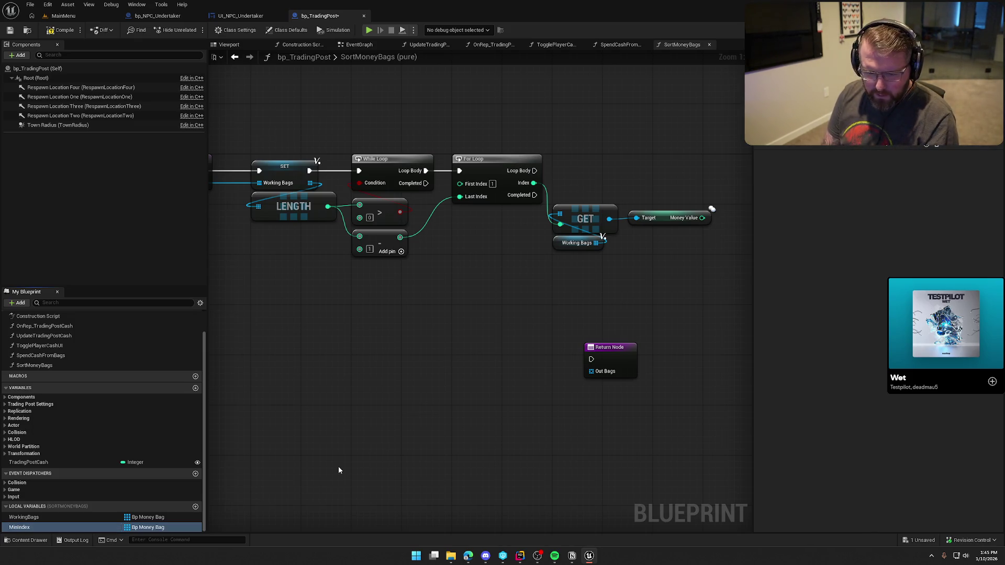
{"action": "left_click", "coordinate": [155, 527]}
{"action": "left_click", "coordinate": [146, 351]}
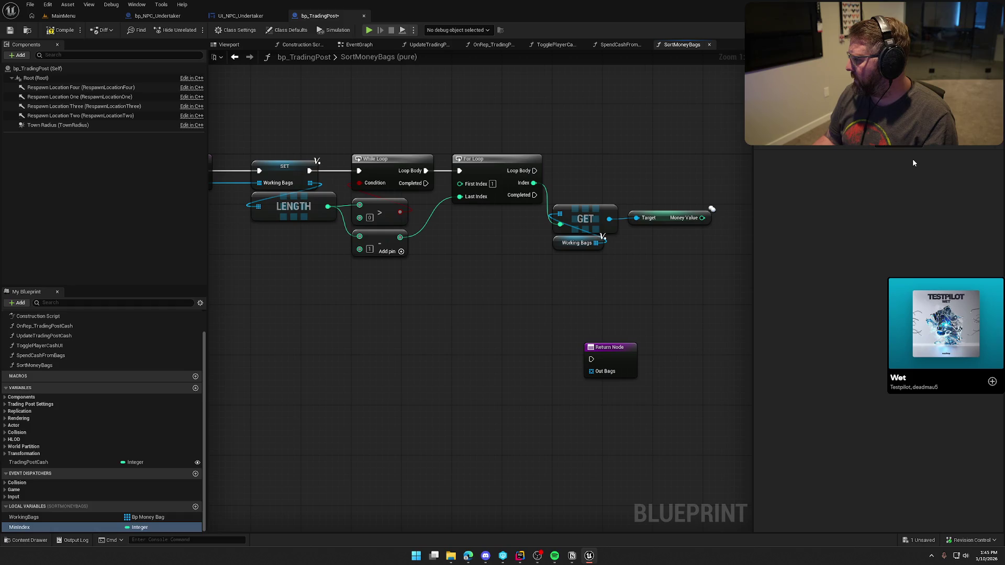
{"action": "left_click", "coordinate": [195, 506]}
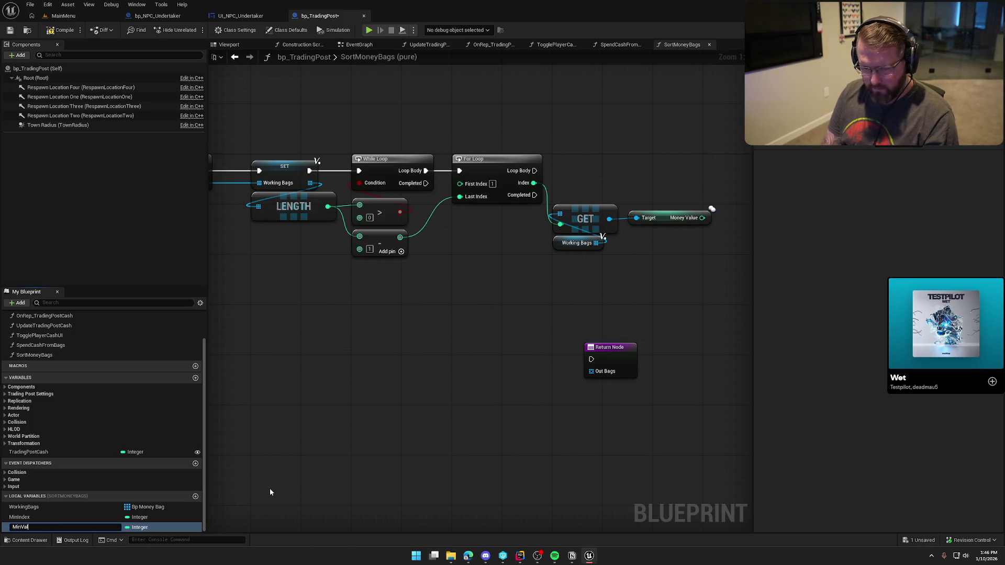
{"action": "type", "text": "MinValue"}
{"action": "key", "text": "Return"}
{"action": "left_click", "coordinate": [61, 30]}
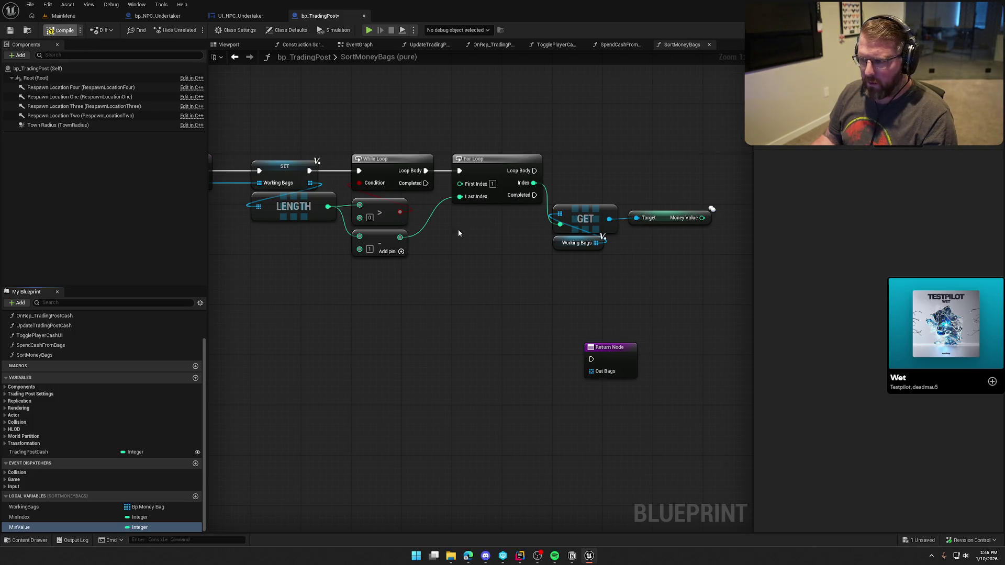
{"action": "mouse_move", "coordinate": [20, 527]}
{"action": "left_mouse_down"}
{"action": "mouse_move", "coordinate": [262, 314]}
{"action": "mouse_move", "coordinate": [431, 132]}
{"action": "left_mouse_up"}
Shift the loop nodes right and insert SET Min Value between While Loop and For Loop
{"action": "left_click_drag", "start_coordinate": [519, 147], "coordinate": [710, 259]}
{"action": "left_click_drag", "start_coordinate": [539, 165], "coordinate": [564, 166]}
{"action": "left_click_drag", "start_coordinate": [619, 169], "coordinate": [658, 164]}
{"action": "right_click", "coordinate": [429, 156]}
{"action": "left_click_drag", "start_coordinate": [465, 134], "coordinate": [490, 165]}
{"action": "left_click_drag", "start_coordinate": [426, 170], "coordinate": [460, 171]}
{"action": "left_click", "coordinate": [525, 256]}
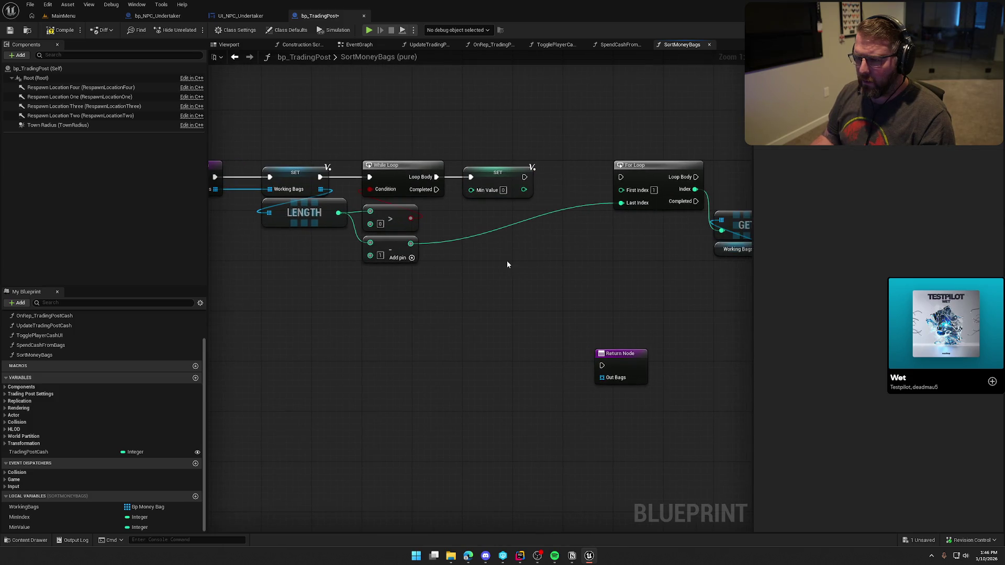
Feed a Working Bags GET element's Money Value into SET Min Value's input
{"action": "left_click_drag", "start_coordinate": [320, 190], "coordinate": [414, 122]}
{"action": "type", "text": "get"}
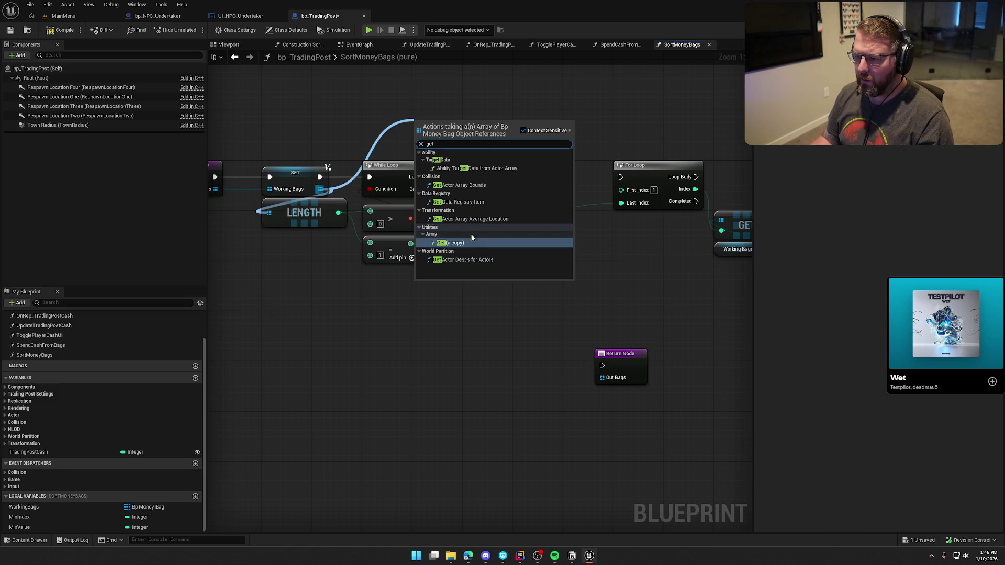
{"action": "left_click", "coordinate": [453, 243]}
{"action": "mouse_move", "coordinate": [454, 135]}
{"action": "left_mouse_down"}
{"action": "mouse_move", "coordinate": [416, 136]}
{"action": "mouse_move", "coordinate": [470, 127]}
{"action": "left_mouse_up"}
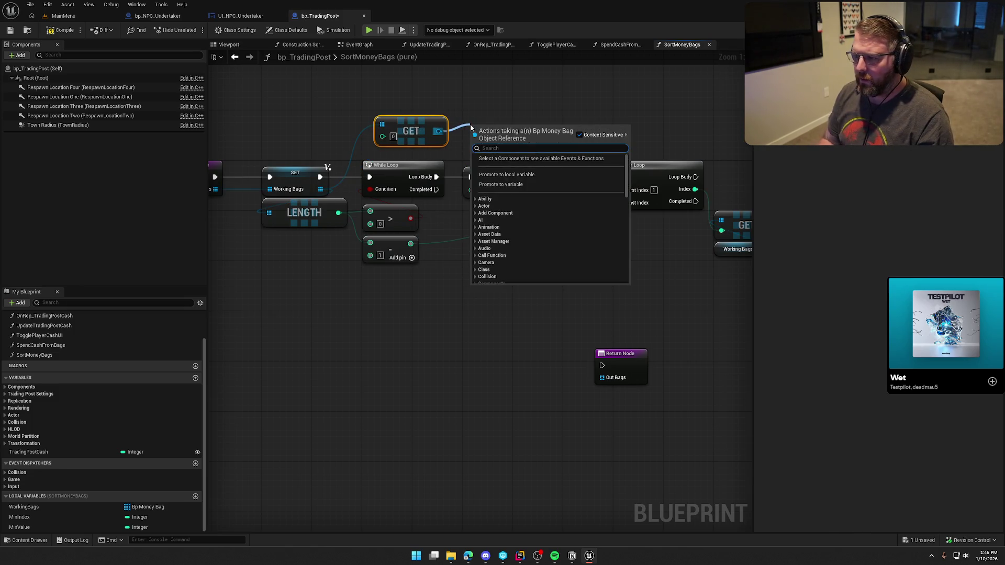
{"action": "type", "text": "get cas"}
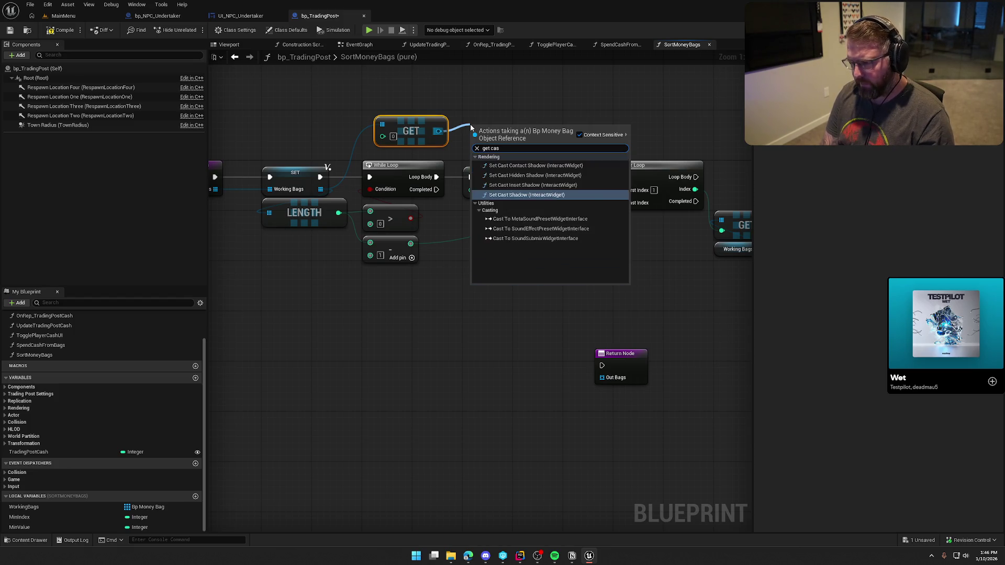
{"action": "type", "text": " money"}
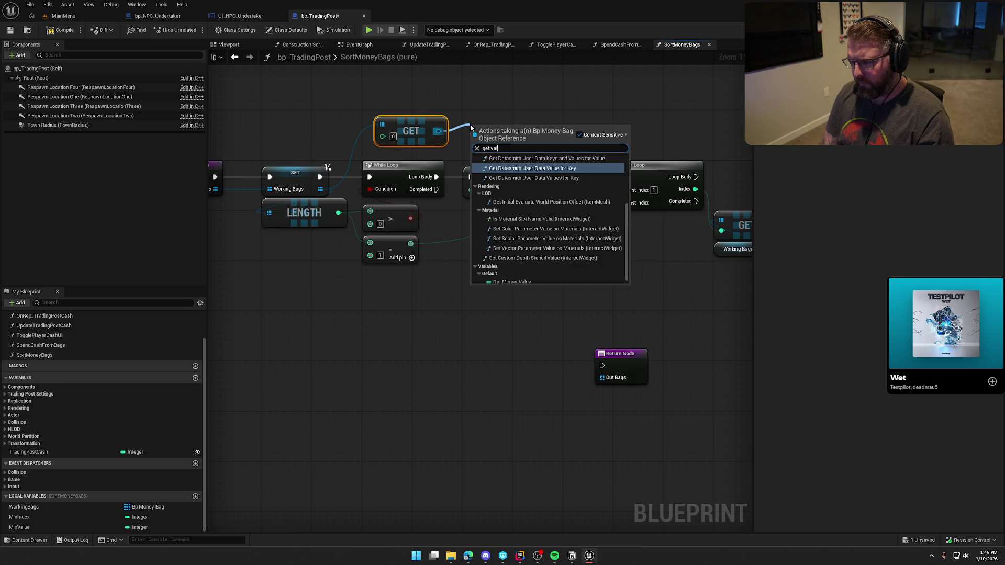
{"action": "key", "text": "Return"}
{"action": "mouse_move", "coordinate": [544, 126]}
{"action": "left_mouse_down"}
{"action": "mouse_move", "coordinate": [526, 126]}
{"action": "mouse_move", "coordinate": [479, 190]}
{"action": "left_mouse_up"}
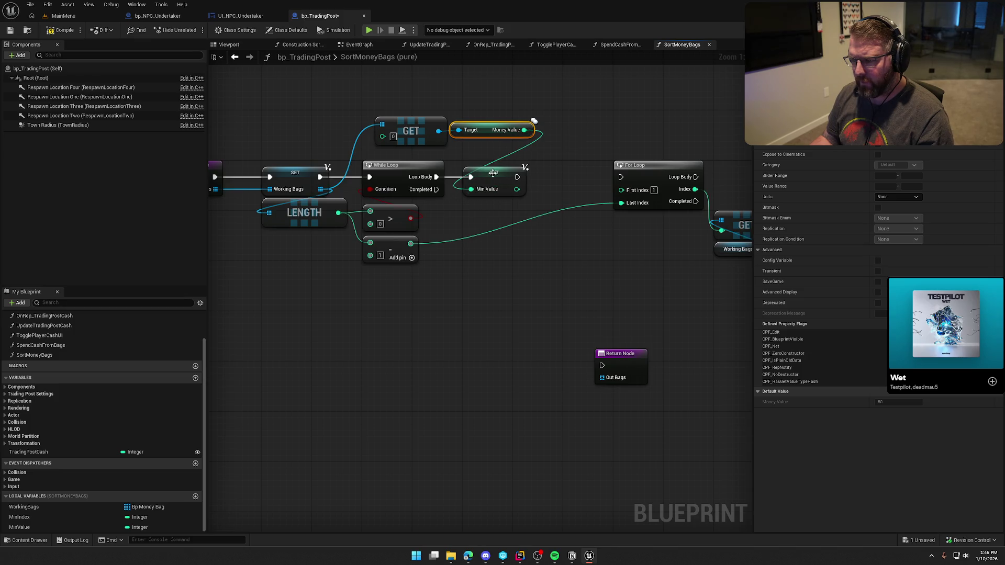
{"action": "left_click", "coordinate": [539, 152]}
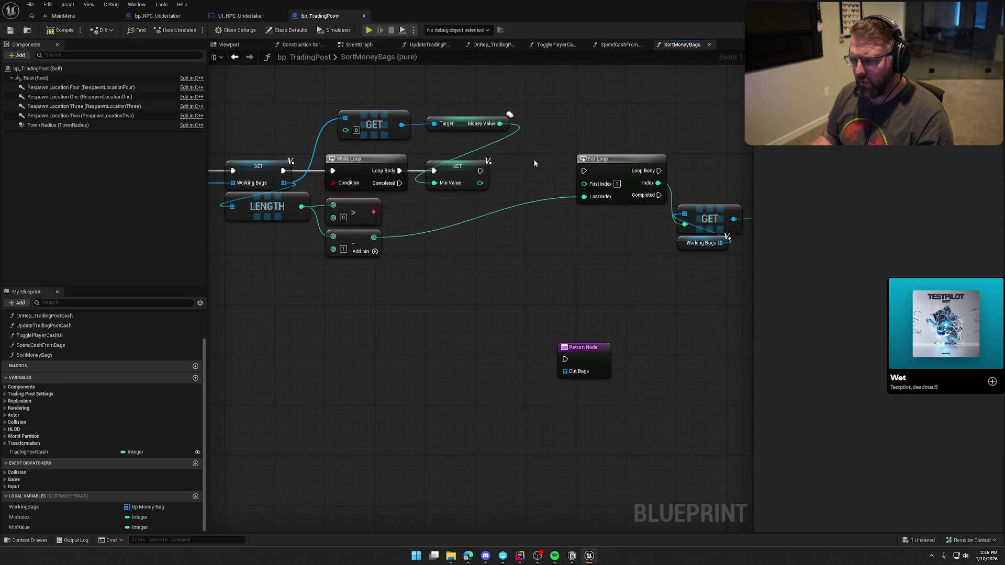
{"action": "mouse_move", "coordinate": [480, 171]}
{"action": "left_mouse_down"}
{"action": "mouse_move", "coordinate": [578, 169]}
{"action": "mouse_move", "coordinate": [533, 134]}
{"action": "left_mouse_up"}
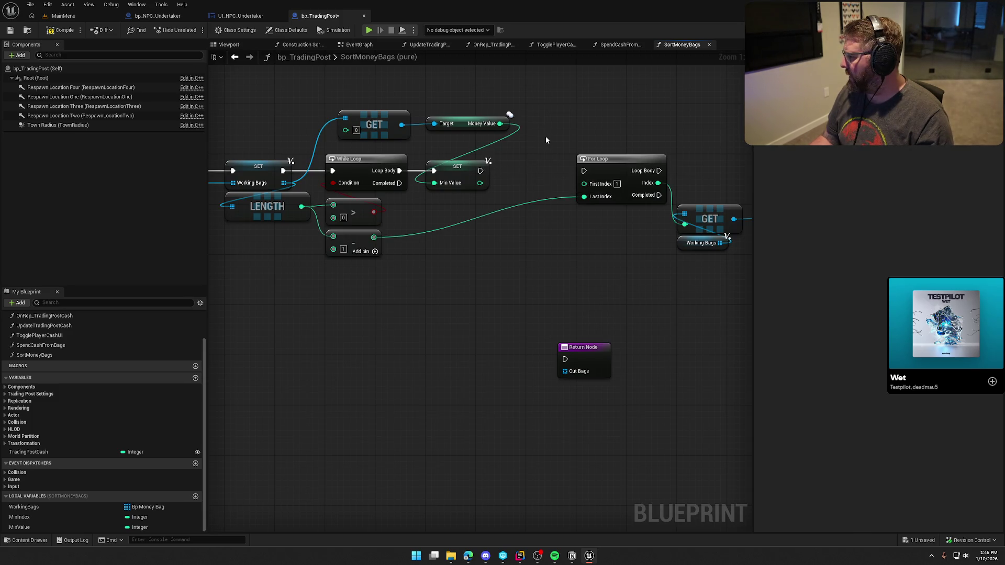
Add a SET Min Index node to 0 just before the For Loop
{"action": "mouse_move", "coordinate": [40, 516]}
{"action": "left_mouse_down"}
{"action": "mouse_move", "coordinate": [530, 159]}
{"action": "mouse_move", "coordinate": [502, 168]}
{"action": "mouse_move", "coordinate": [583, 171]}
{"action": "left_mouse_up"}
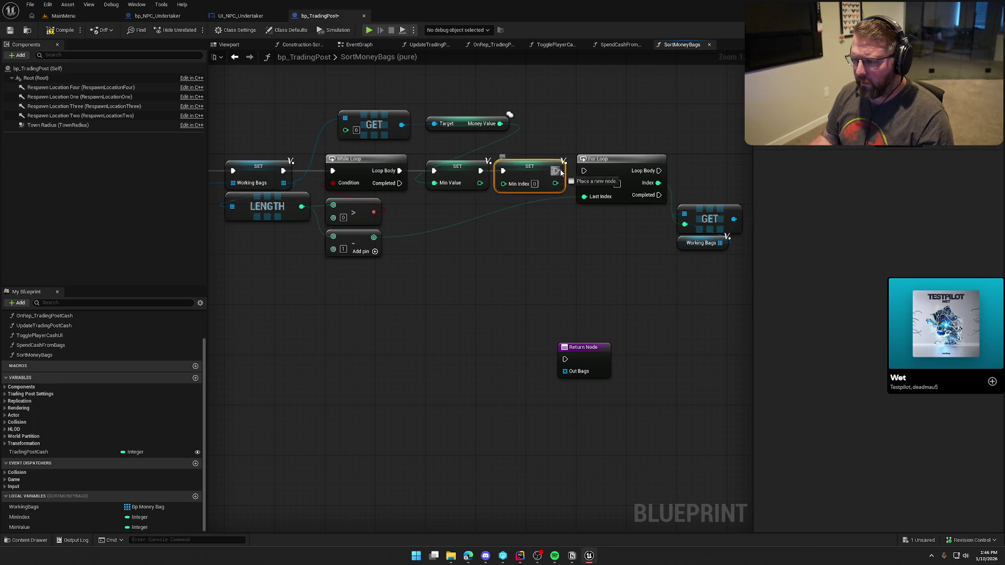
{"action": "left_click_drag", "start_coordinate": [534, 262], "coordinate": [347, 248]}
{"action": "left_click_drag", "start_coordinate": [451, 244], "coordinate": [387, 246]}
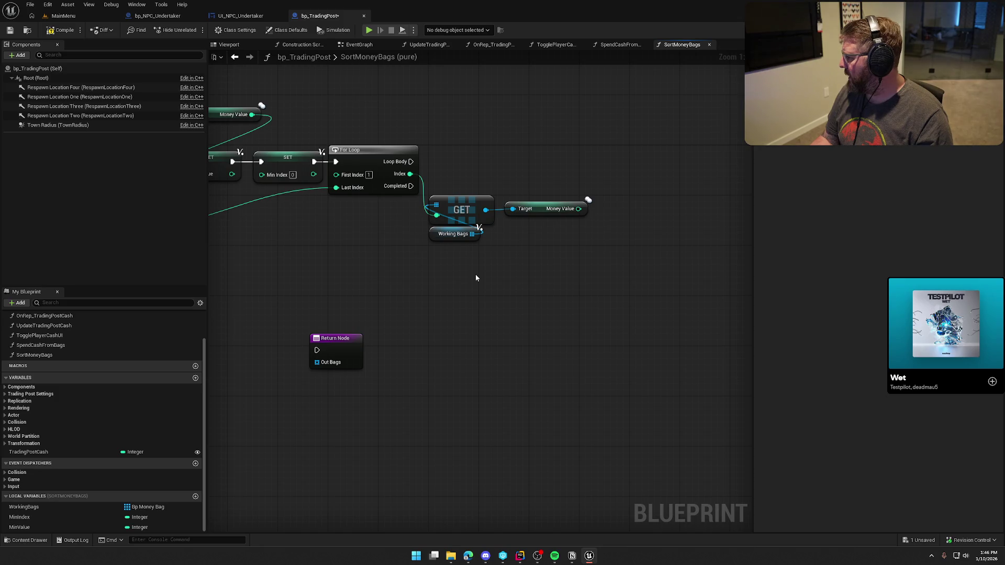
Compare the bag's Money Value < Min Value and drive a Branch in the loop body
{"action": "mouse_move", "coordinate": [478, 278]}
{"action": "left_mouse_down"}
{"action": "mouse_move", "coordinate": [514, 278]}
{"action": "mouse_move", "coordinate": [486, 272]}
{"action": "left_mouse_up"}
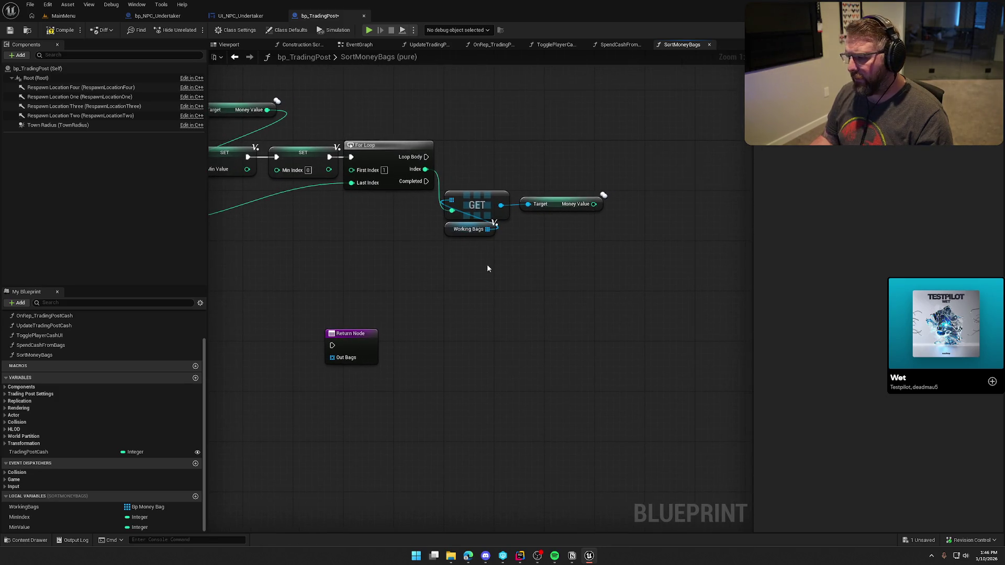
{"action": "mouse_move", "coordinate": [594, 204]}
{"action": "left_mouse_down"}
{"action": "mouse_move", "coordinate": [631, 222]}
{"action": "mouse_move", "coordinate": [625, 215]}
{"action": "mouse_move", "coordinate": [661, 200]}
{"action": "left_mouse_up"}
{"action": "type", "text": "<"}
{"action": "key", "text": "Return"}
{"action": "left_click", "coordinate": [594, 303]}
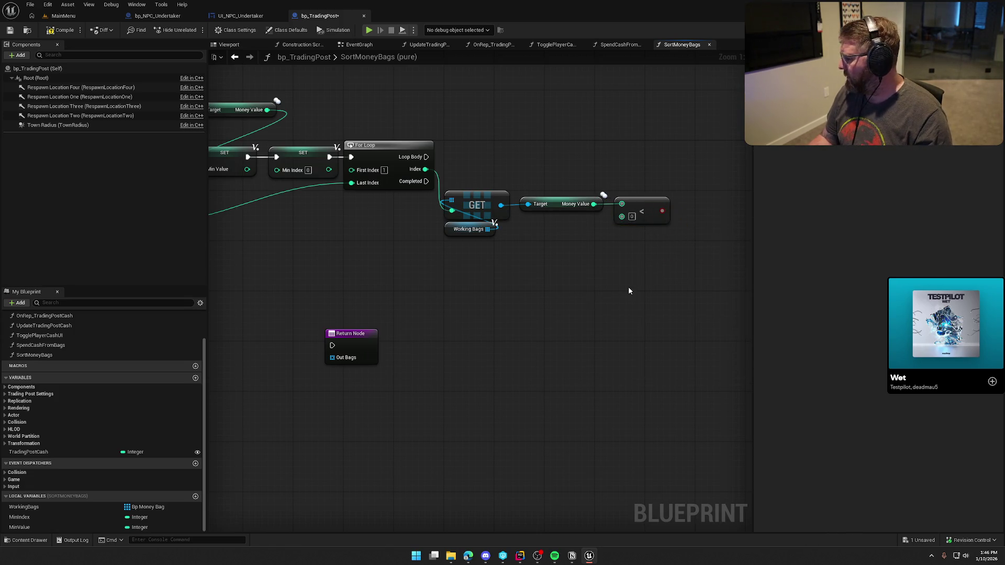
{"action": "mouse_move", "coordinate": [20, 527]}
{"action": "left_mouse_down"}
{"action": "mouse_move", "coordinate": [554, 222]}
{"action": "mouse_move", "coordinate": [622, 215]}
{"action": "left_mouse_up"}
{"action": "mouse_move", "coordinate": [583, 147]}
{"action": "left_mouse_down"}
{"action": "mouse_move", "coordinate": [448, 161]}
{"action": "mouse_move", "coordinate": [401, 154]}
{"action": "left_mouse_up"}
{"action": "left_click", "coordinate": [573, 152]}
{"action": "left_click_drag", "start_coordinate": [597, 171], "coordinate": [642, 159]}
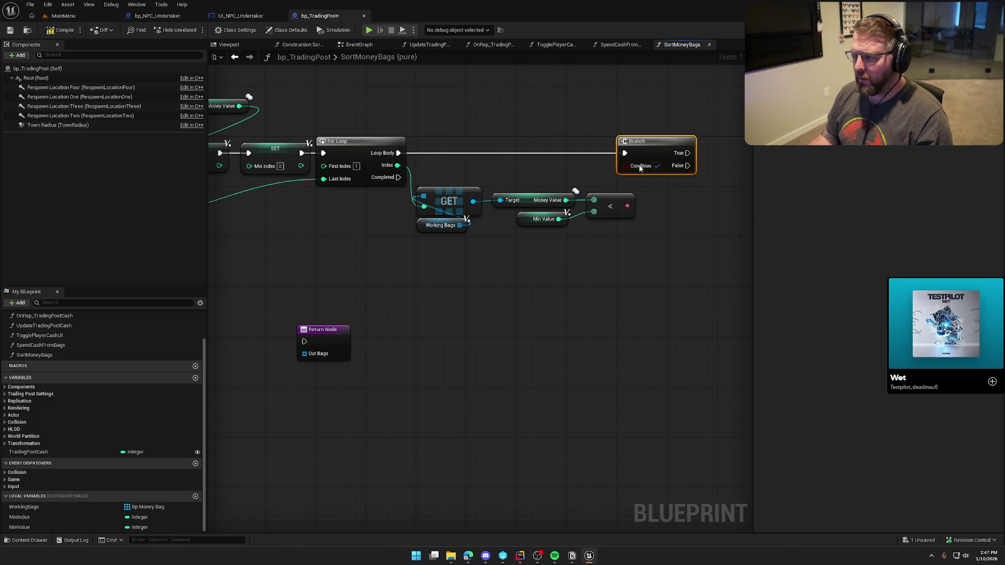
{"action": "left_click_drag", "start_coordinate": [627, 205], "coordinate": [625, 166]}
{"action": "left_click_drag", "start_coordinate": [662, 220], "coordinate": [506, 226]}
{"action": "left_click", "coordinate": [539, 237]}
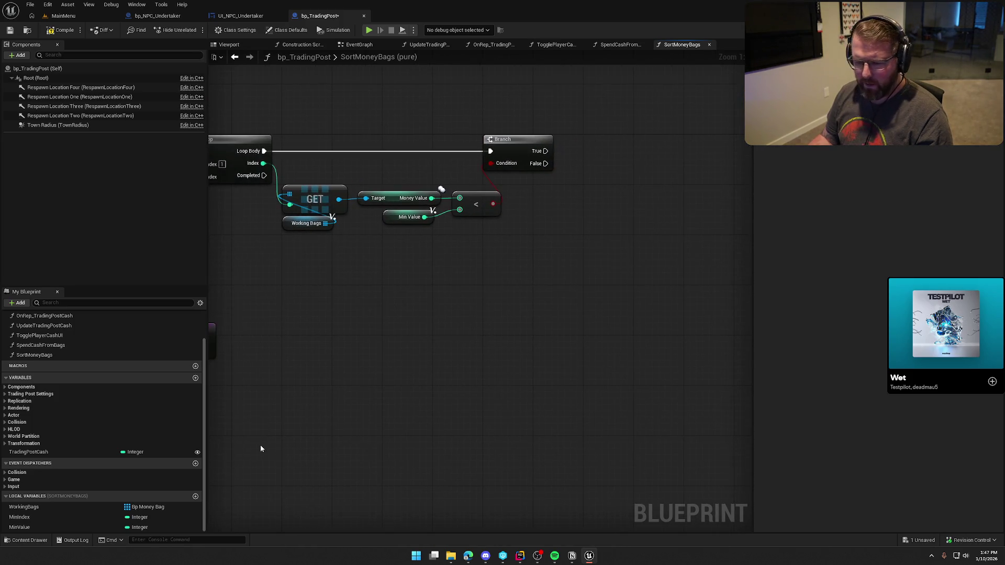
On True, set Min Value to the bag's Money Value, then set Min Index
{"action": "left_click_drag", "start_coordinate": [33, 526], "coordinate": [626, 161]}
{"action": "left_click_drag", "start_coordinate": [545, 151], "coordinate": [591, 151]}
{"action": "left_click_drag", "start_coordinate": [465, 183], "coordinate": [627, 149]}
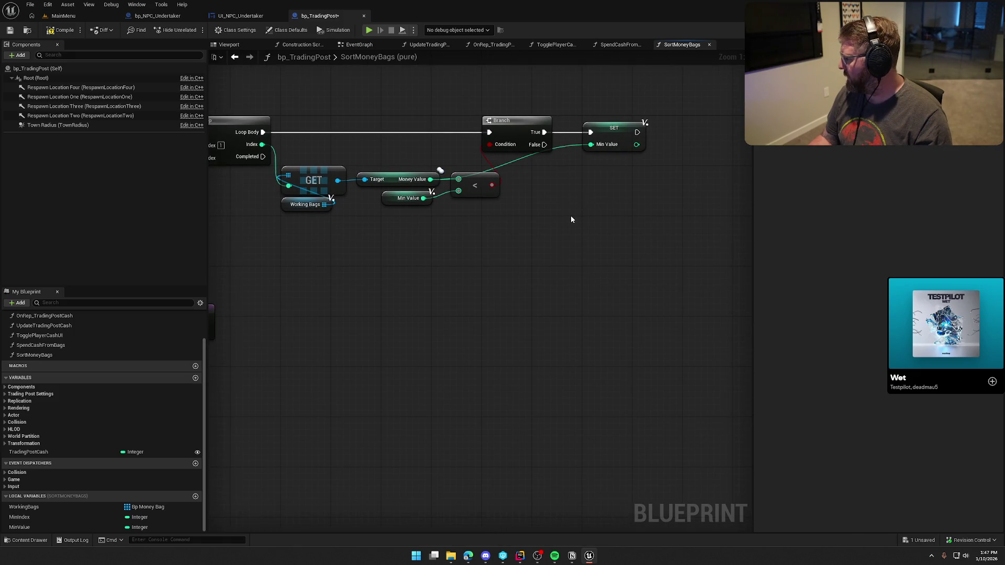
{"action": "mouse_move", "coordinate": [20, 517]}
{"action": "left_mouse_down"}
{"action": "mouse_move", "coordinate": [235, 471]}
{"action": "mouse_move", "coordinate": [670, 185]}
{"action": "mouse_move", "coordinate": [676, 137]}
{"action": "mouse_move", "coordinate": [637, 132]}
{"action": "mouse_move", "coordinate": [686, 145]}
{"action": "mouse_move", "coordinate": [677, 157]}
{"action": "mouse_move", "coordinate": [269, 155]}
{"action": "mouse_move", "coordinate": [262, 145]}
{"action": "left_mouse_up"}
{"action": "left_click", "coordinate": [550, 257]}
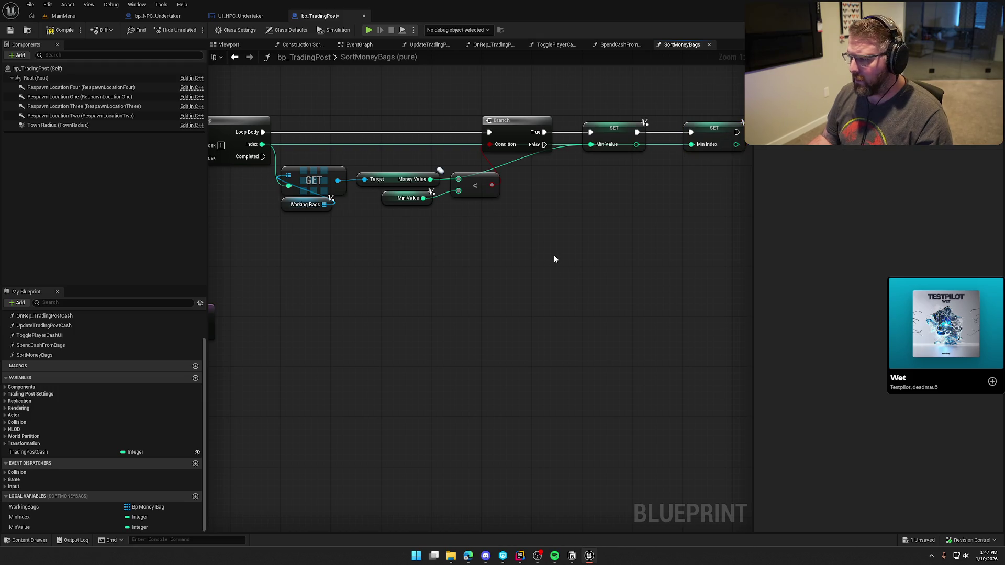
{"action": "left_click_drag", "start_coordinate": [541, 258], "coordinate": [606, 265]}
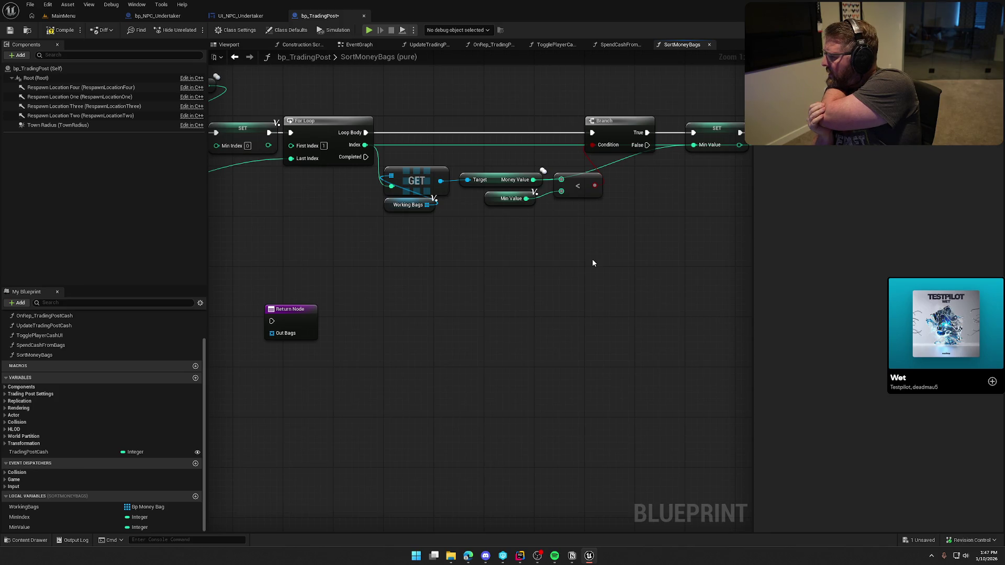
{"action": "mouse_move", "coordinate": [592, 263]}
{"action": "left_mouse_down"}
{"action": "mouse_move", "coordinate": [449, 296]}
{"action": "mouse_move", "coordinate": [355, 265]}
{"action": "left_mouse_up"}
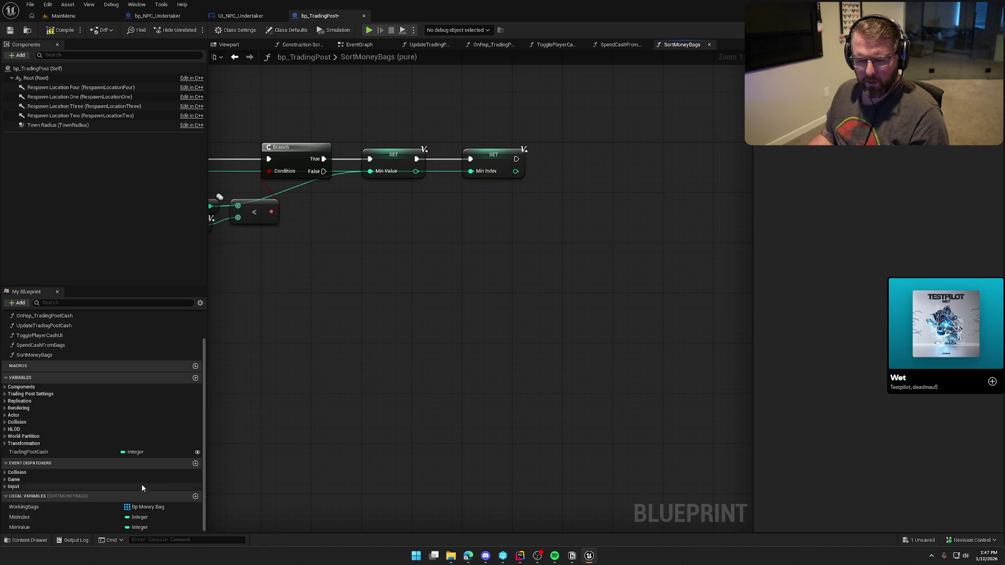
{"action": "left_click_drag", "start_coordinate": [365, 349], "coordinate": [470, 295]}
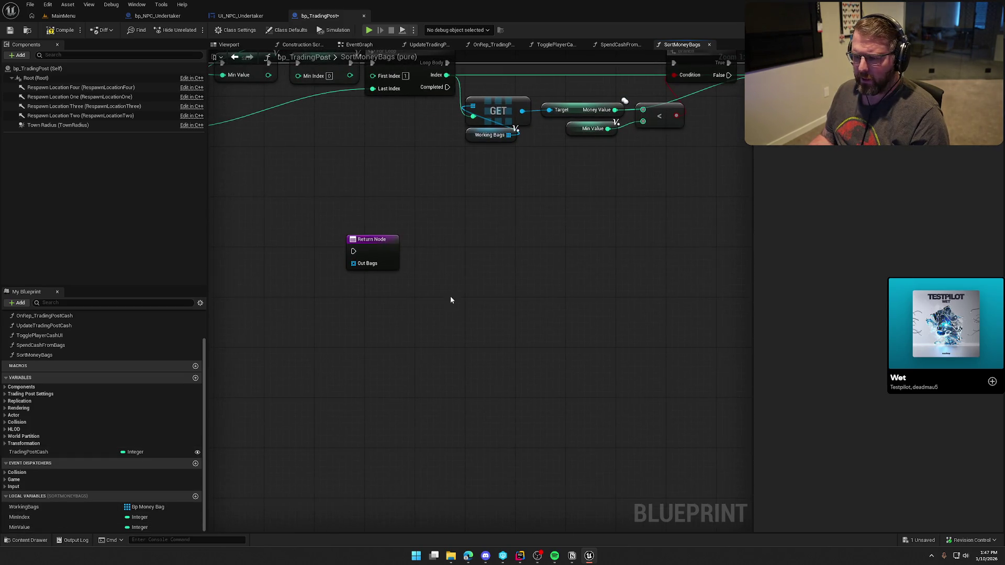
{"action": "mouse_move", "coordinate": [367, 256]}
{"action": "left_mouse_down"}
{"action": "mouse_move", "coordinate": [436, 267]}
{"action": "mouse_move", "coordinate": [425, 292]}
{"action": "mouse_move", "coordinate": [563, 193]}
{"action": "left_mouse_up"}
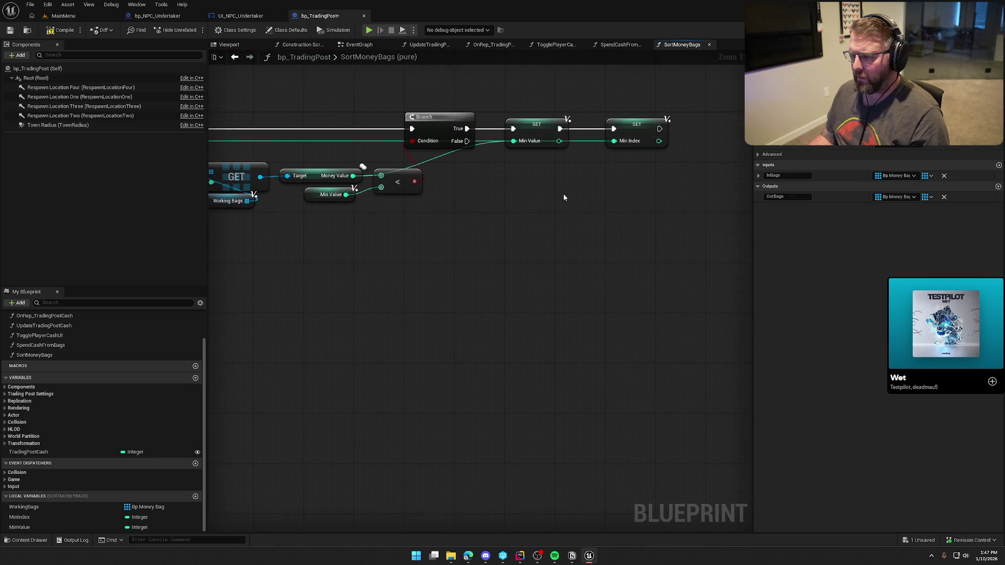
Promote the Return Node's Out Bags pin to a local variable named OutputBags
{"action": "right_click", "coordinate": [563, 197]}
{"action": "type", "text": "get out"}
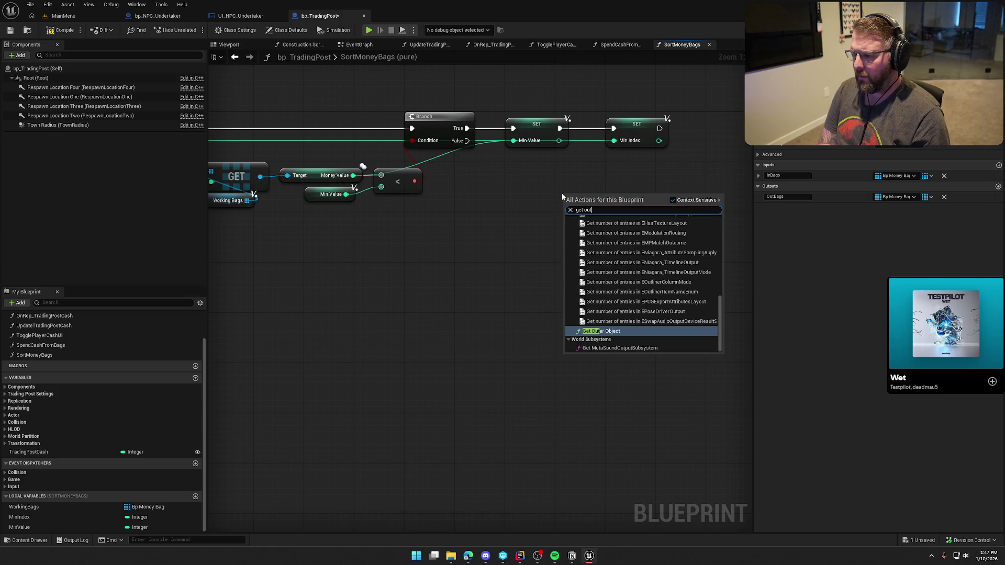
{"action": "type", "text": "ba"}
{"action": "left_click_drag", "start_coordinate": [561, 193], "coordinate": [684, 187]}
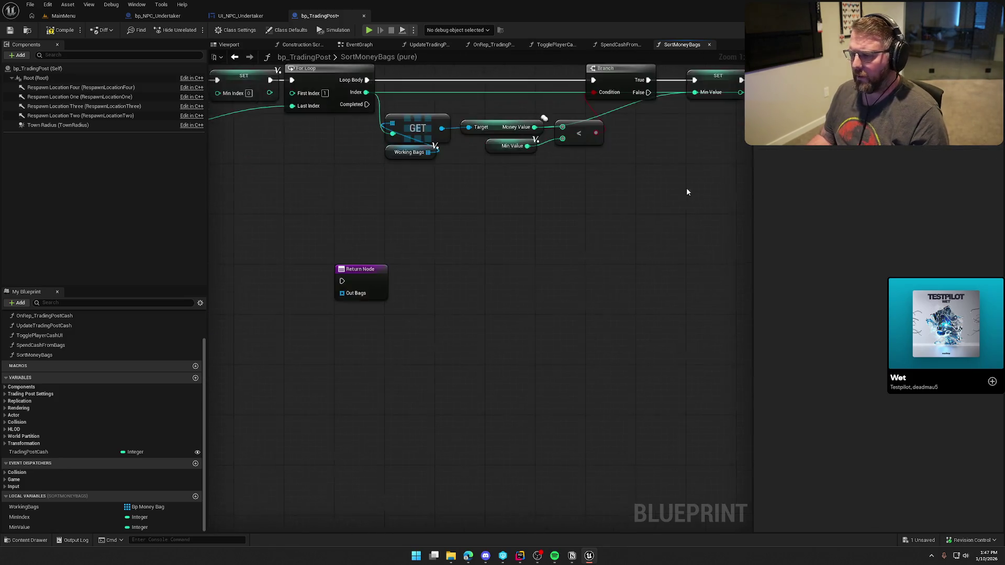
{"action": "right_click", "coordinate": [366, 303]}
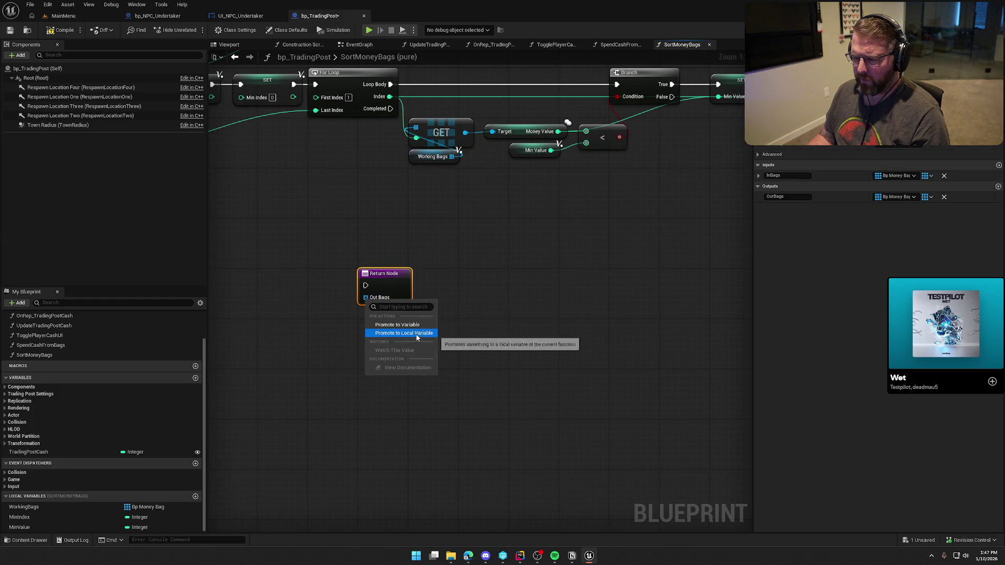
{"action": "left_click", "coordinate": [406, 335]}
{"action": "type", "text": "Out"}
{"action": "key", "text": "Escape"}
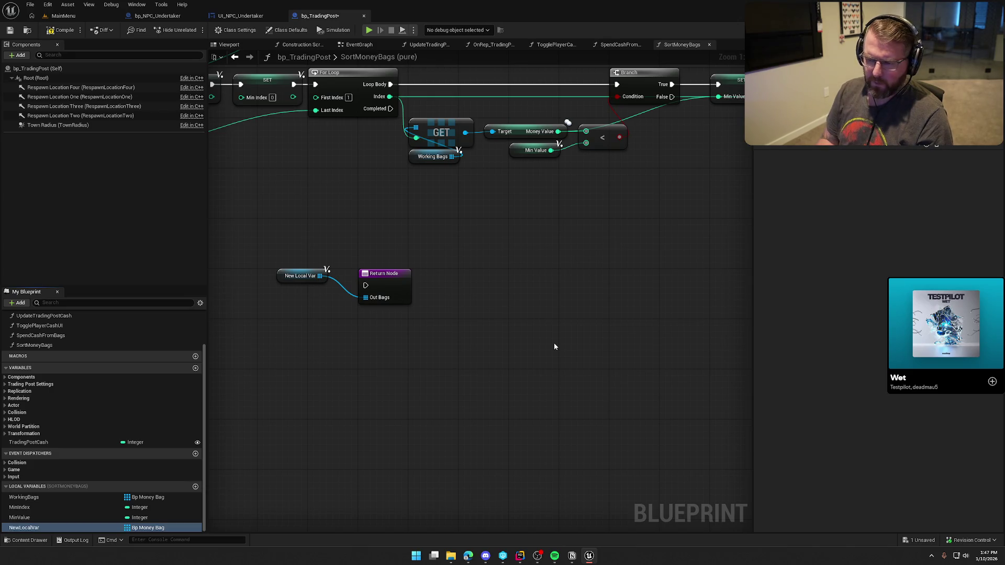
{"action": "key", "text": "F2"}
{"action": "key", "text": "ctrl+a"}
{"action": "type", "text": "Outpu"}
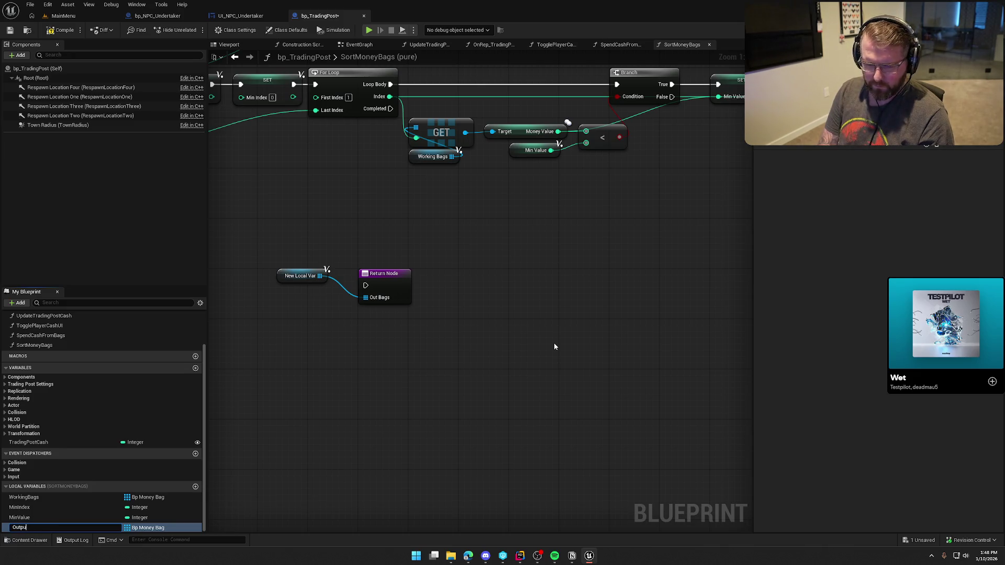
{"action": "type", "text": "tBags"}
{"action": "key", "text": "Return"}
{"action": "mouse_move", "coordinate": [282, 280]}
{"action": "left_mouse_down"}
{"action": "mouse_move", "coordinate": [313, 328]}
{"action": "mouse_move", "coordinate": [361, 318]}
{"action": "mouse_move", "coordinate": [287, 377]}
{"action": "mouse_move", "coordinate": [285, 276]}
{"action": "mouse_move", "coordinate": [489, 262]}
{"action": "left_mouse_up"}
Add an array ADD node on Output Bags that receives the looped bag
{"action": "mouse_move", "coordinate": [78, 527]}
{"action": "left_mouse_down"}
{"action": "mouse_move", "coordinate": [63, 527]}
{"action": "mouse_move", "coordinate": [542, 117]}
{"action": "mouse_move", "coordinate": [611, 137]}
{"action": "mouse_move", "coordinate": [509, 142]}
{"action": "mouse_move", "coordinate": [615, 115]}
{"action": "mouse_move", "coordinate": [619, 129]}
{"action": "mouse_move", "coordinate": [598, 143]}
{"action": "left_mouse_up"}
{"action": "type", "text": "add"}
{"action": "key", "text": "Return"}
{"action": "scroll", "coordinate": [683, 237], "scroll_direction": "down", "scroll_amount": 2}
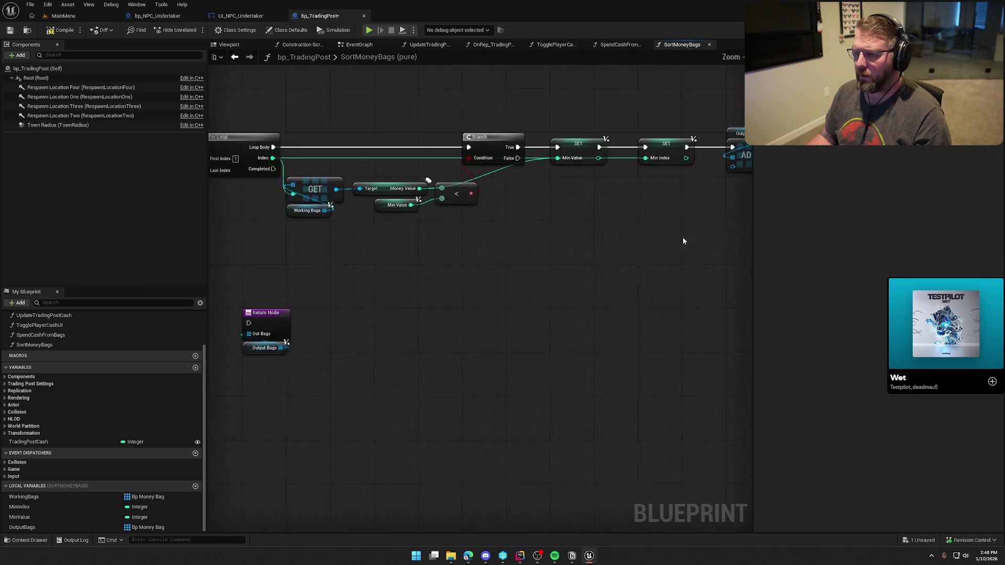
{"action": "left_click", "coordinate": [600, 245]}
{"action": "mouse_move", "coordinate": [349, 183]}
{"action": "left_mouse_down"}
{"action": "mouse_move", "coordinate": [690, 165]}
{"action": "mouse_move", "coordinate": [338, 181]}
{"action": "left_mouse_up"}
{"action": "left_click_drag", "start_coordinate": [582, 244], "coordinate": [480, 153]}
{"action": "scroll", "coordinate": [480, 153], "scroll_direction": "up", "scroll_amount": 1}
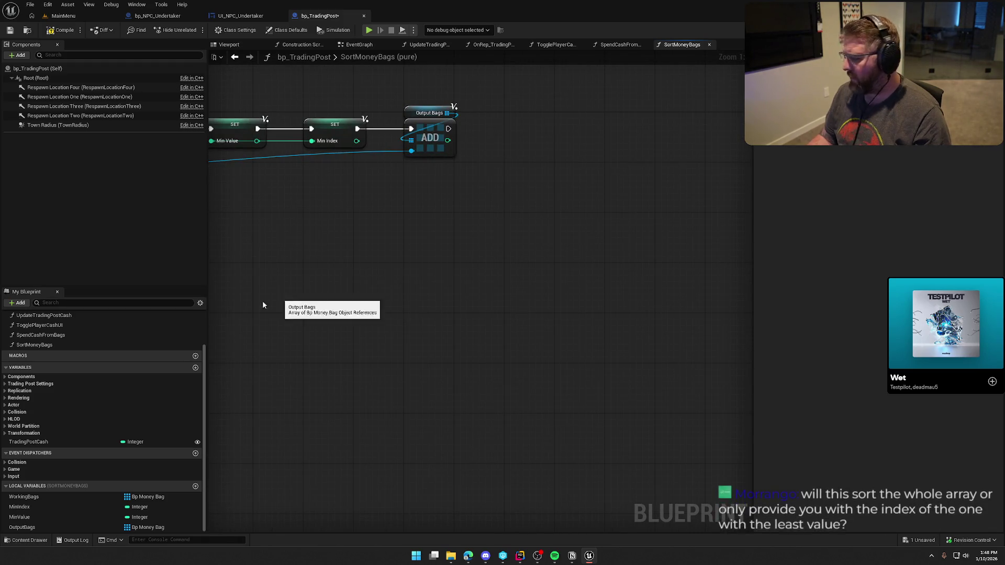
Run a Working Bags REMOVE node after ADD, passing the same bag via a reroute knot
{"action": "mouse_move", "coordinate": [23, 497]}
{"action": "left_mouse_down"}
{"action": "mouse_move", "coordinate": [273, 434]}
{"action": "mouse_move", "coordinate": [502, 110]}
{"action": "mouse_move", "coordinate": [514, 129]}
{"action": "left_mouse_up"}
{"action": "type", "text": "remov"}
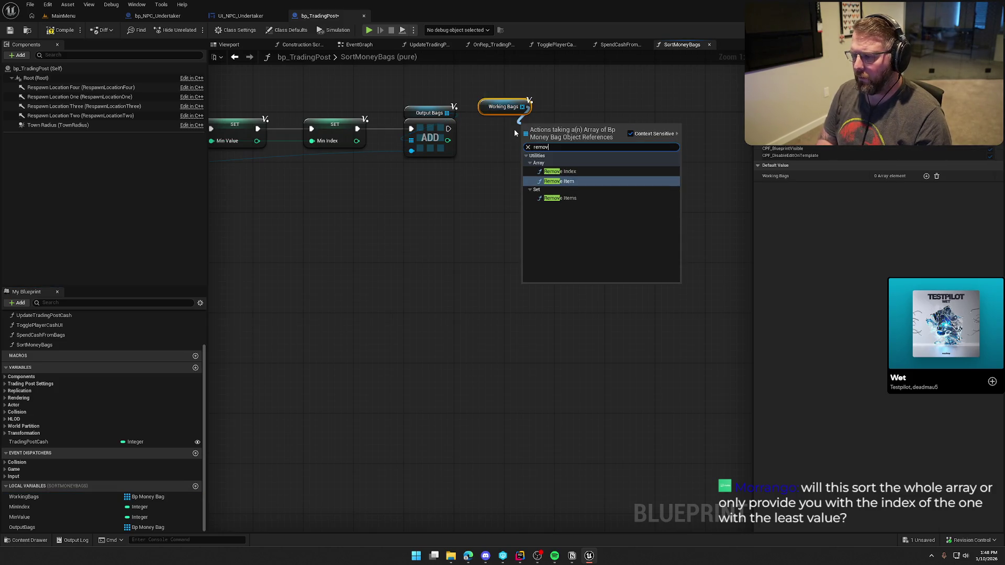
{"action": "key", "text": "Return"}
{"action": "left_click_drag", "start_coordinate": [448, 128], "coordinate": [525, 128]}
{"action": "left_click_drag", "start_coordinate": [480, 100], "coordinate": [516, 106]}
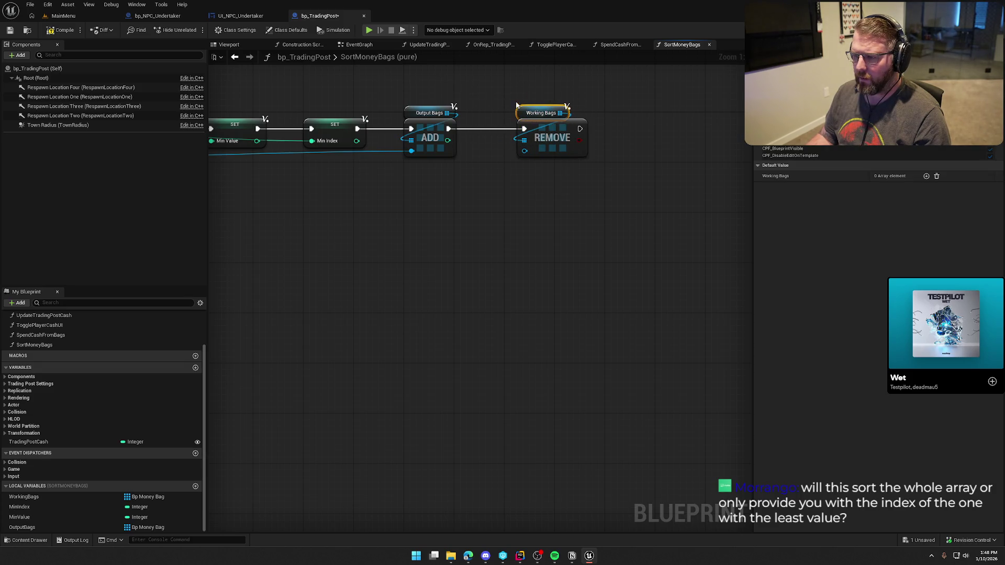
{"action": "left_click", "coordinate": [553, 137], "text": "ctrl"}
{"action": "left_click_drag", "start_coordinate": [553, 137], "coordinate": [539, 137]}
{"action": "left_click", "coordinate": [405, 184]}
{"action": "double_click", "coordinate": [315, 152]}
{"action": "mouse_move", "coordinate": [315, 152]}
{"action": "left_mouse_down"}
{"action": "mouse_move", "coordinate": [306, 155]}
{"action": "mouse_move", "coordinate": [405, 197]}
{"action": "mouse_move", "coordinate": [403, 175]}
{"action": "mouse_move", "coordinate": [512, 152]}
{"action": "left_mouse_up"}
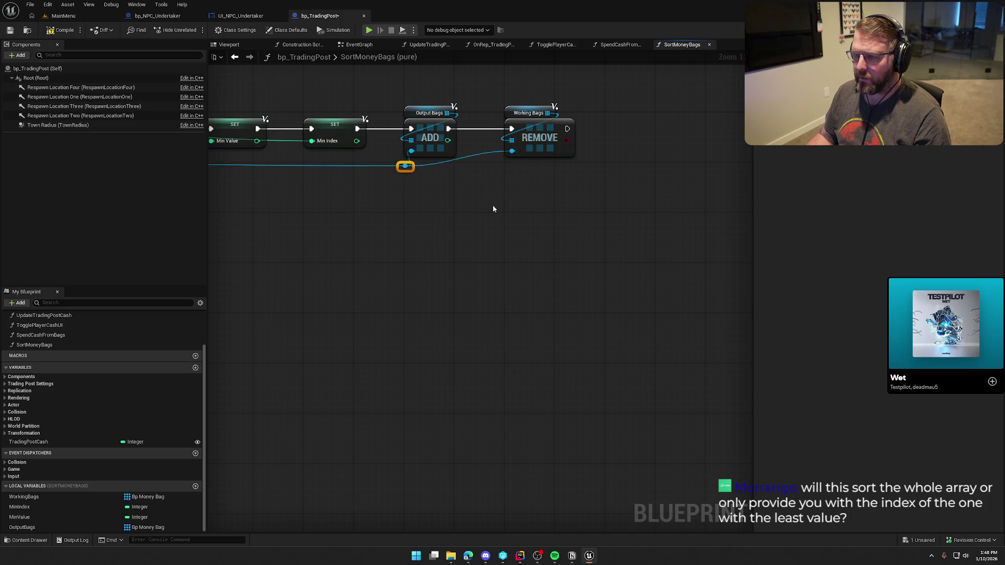
{"action": "left_click_drag", "start_coordinate": [468, 228], "coordinate": [522, 244]}
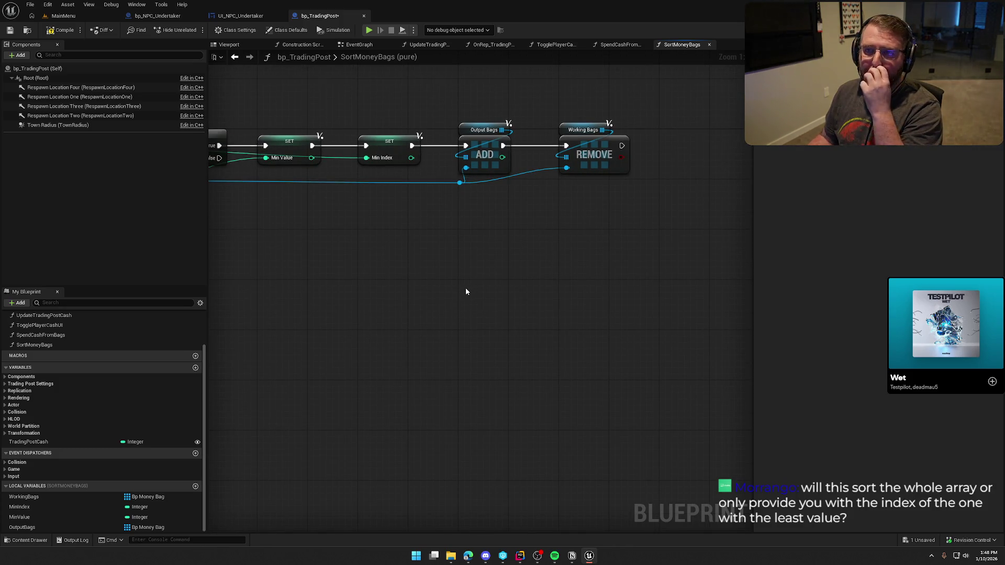
Tidy the GET, Money Value and Return nodes and drag a wire from the loop's Completed output
{"action": "mouse_move", "coordinate": [399, 316]}
{"action": "left_mouse_down"}
{"action": "mouse_move", "coordinate": [464, 276]}
{"action": "mouse_move", "coordinate": [720, 251]}
{"action": "left_mouse_up"}
{"action": "scroll", "coordinate": [464, 277], "scroll_direction": "down", "scroll_amount": 2}
{"action": "left_click_drag", "start_coordinate": [446, 205], "coordinate": [543, 221]}
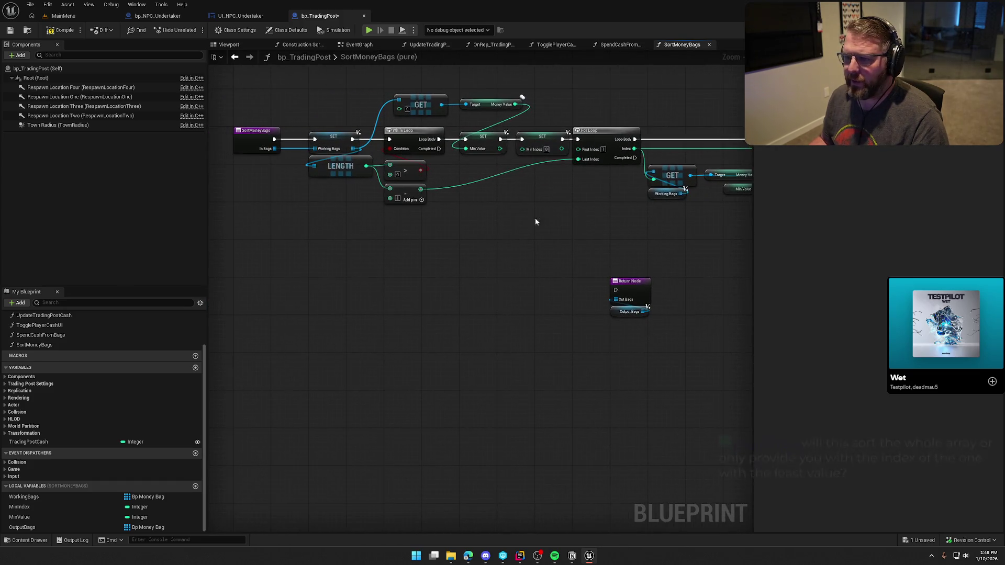
{"action": "left_click_drag", "start_coordinate": [409, 130], "coordinate": [524, 84]}
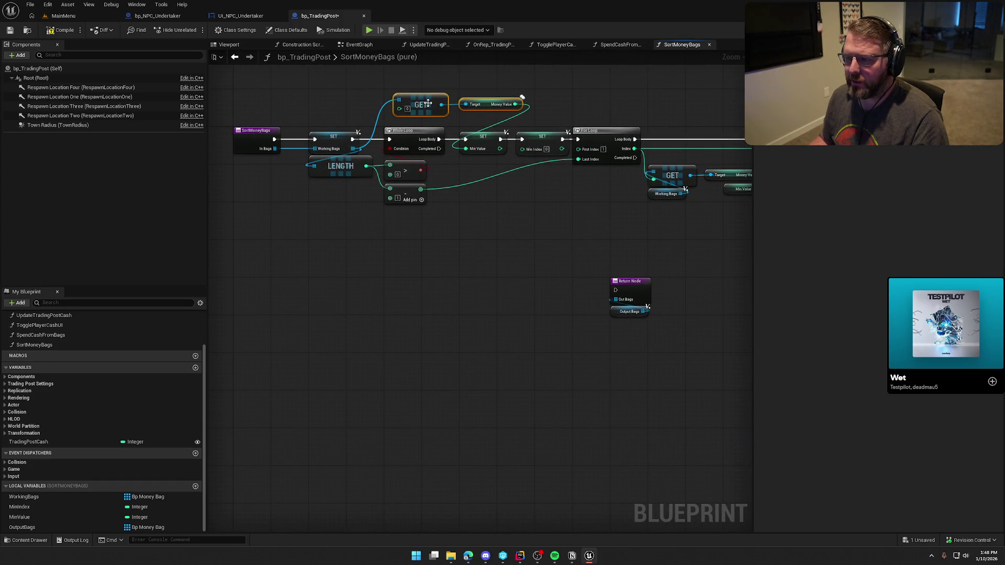
{"action": "left_click_drag", "start_coordinate": [426, 105], "coordinate": [417, 114]}
{"action": "left_click", "coordinate": [477, 99]}
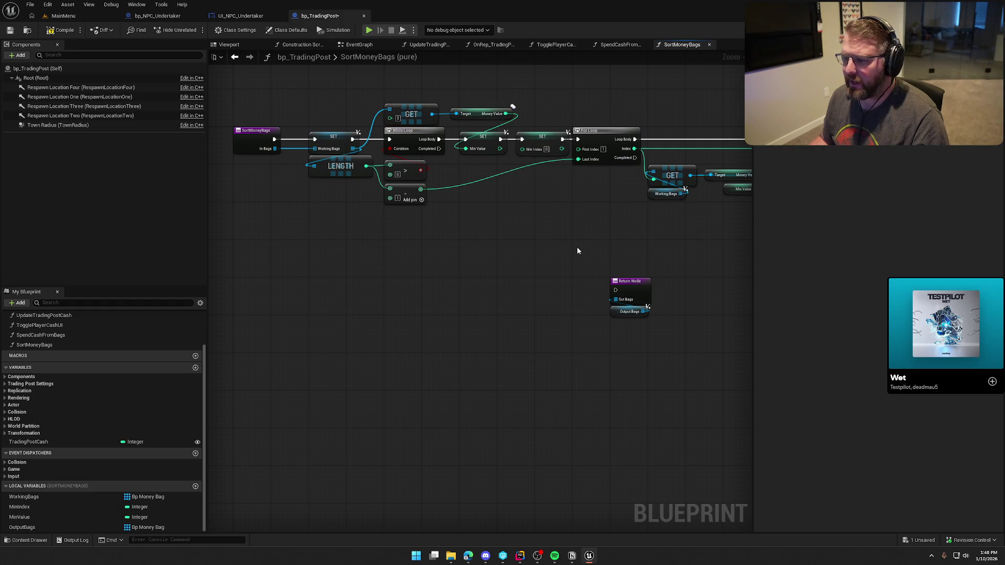
{"action": "left_click_drag", "start_coordinate": [578, 243], "coordinate": [435, 243]}
{"action": "mouse_move", "coordinate": [441, 281]}
{"action": "left_mouse_down"}
{"action": "mouse_move", "coordinate": [517, 229]}
{"action": "mouse_move", "coordinate": [477, 243]}
{"action": "left_mouse_up"}
{"action": "left_click_drag", "start_coordinate": [444, 155], "coordinate": [461, 250]}
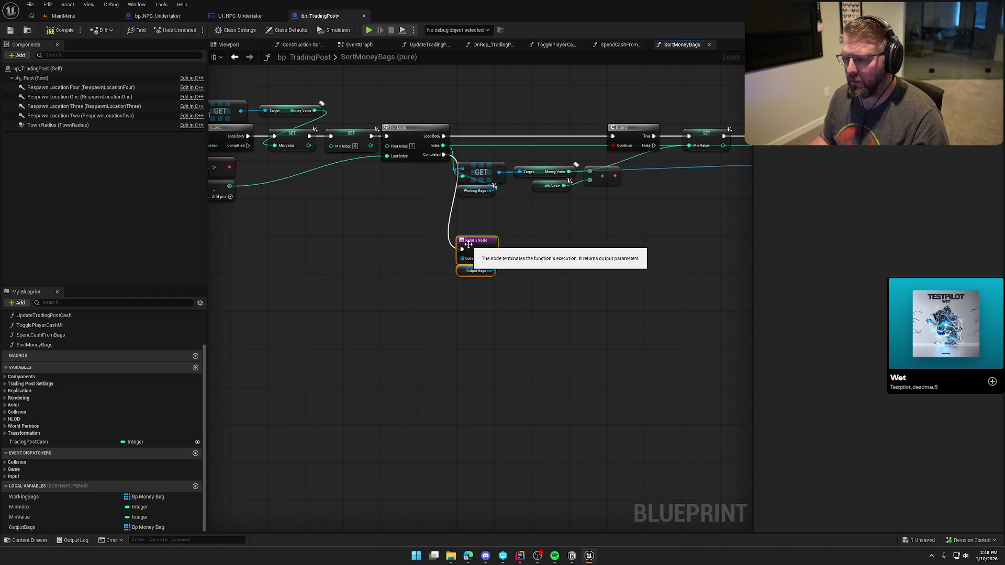
Connect While Loop Completed to the Return Node instead of For Loop, and save
{"action": "key", "text": "ctrl+z"}
{"action": "left_click_drag", "start_coordinate": [391, 262], "coordinate": [517, 261]}
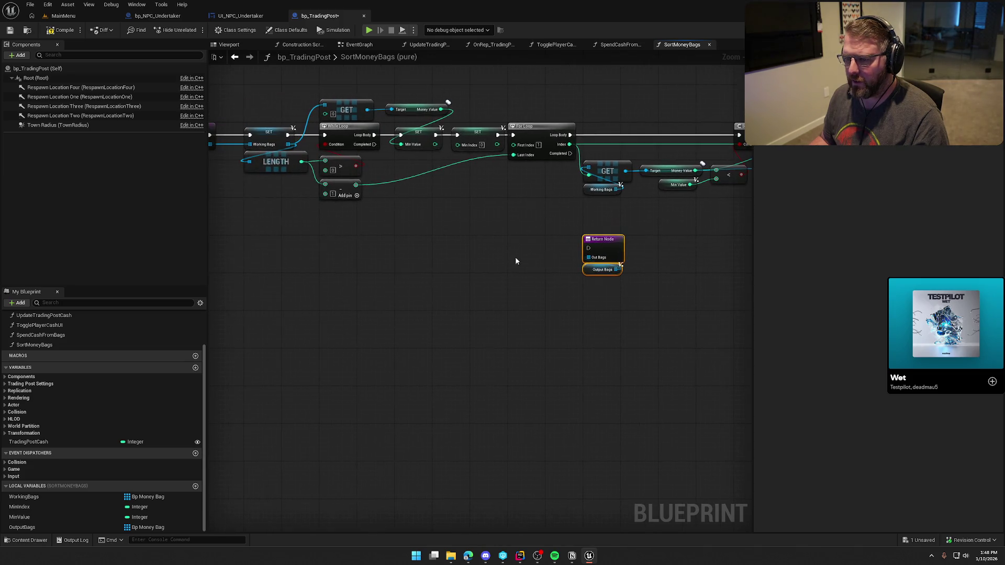
{"action": "mouse_move", "coordinate": [375, 144]}
{"action": "left_mouse_down"}
{"action": "mouse_move", "coordinate": [587, 262]}
{"action": "mouse_move", "coordinate": [589, 248]}
{"action": "mouse_move", "coordinate": [423, 243]}
{"action": "left_mouse_up"}
{"action": "scroll", "coordinate": [282, 174], "scroll_direction": "up", "scroll_amount": 2}
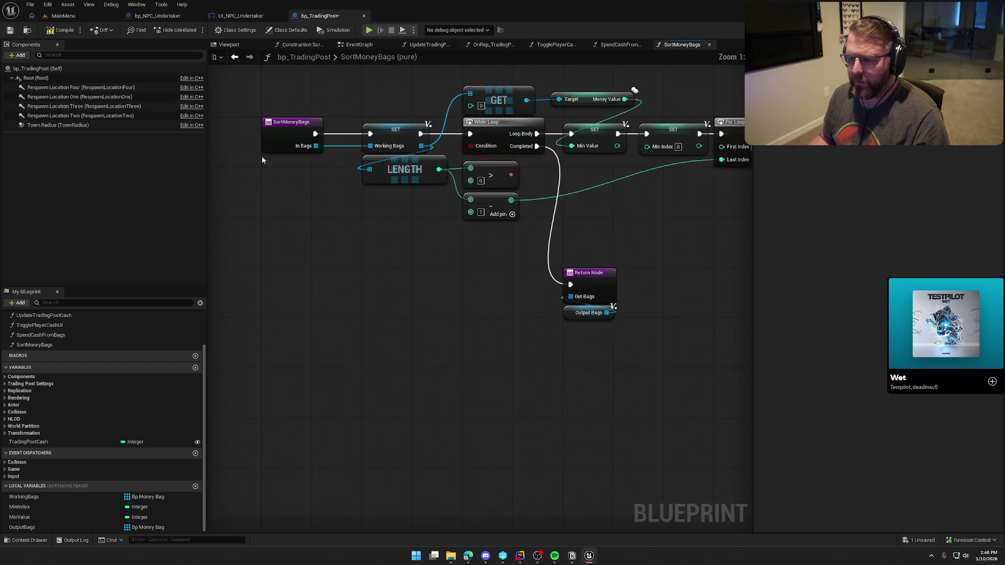
{"action": "key", "text": "ctrl+s"}
Review the SortMoneyBags chain from the Min setters through Branch to the ADD and REMOVE nodes
{"action": "left_click_drag", "start_coordinate": [319, 234], "coordinate": [284, 250]}
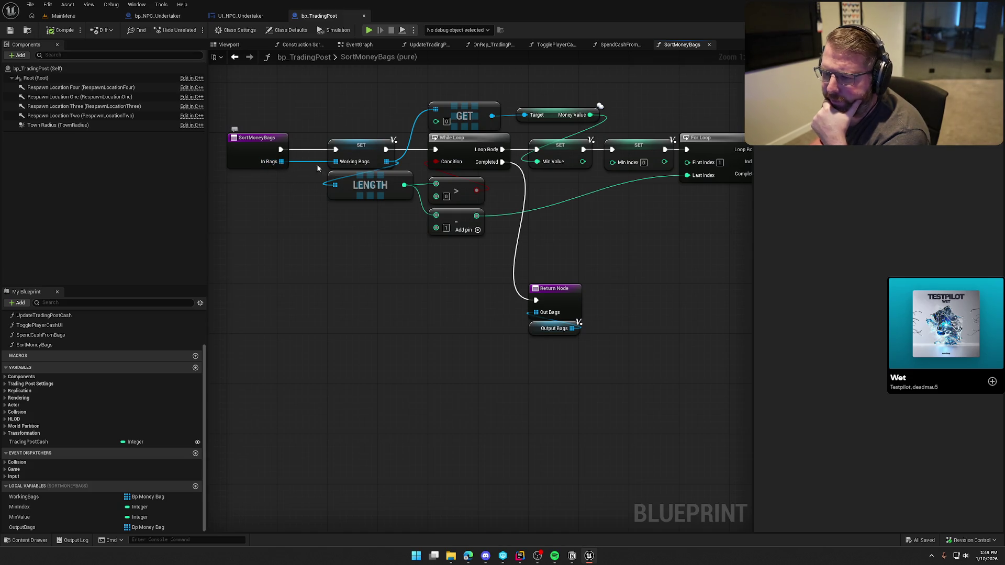
{"action": "left_click_drag", "start_coordinate": [391, 285], "coordinate": [360, 282]}
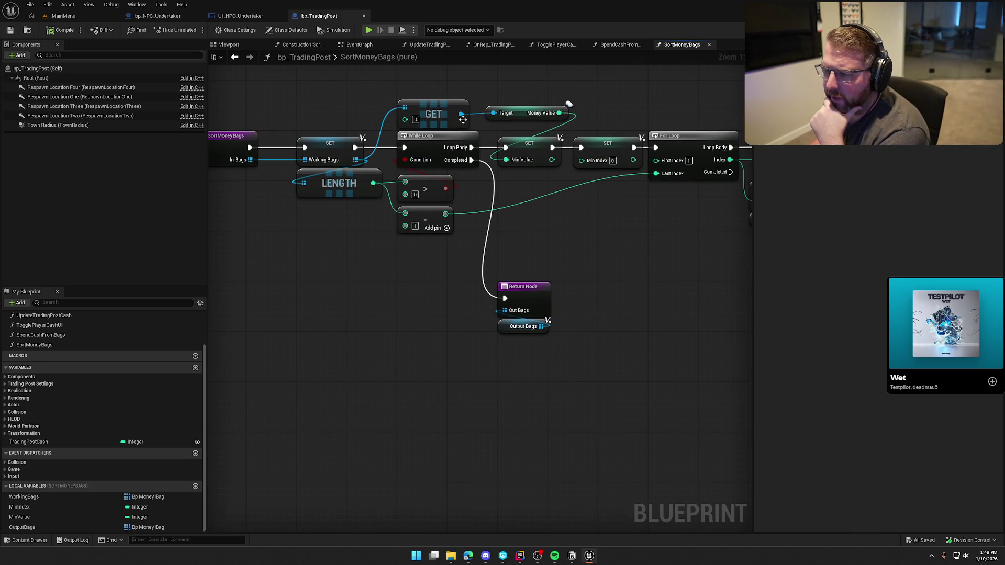
{"action": "left_click_drag", "start_coordinate": [567, 228], "coordinate": [524, 235]}
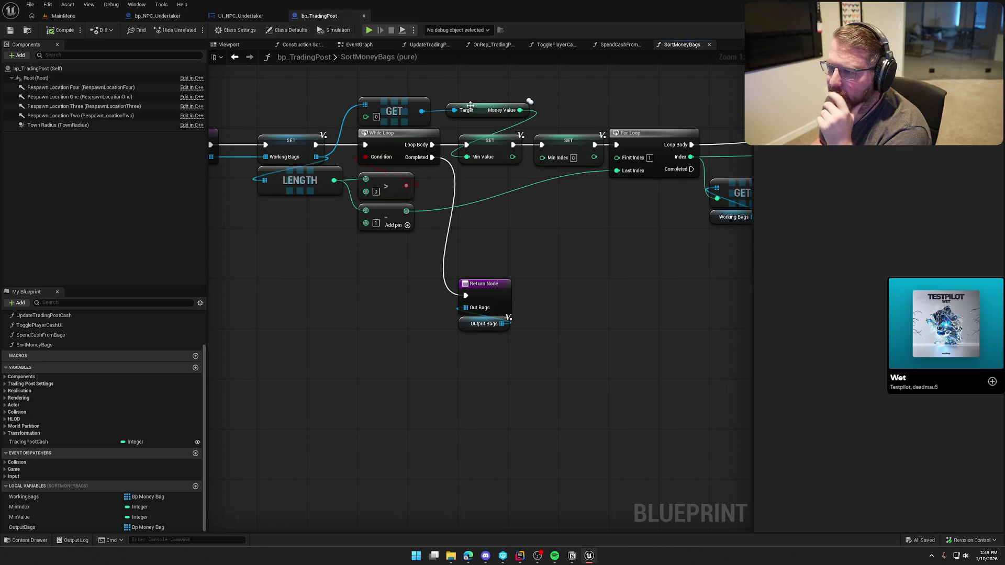
{"action": "left_click", "coordinate": [489, 154]}
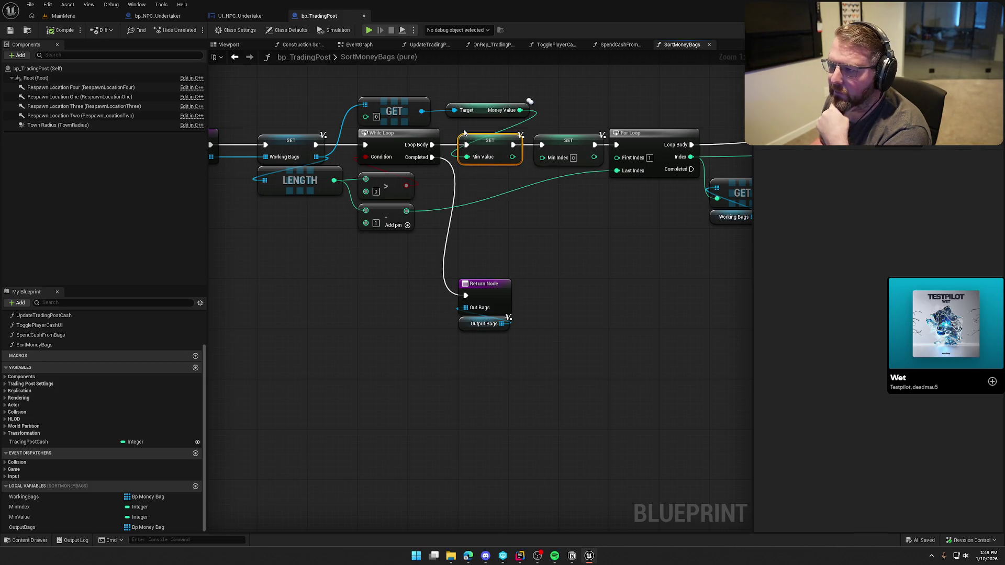
{"action": "mouse_move", "coordinate": [551, 214]}
{"action": "left_mouse_down"}
{"action": "mouse_move", "coordinate": [522, 219]}
{"action": "mouse_move", "coordinate": [536, 177]}
{"action": "mouse_move", "coordinate": [505, 117]}
{"action": "left_mouse_up"}
{"action": "left_click", "coordinate": [533, 243]}
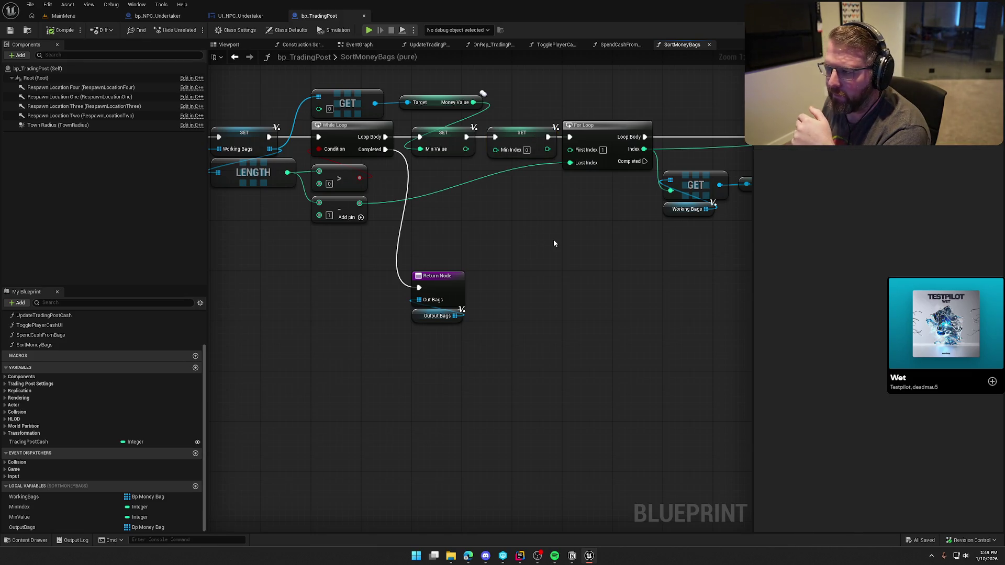
{"action": "left_click_drag", "start_coordinate": [528, 238], "coordinate": [540, 221]}
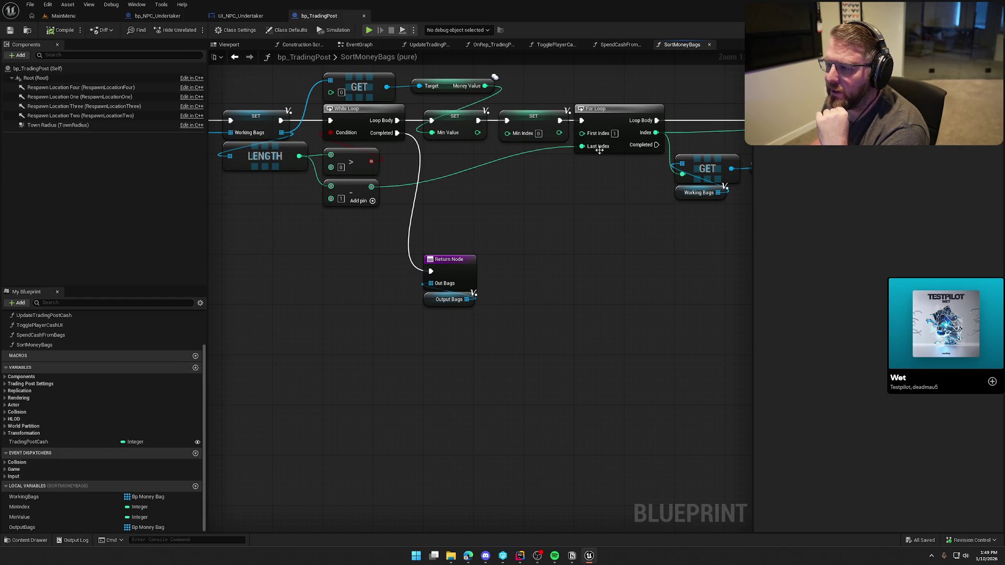
{"action": "mouse_move", "coordinate": [529, 149]}
{"action": "left_mouse_down"}
{"action": "mouse_move", "coordinate": [397, 85]}
{"action": "mouse_move", "coordinate": [448, 257]}
{"action": "mouse_move", "coordinate": [482, 258]}
{"action": "left_mouse_up"}
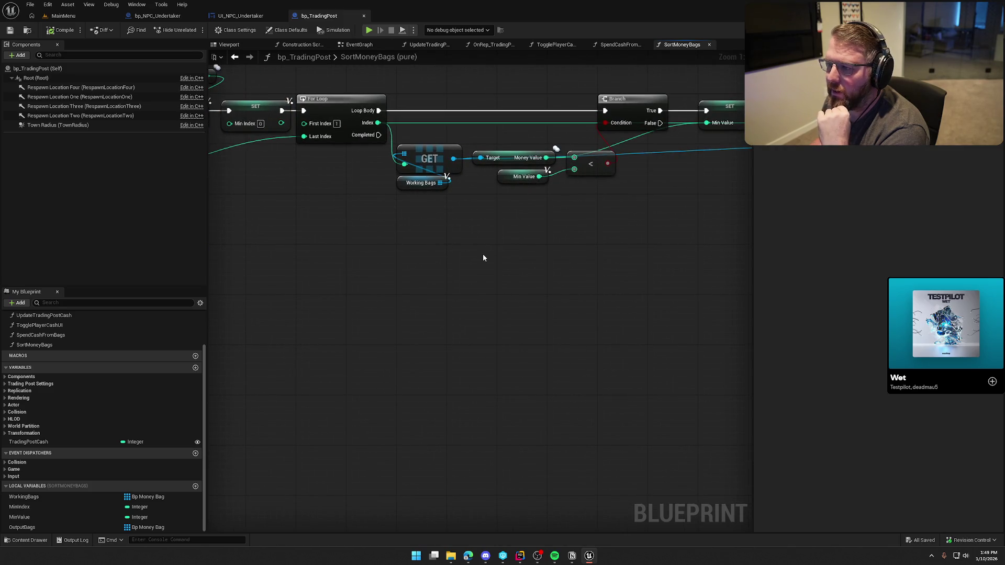
{"action": "left_click_drag", "start_coordinate": [407, 241], "coordinate": [542, 254]}
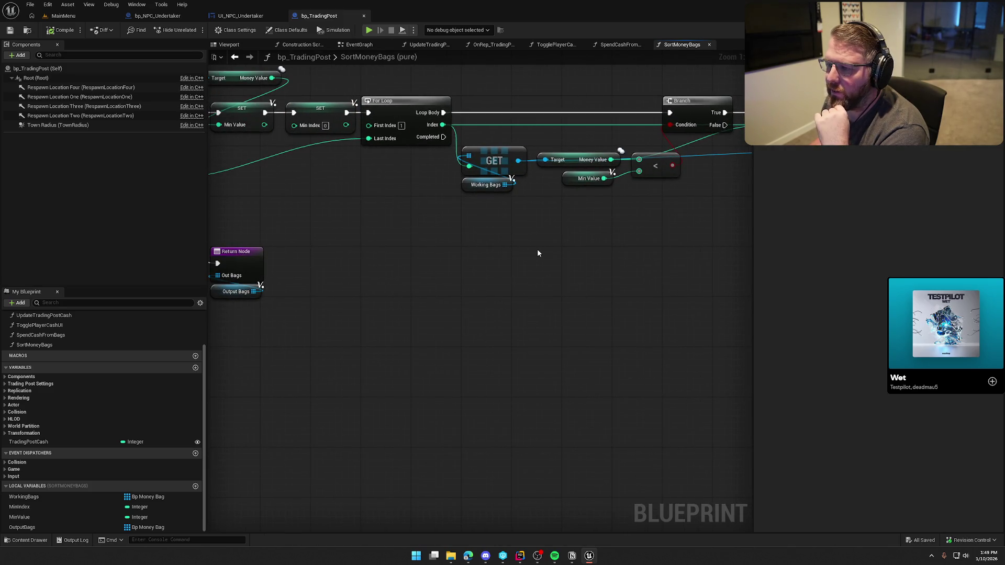
{"action": "left_click_drag", "start_coordinate": [662, 217], "coordinate": [571, 234]}
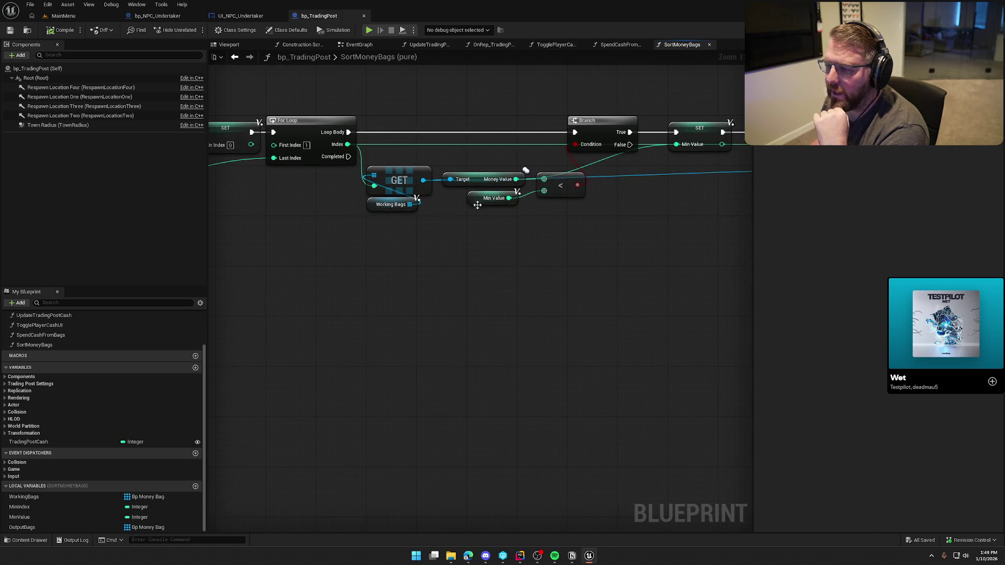
{"action": "left_click_drag", "start_coordinate": [456, 202], "coordinate": [687, 266]}
{"action": "left_click_drag", "start_coordinate": [504, 250], "coordinate": [462, 223]}
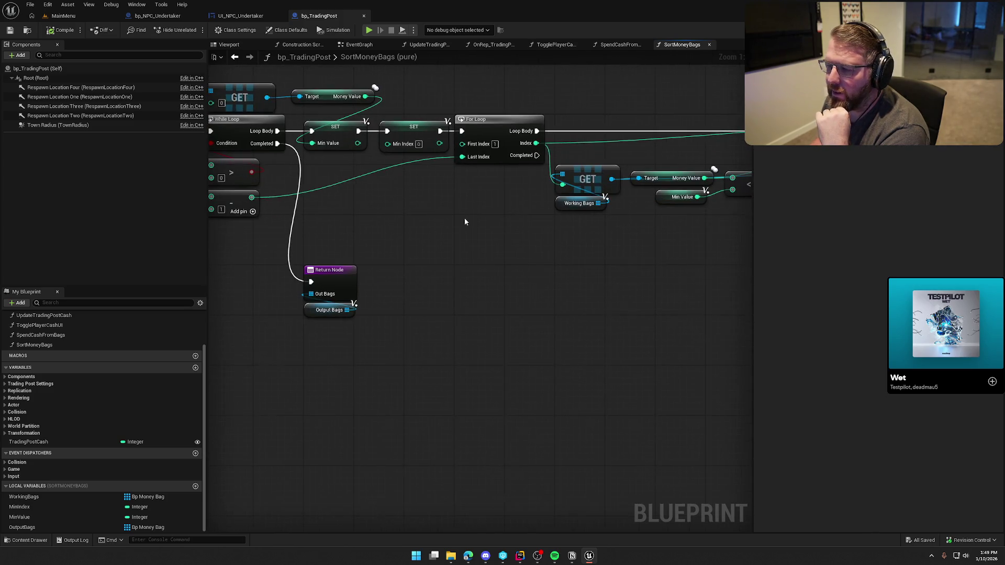
{"action": "mouse_move", "coordinate": [513, 283]}
{"action": "left_mouse_down"}
{"action": "mouse_move", "coordinate": [388, 247]}
{"action": "mouse_move", "coordinate": [344, 182]}
{"action": "left_mouse_up"}
{"action": "mouse_move", "coordinate": [590, 220]}
{"action": "left_mouse_down"}
{"action": "mouse_move", "coordinate": [475, 245]}
{"action": "mouse_move", "coordinate": [388, 240]}
{"action": "mouse_move", "coordinate": [689, 237]}
{"action": "mouse_move", "coordinate": [430, 226]}
{"action": "mouse_move", "coordinate": [679, 241]}
{"action": "mouse_move", "coordinate": [291, 237]}
{"action": "left_mouse_up"}
{"action": "left_click_drag", "start_coordinate": [424, 123], "coordinate": [582, 231]}
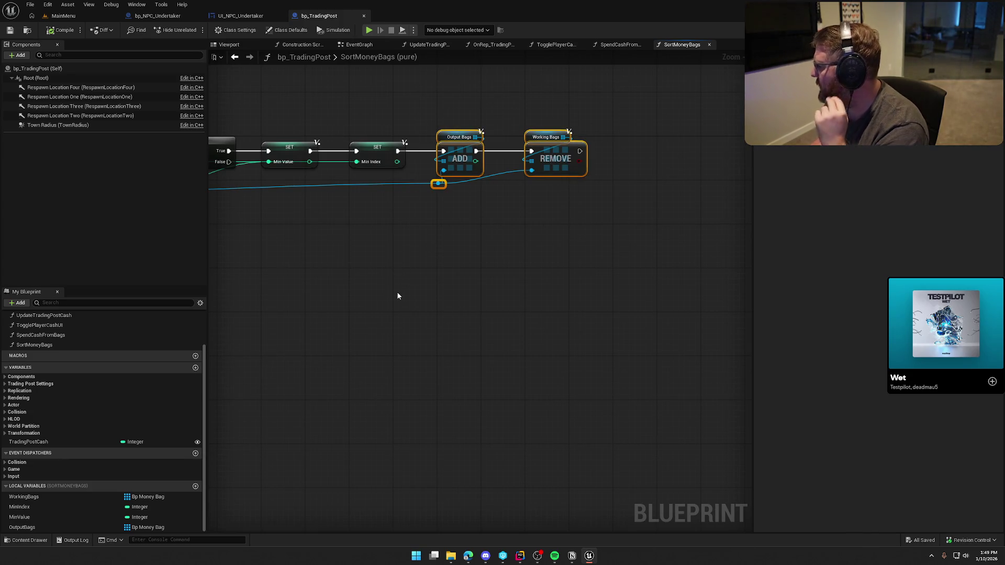
Wire the For Loop's Completed pin to the ADD node's execution input
{"action": "mouse_move", "coordinate": [457, 149]}
{"action": "left_mouse_down"}
{"action": "mouse_move", "coordinate": [491, 144]}
{"action": "mouse_move", "coordinate": [322, 282]}
{"action": "left_mouse_up"}
{"action": "mouse_move", "coordinate": [285, 309]}
{"action": "left_mouse_down"}
{"action": "mouse_move", "coordinate": [582, 297]}
{"action": "mouse_move", "coordinate": [310, 166]}
{"action": "mouse_move", "coordinate": [316, 156]}
{"action": "left_mouse_up"}
{"action": "left_click_drag", "start_coordinate": [620, 279], "coordinate": [331, 260]}
{"action": "mouse_move", "coordinate": [439, 236]}
{"action": "left_mouse_down"}
{"action": "mouse_move", "coordinate": [506, 237]}
{"action": "mouse_move", "coordinate": [567, 218]}
{"action": "left_mouse_up"}
{"action": "scroll", "coordinate": [505, 237], "scroll_direction": "up", "scroll_amount": 1}
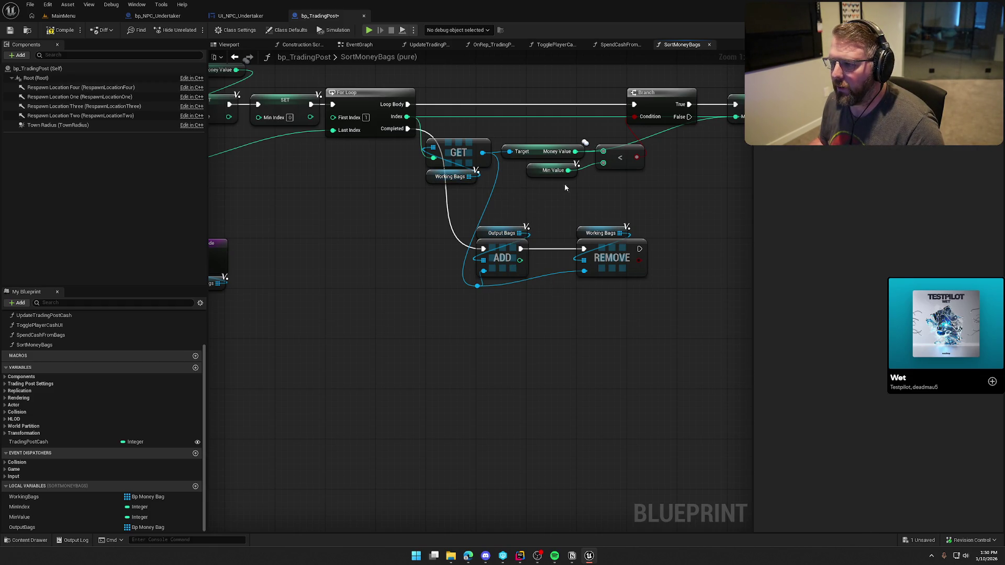
Duplicate the Working Bags GET, feed Min Index into it and its item into ADD, removing the reroute
{"action": "mouse_move", "coordinate": [484, 195]}
{"action": "left_mouse_down"}
{"action": "mouse_move", "coordinate": [425, 188]}
{"action": "mouse_move", "coordinate": [410, 161]}
{"action": "left_mouse_up"}
{"action": "key", "text": "ctrl+c"}
{"action": "key", "text": "ctrl+v"}
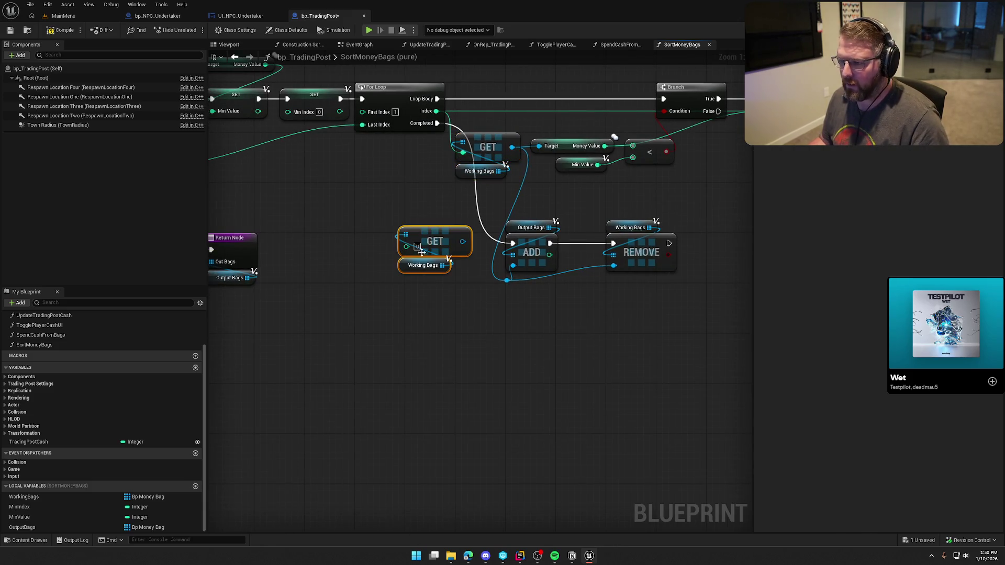
{"action": "mouse_move", "coordinate": [26, 508]}
{"action": "left_mouse_down"}
{"action": "mouse_move", "coordinate": [325, 282]}
{"action": "mouse_move", "coordinate": [407, 246]}
{"action": "mouse_move", "coordinate": [346, 244]}
{"action": "mouse_move", "coordinate": [356, 254]}
{"action": "mouse_move", "coordinate": [343, 254]}
{"action": "left_mouse_up"}
{"action": "left_click_drag", "start_coordinate": [421, 325], "coordinate": [350, 310]}
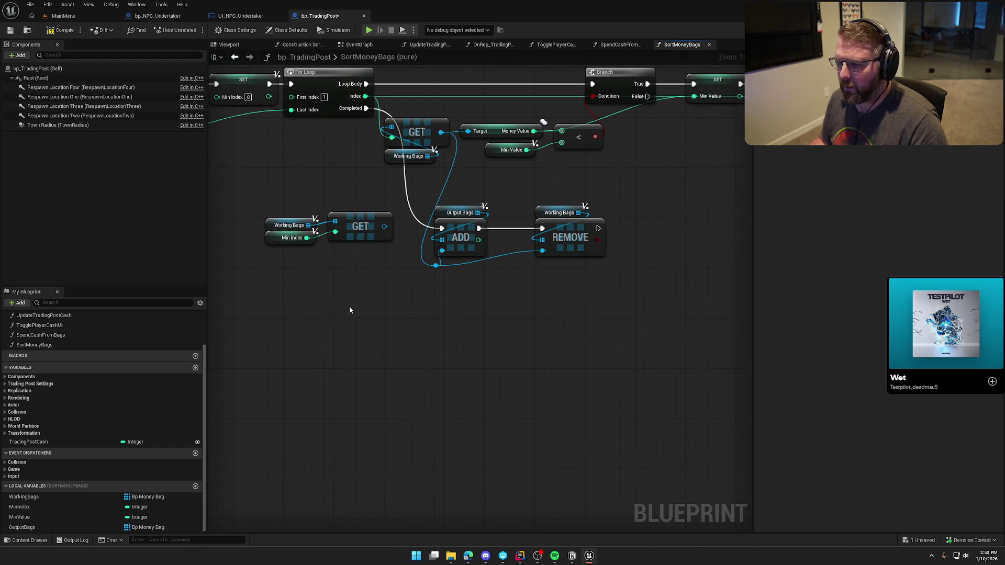
{"action": "left_click_drag", "start_coordinate": [384, 226], "coordinate": [441, 250]}
{"action": "mouse_move", "coordinate": [445, 286]}
{"action": "left_mouse_down"}
{"action": "mouse_move", "coordinate": [430, 271]}
{"action": "mouse_move", "coordinate": [254, 209]}
{"action": "left_mouse_up"}
{"action": "key", "text": "Delete"}
Arrange the new GET group beneath ADD and REMOVE beside the For Loop
{"action": "mouse_move", "coordinate": [354, 225]}
{"action": "left_mouse_down"}
{"action": "mouse_move", "coordinate": [535, 289]}
{"action": "mouse_move", "coordinate": [518, 272]}
{"action": "mouse_move", "coordinate": [527, 285]}
{"action": "mouse_move", "coordinate": [562, 282]}
{"action": "mouse_move", "coordinate": [453, 276]}
{"action": "mouse_move", "coordinate": [394, 259]}
{"action": "mouse_move", "coordinate": [390, 243]}
{"action": "mouse_move", "coordinate": [393, 251]}
{"action": "left_mouse_up"}
{"action": "left_click", "coordinate": [372, 215]}
{"action": "left_click_drag", "start_coordinate": [327, 205], "coordinate": [623, 322]}
{"action": "scroll", "coordinate": [504, 323], "scroll_direction": "down", "scroll_amount": 1}
{"action": "mouse_move", "coordinate": [600, 268]}
{"action": "left_mouse_down"}
{"action": "mouse_move", "coordinate": [437, 233]}
{"action": "mouse_move", "coordinate": [477, 224]}
{"action": "left_mouse_up"}
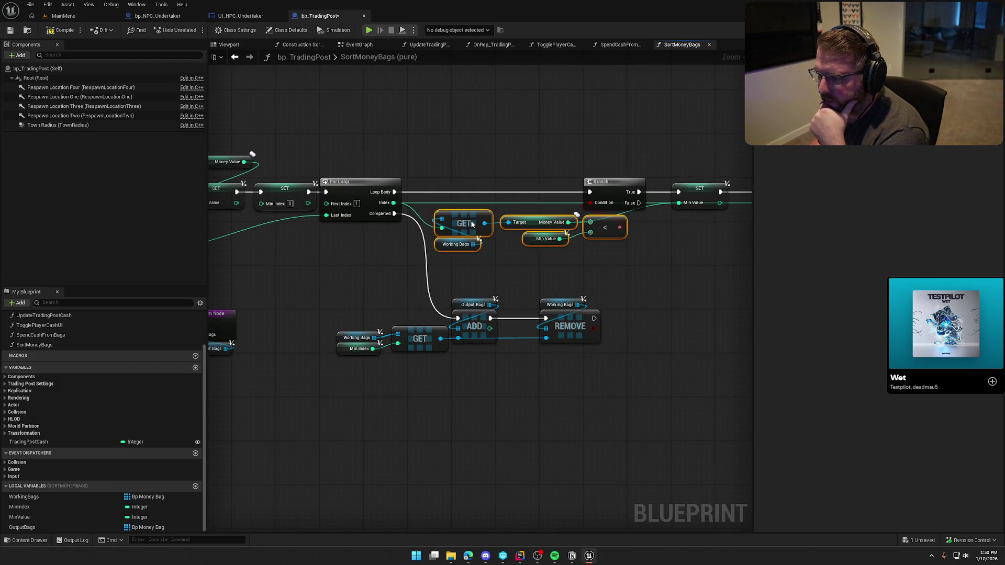
{"action": "left_click", "coordinate": [530, 255]}
{"action": "mouse_move", "coordinate": [422, 263]}
{"action": "left_mouse_down"}
{"action": "mouse_move", "coordinate": [521, 256]}
{"action": "mouse_move", "coordinate": [595, 270]}
{"action": "left_mouse_up"}
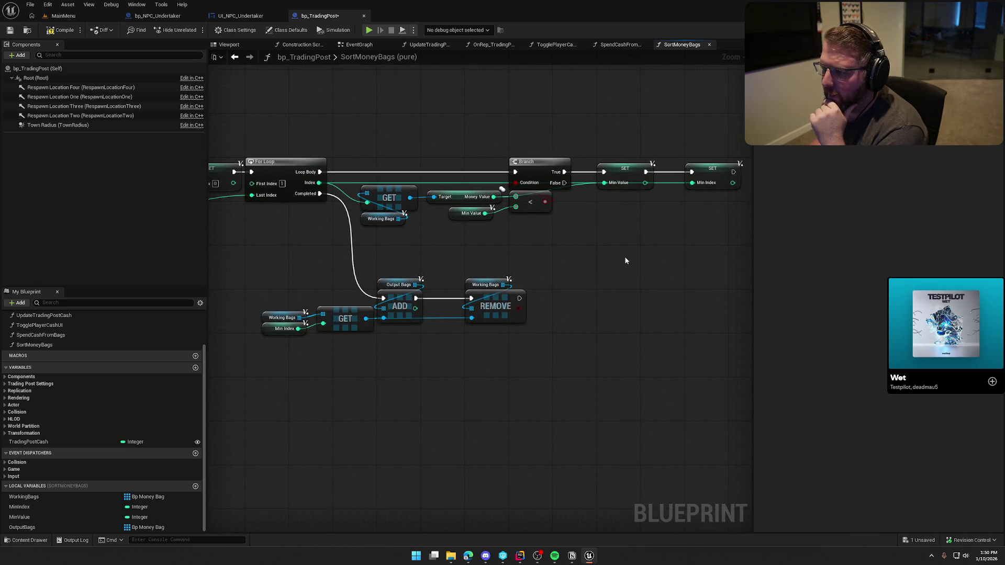
{"action": "mouse_move", "coordinate": [538, 268]}
{"action": "left_mouse_down"}
{"action": "mouse_move", "coordinate": [635, 272]}
{"action": "mouse_move", "coordinate": [342, 373]}
{"action": "left_mouse_up"}
{"action": "left_click_drag", "start_coordinate": [501, 297], "coordinate": [501, 268]}
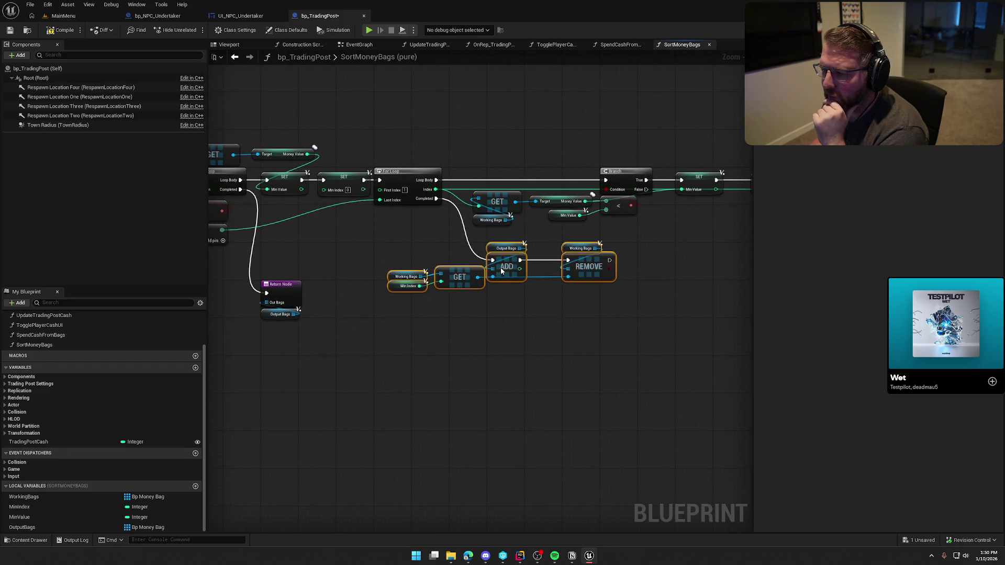
{"action": "scroll", "coordinate": [502, 308], "scroll_direction": "up", "scroll_amount": 2}
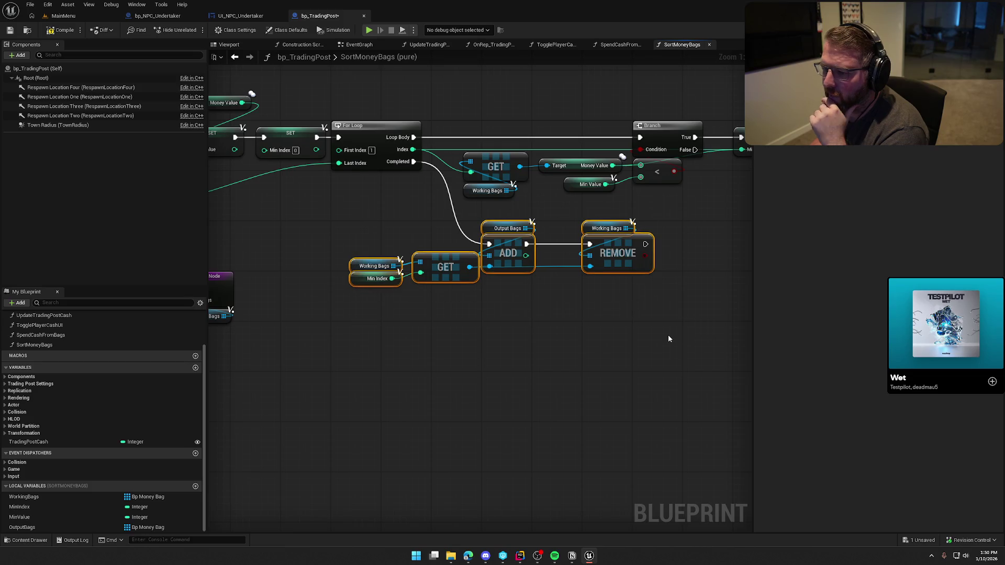
{"action": "left_click", "coordinate": [576, 314]}
Review the Return Node and Output Bags, then switch to the SpendCashFromBags graph
{"action": "scroll", "coordinate": [506, 377], "scroll_direction": "down", "scroll_amount": 3}
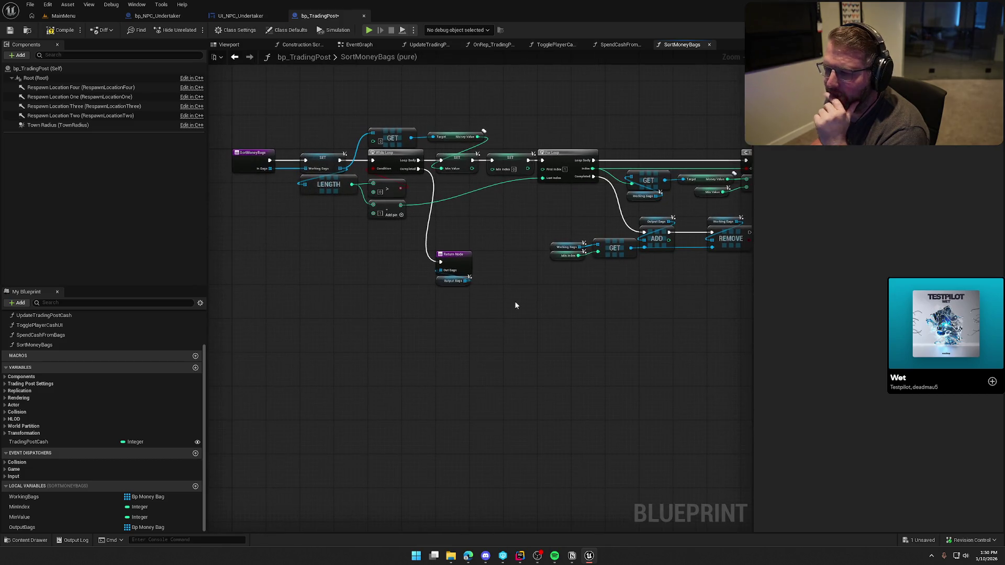
{"action": "left_click_drag", "start_coordinate": [393, 235], "coordinate": [462, 308]}
{"action": "scroll", "coordinate": [462, 308], "scroll_direction": "up", "scroll_amount": 3}
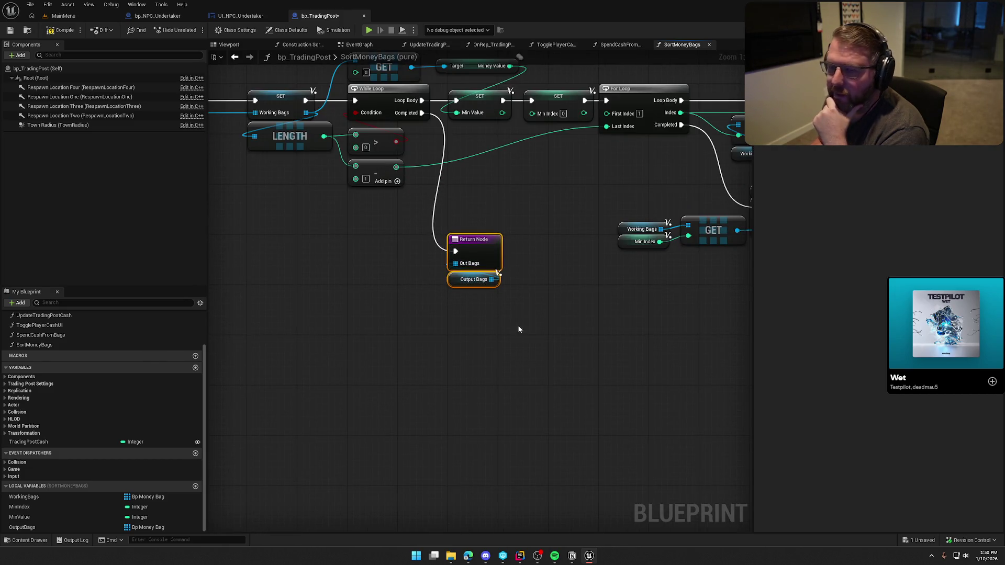
{"action": "left_click", "coordinate": [544, 316]}
{"action": "scroll", "coordinate": [524, 325], "scroll_direction": "down", "scroll_amount": 3}
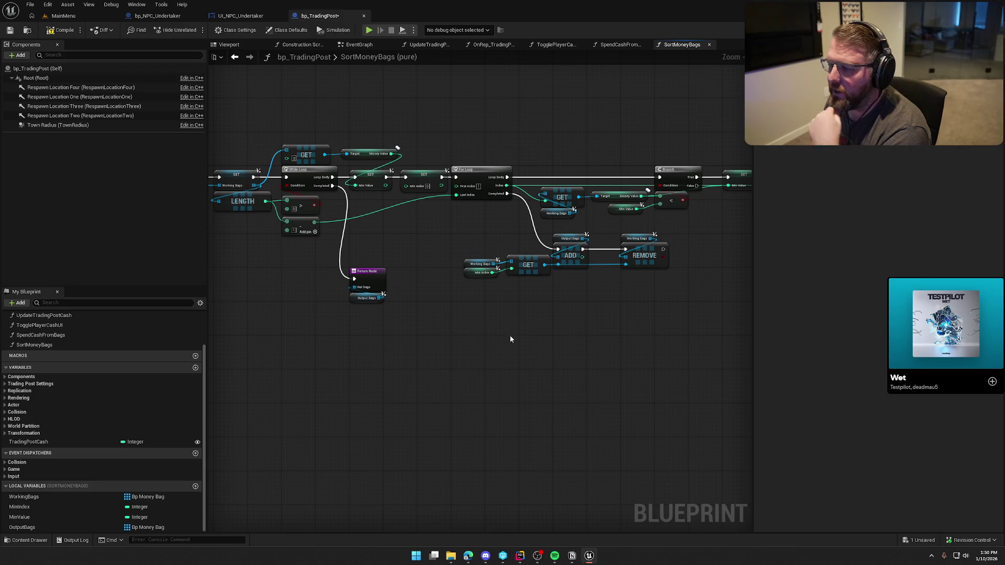
{"action": "left_click", "coordinate": [617, 46]}
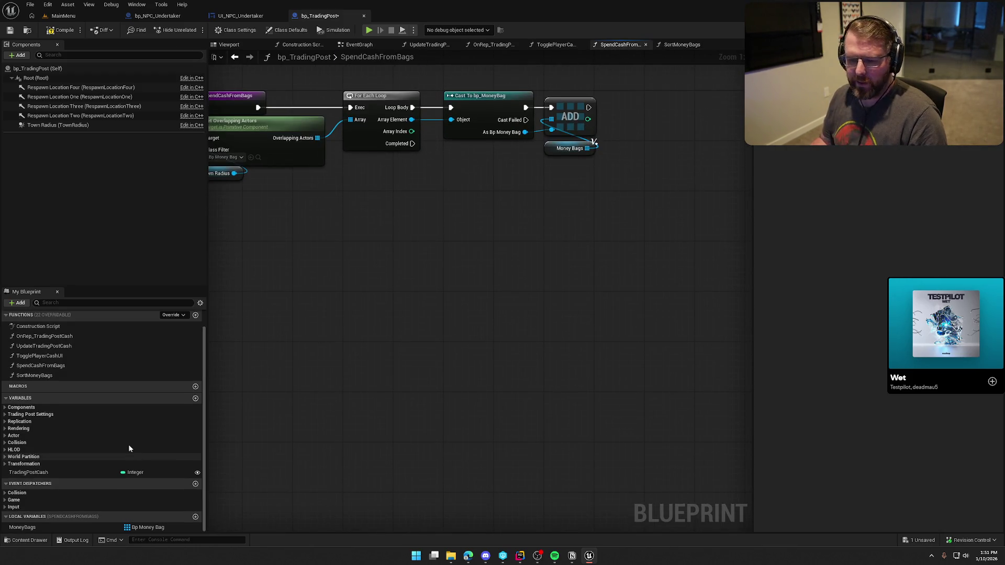
Add a Sort Money Bags call with a Money Bags getter plugged into In Bags
{"action": "mouse_move", "coordinate": [52, 375]}
{"action": "left_mouse_down"}
{"action": "mouse_move", "coordinate": [418, 244]}
{"action": "mouse_move", "coordinate": [472, 184]}
{"action": "mouse_move", "coordinate": [515, 219]}
{"action": "mouse_move", "coordinate": [498, 237]}
{"action": "left_mouse_up"}
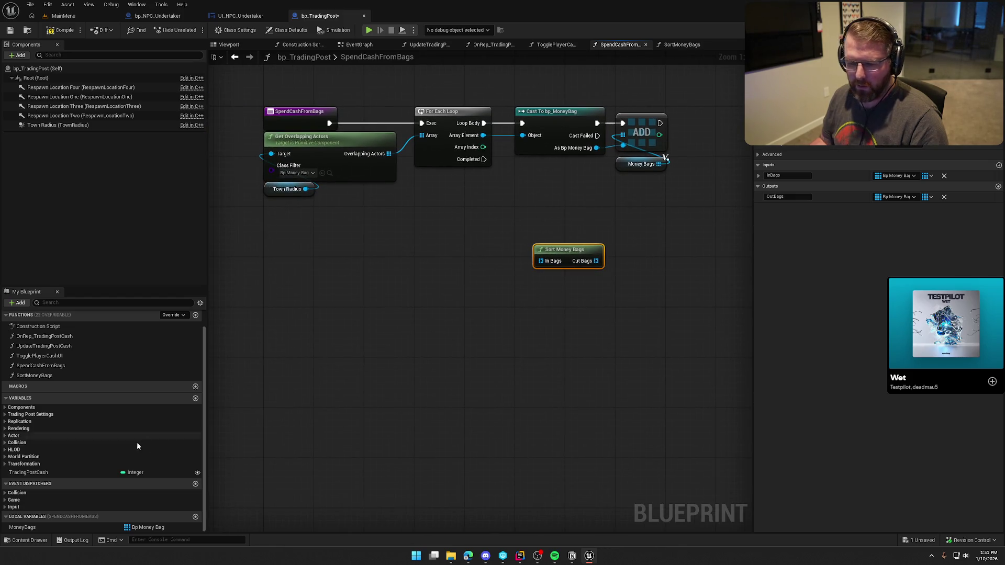
{"action": "mouse_move", "coordinate": [22, 527]}
{"action": "left_mouse_down"}
{"action": "mouse_move", "coordinate": [449, 345]}
{"action": "mouse_move", "coordinate": [445, 262]}
{"action": "mouse_move", "coordinate": [559, 263]}
{"action": "left_mouse_up"}
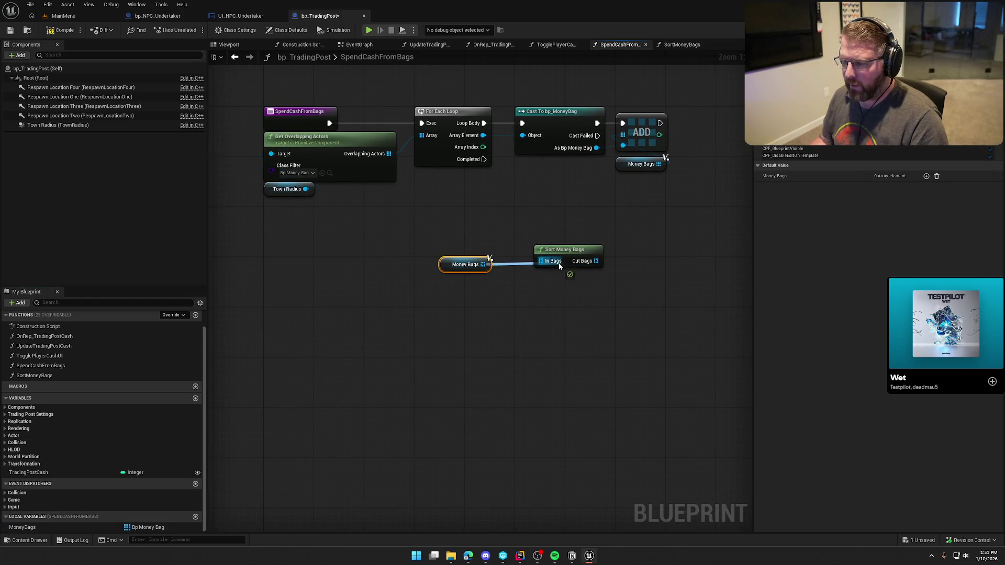
{"action": "mouse_move", "coordinate": [453, 265]}
{"action": "left_mouse_down"}
{"action": "mouse_move", "coordinate": [539, 298]}
{"action": "mouse_move", "coordinate": [541, 281]}
{"action": "mouse_move", "coordinate": [506, 255]}
{"action": "mouse_move", "coordinate": [497, 264]}
{"action": "left_mouse_up"}
{"action": "left_click", "coordinate": [563, 250], "text": "ctrl"}
{"action": "left_click", "coordinate": [531, 240]}
Add a SET Money Bags run on For Each Loop Completed, placing the sort nodes beneath it
{"action": "mouse_move", "coordinate": [22, 527]}
{"action": "left_mouse_down"}
{"action": "mouse_move", "coordinate": [63, 527]}
{"action": "mouse_move", "coordinate": [556, 263]}
{"action": "mouse_move", "coordinate": [484, 159]}
{"action": "left_mouse_up"}
{"action": "left_click_drag", "start_coordinate": [527, 274], "coordinate": [588, 278]}
{"action": "mouse_move", "coordinate": [507, 315]}
{"action": "left_mouse_down"}
{"action": "mouse_move", "coordinate": [463, 257]}
{"action": "mouse_move", "coordinate": [607, 280]}
{"action": "left_mouse_up"}
{"action": "mouse_move", "coordinate": [634, 351]}
{"action": "left_mouse_down"}
{"action": "mouse_move", "coordinate": [594, 262]}
{"action": "mouse_move", "coordinate": [548, 250]}
{"action": "mouse_move", "coordinate": [551, 219]}
{"action": "left_mouse_up"}
{"action": "left_click", "coordinate": [432, 314]}
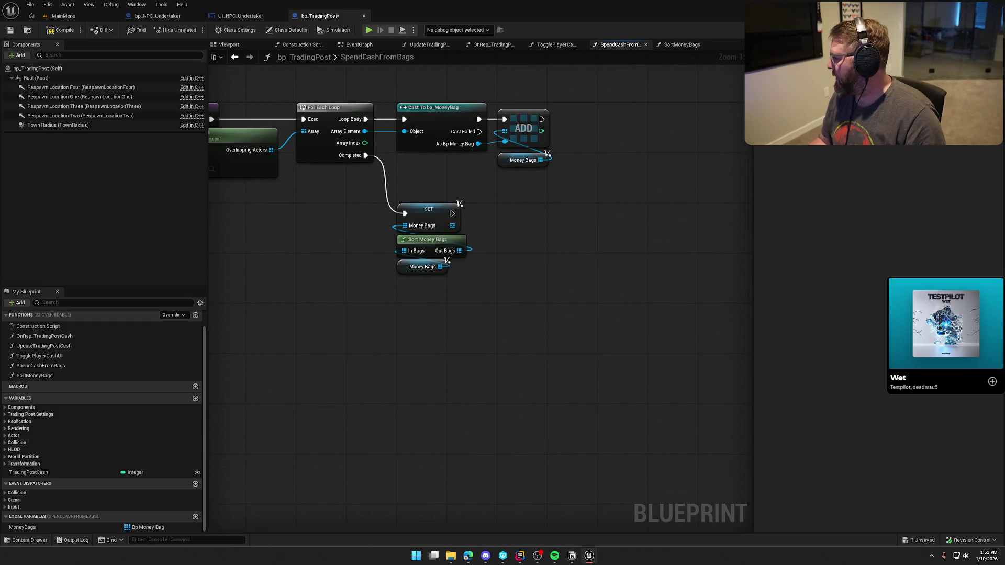
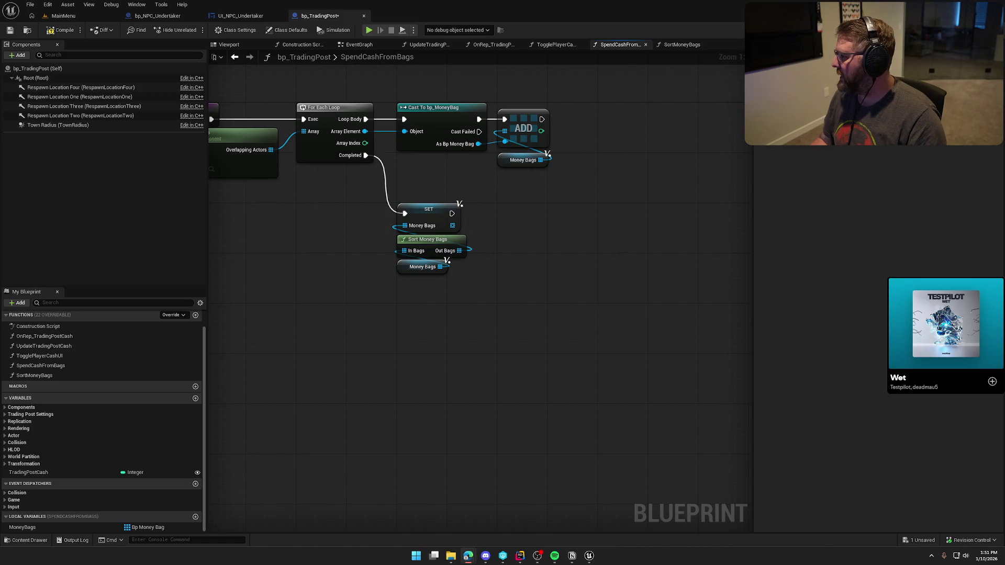
Close the UpdateTradingPostCash, OnRep_TradingPostCash, TogglePlayerCashUI and Construction Script graph tabs
{"action": "left_click_drag", "start_coordinate": [507, 373], "coordinate": [805, 382]}
{"action": "left_click_drag", "start_coordinate": [694, 298], "coordinate": [500, 323]}
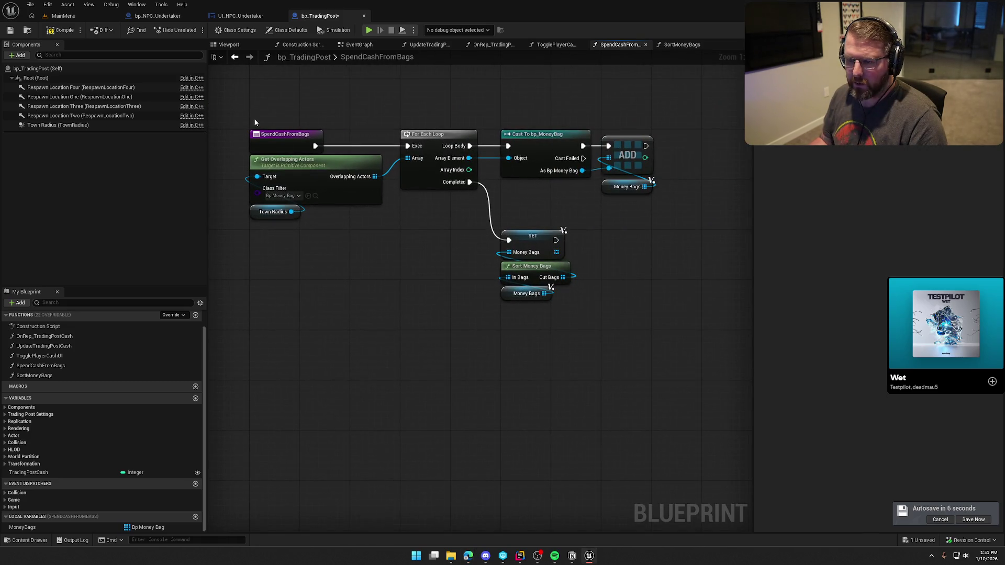
{"action": "middle_click", "coordinate": [422, 45]}
{"action": "middle_click", "coordinate": [422, 45]}
{"action": "middle_click", "coordinate": [422, 45]}
{"action": "middle_click", "coordinate": [310, 47]}
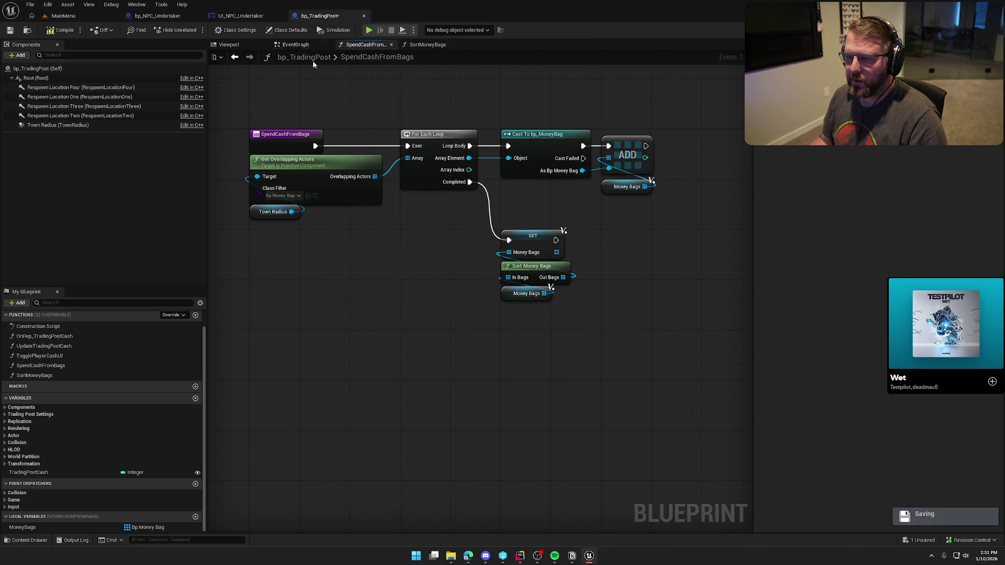
In EventGraph, give the Spend Cash from Bags function a new input named Amount
{"action": "left_click", "coordinate": [291, 47]}
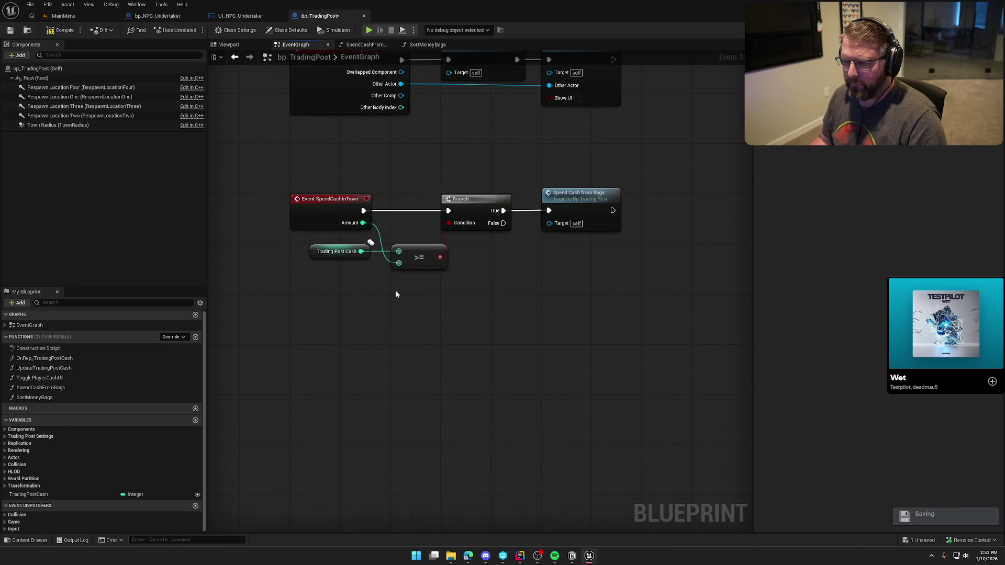
{"action": "mouse_move", "coordinate": [362, 223]}
{"action": "left_mouse_down"}
{"action": "mouse_move", "coordinate": [543, 272]}
{"action": "mouse_move", "coordinate": [546, 208]}
{"action": "mouse_move", "coordinate": [519, 303]}
{"action": "left_mouse_up"}
{"action": "left_click", "coordinate": [573, 219]}
{"action": "left_click", "coordinate": [998, 165]}
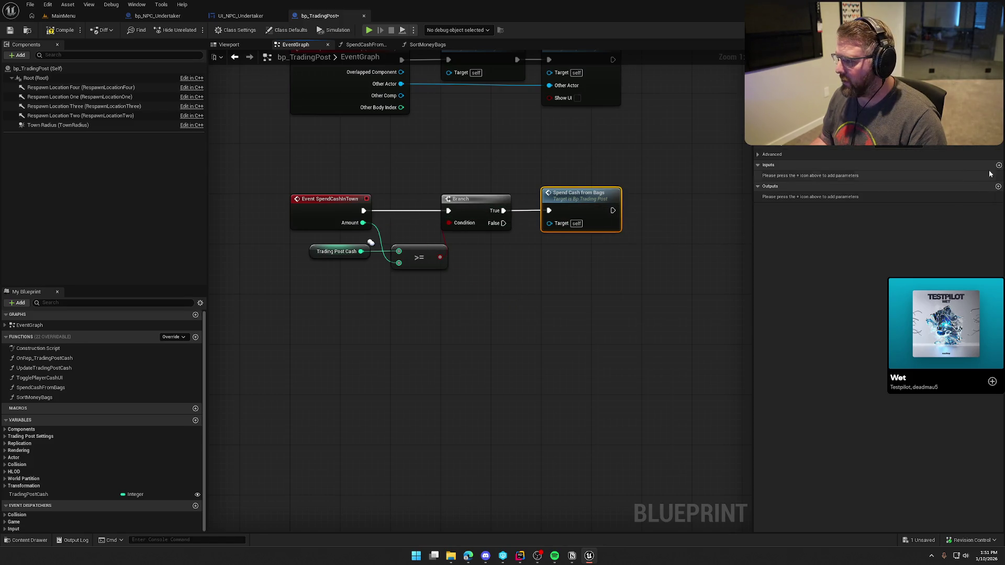
{"action": "left_click", "coordinate": [797, 177]}
{"action": "type", "text": "Amn"}
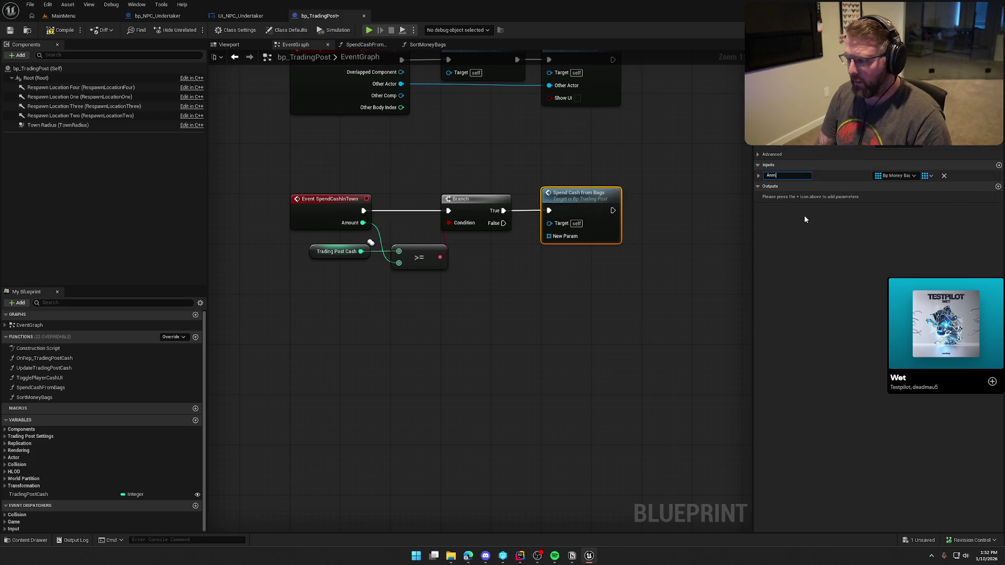
{"action": "type", "text": "mounbt"}
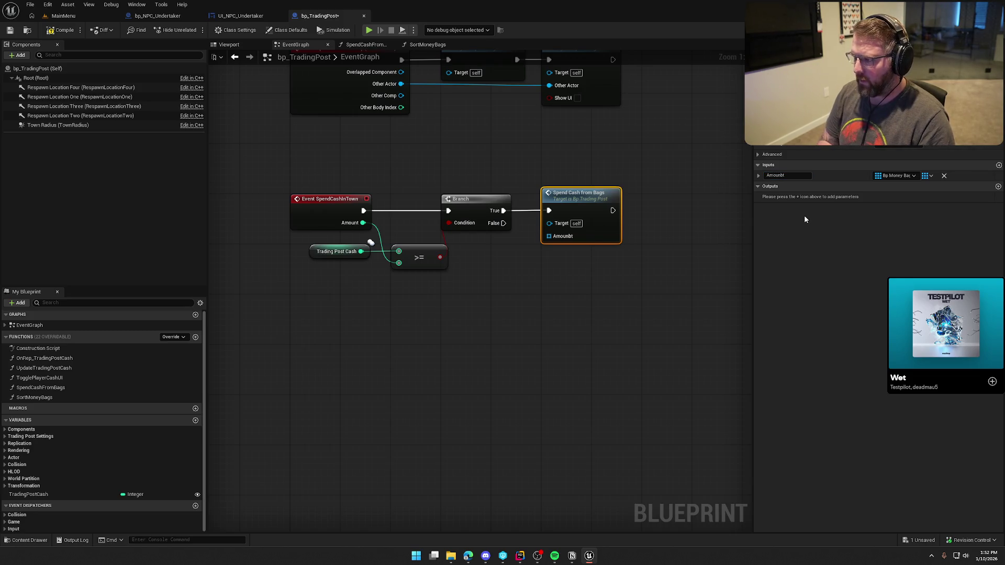
{"action": "key", "text": "BackSpace"}
{"action": "key", "text": "BackSpace"}
{"action": "type", "text": "t"}
{"action": "key", "text": "Return"}
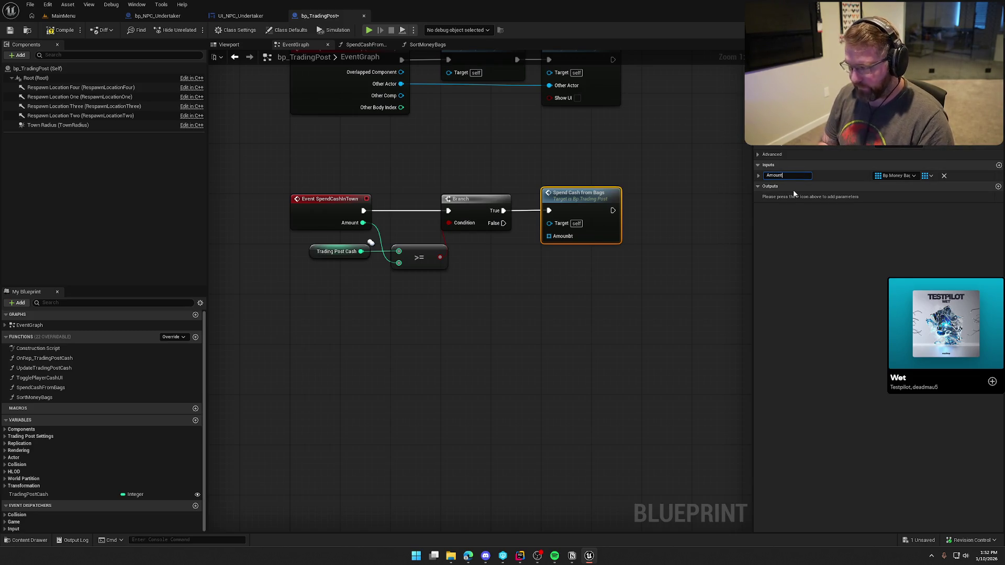
Make Amount a single Integer, wire the event's Amount into it, and save
{"action": "left_click", "coordinate": [895, 176]}
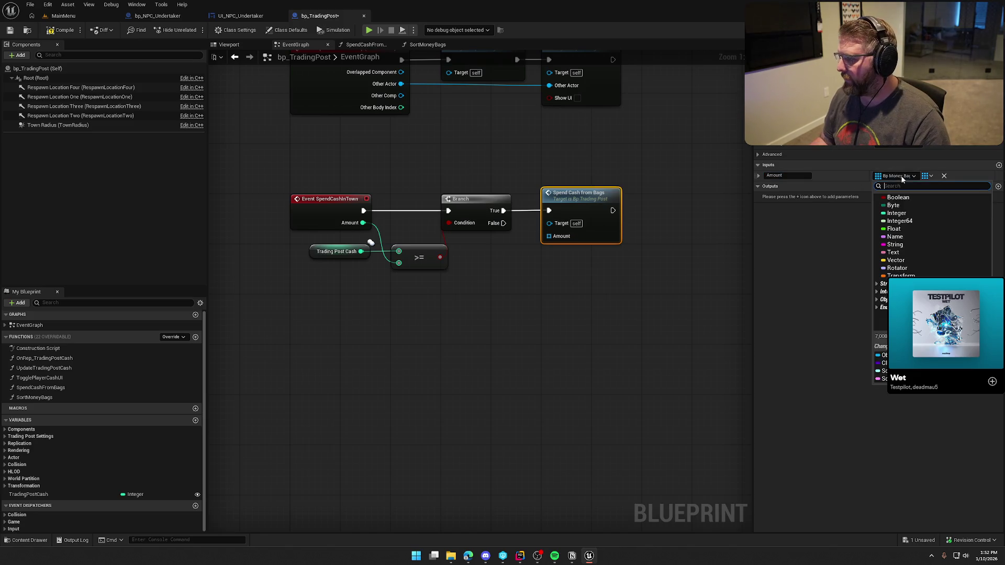
{"action": "left_click", "coordinate": [900, 219]}
{"action": "left_click", "coordinate": [929, 175]}
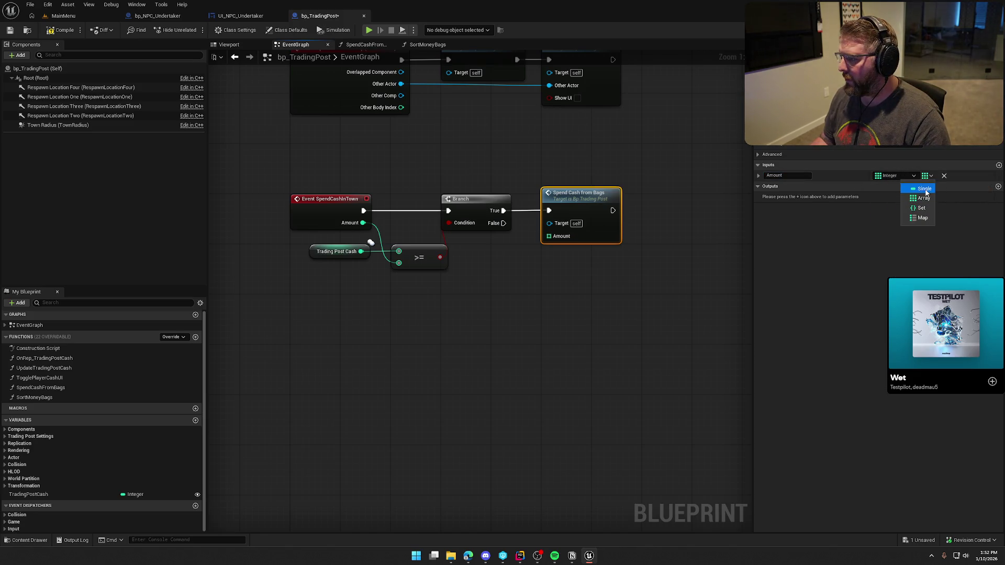
{"action": "left_click", "coordinate": [923, 188]}
{"action": "left_click_drag", "start_coordinate": [529, 244], "coordinate": [549, 237]}
{"action": "left_click", "coordinate": [501, 310]}
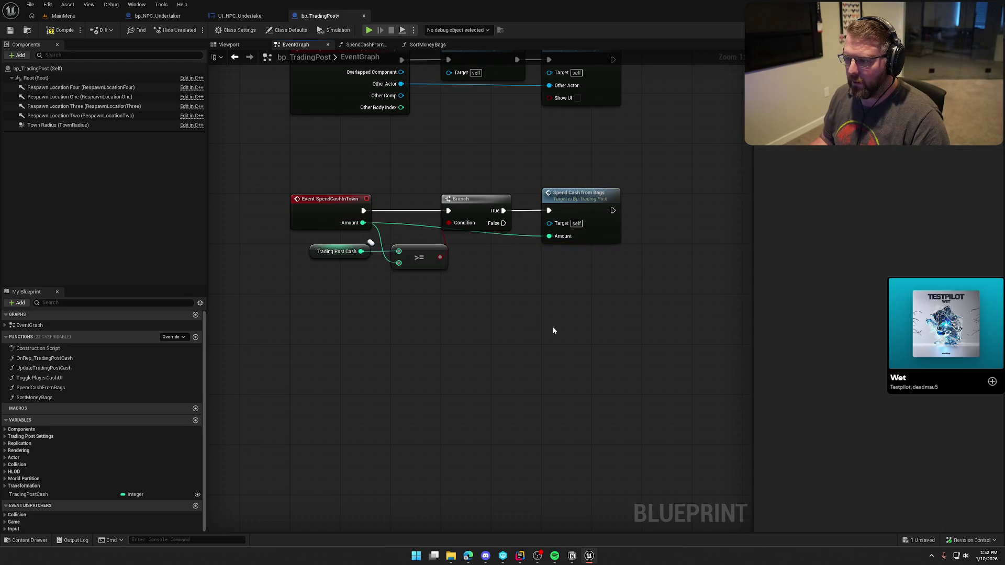
{"action": "key", "text": "ctrl+s"}
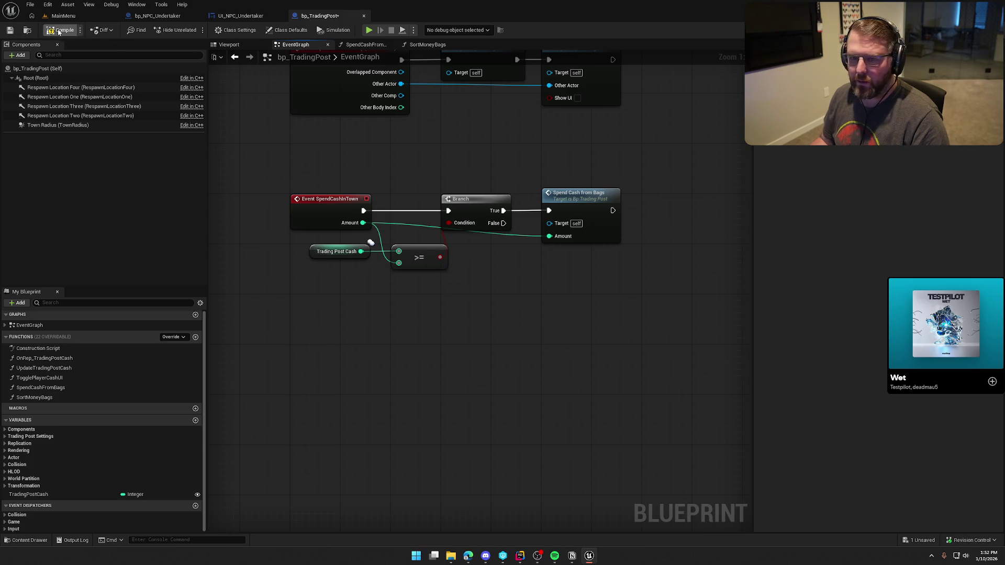
Open SpendCashFromBags and move Get Overlapping Actors and Town Radius below the entry node
{"action": "double_click", "coordinate": [588, 211]}
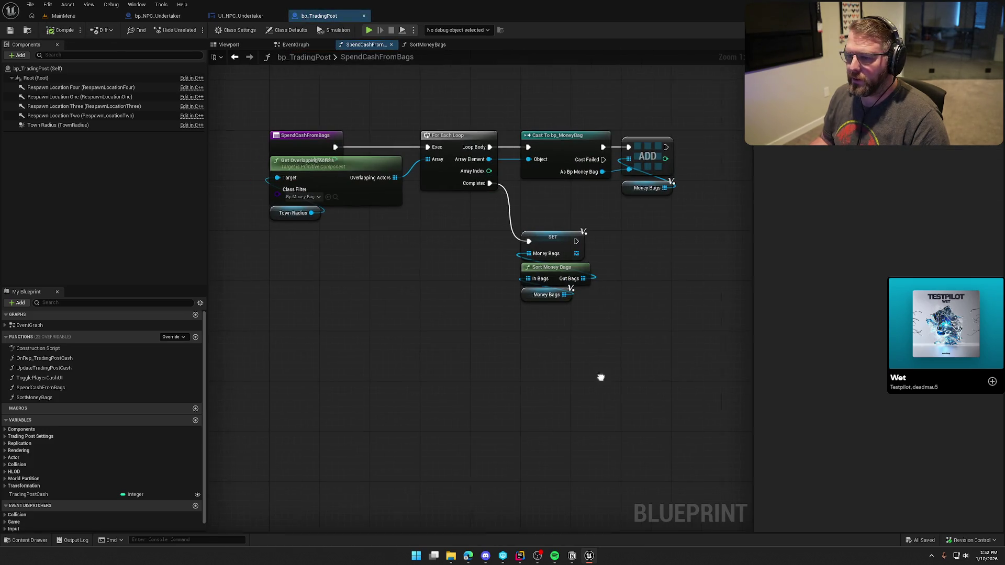
{"action": "left_click_drag", "start_coordinate": [385, 254], "coordinate": [309, 199]}
{"action": "mouse_move", "coordinate": [390, 202]}
{"action": "left_mouse_down"}
{"action": "mouse_move", "coordinate": [390, 228]}
{"action": "mouse_move", "coordinate": [390, 215]}
{"action": "left_mouse_up"}
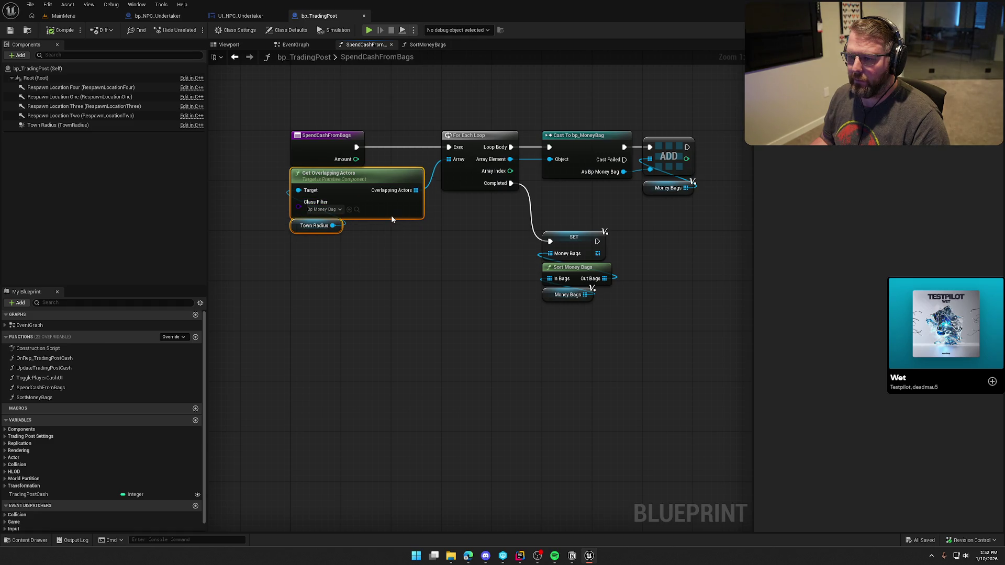
{"action": "left_click", "coordinate": [417, 258]}
{"action": "mouse_move", "coordinate": [520, 311]}
{"action": "left_mouse_down"}
{"action": "mouse_move", "coordinate": [422, 330]}
{"action": "mouse_move", "coordinate": [489, 347]}
{"action": "left_mouse_up"}
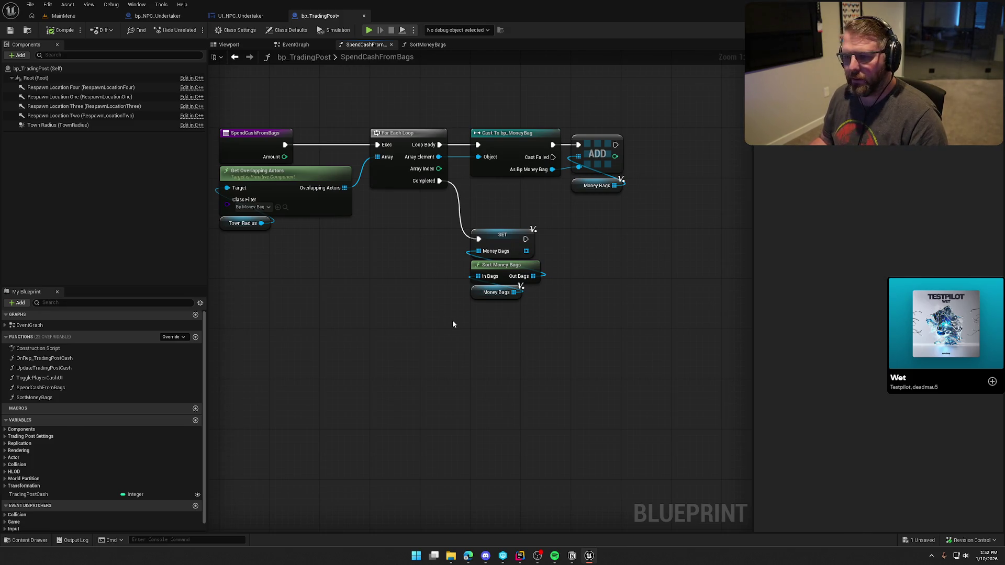
Create the integer local variable RemaingSpend and place a SET RemaingSpend node
{"action": "scroll", "coordinate": [173, 505], "scroll_direction": "down", "scroll_amount": 1}
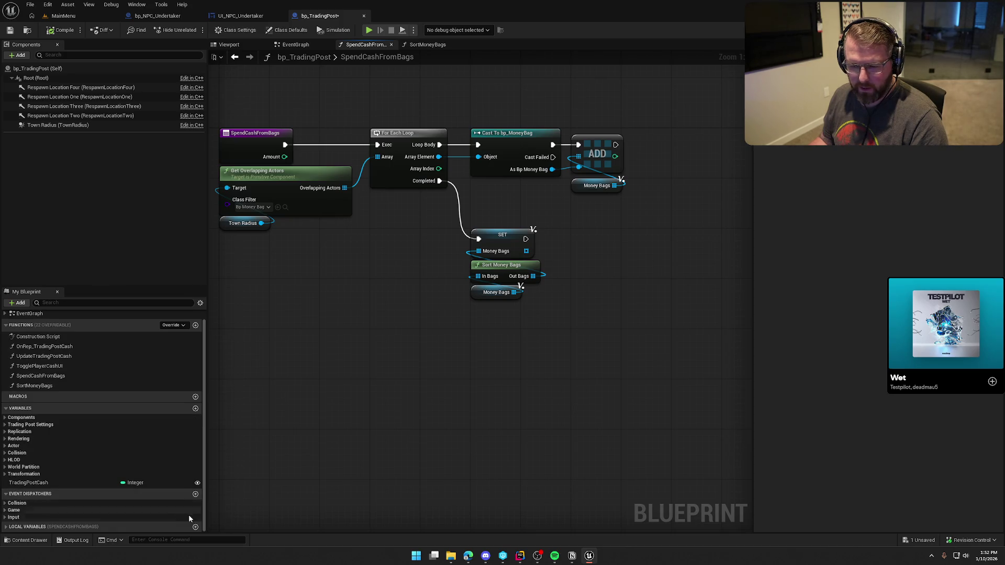
{"action": "left_click", "coordinate": [195, 526]}
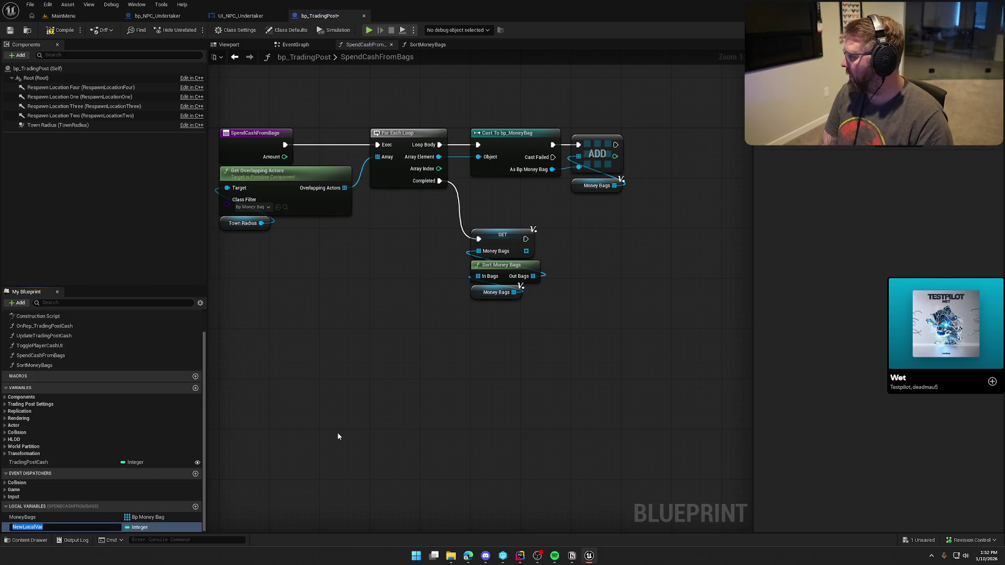
{"action": "type", "text": "RemaingSpend"}
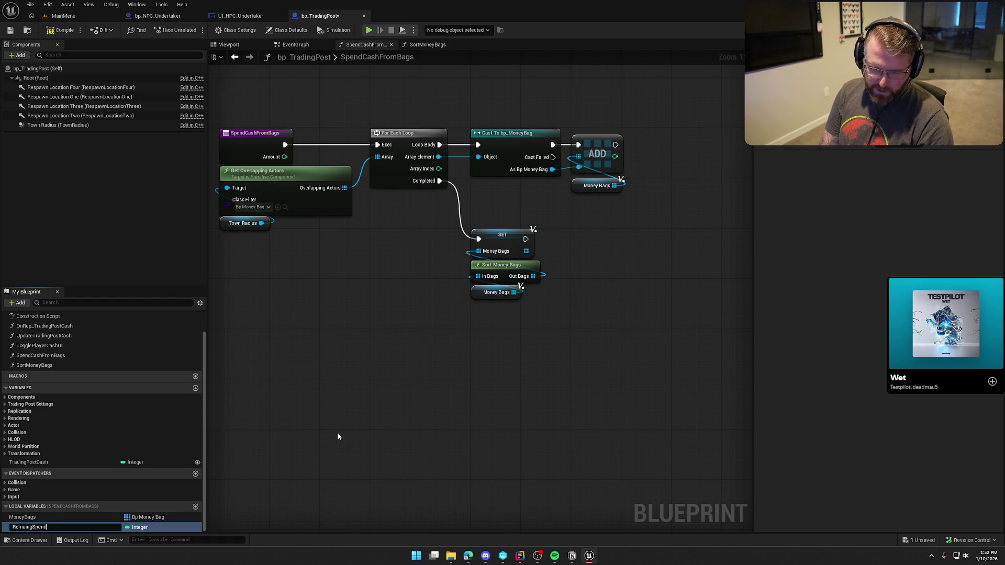
{"action": "key", "text": "Return"}
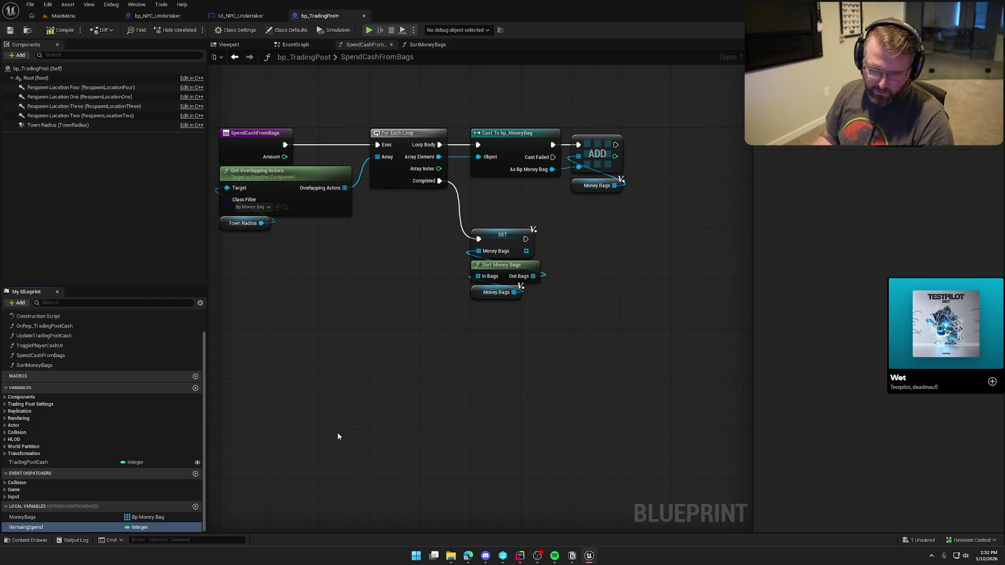
{"action": "mouse_move", "coordinate": [26, 527]}
{"action": "left_mouse_down"}
{"action": "mouse_move", "coordinate": [131, 523]}
{"action": "mouse_move", "coordinate": [599, 288]}
{"action": "mouse_move", "coordinate": [602, 241]}
{"action": "left_mouse_up"}
{"action": "left_click_drag", "start_coordinate": [526, 238], "coordinate": [573, 239]}
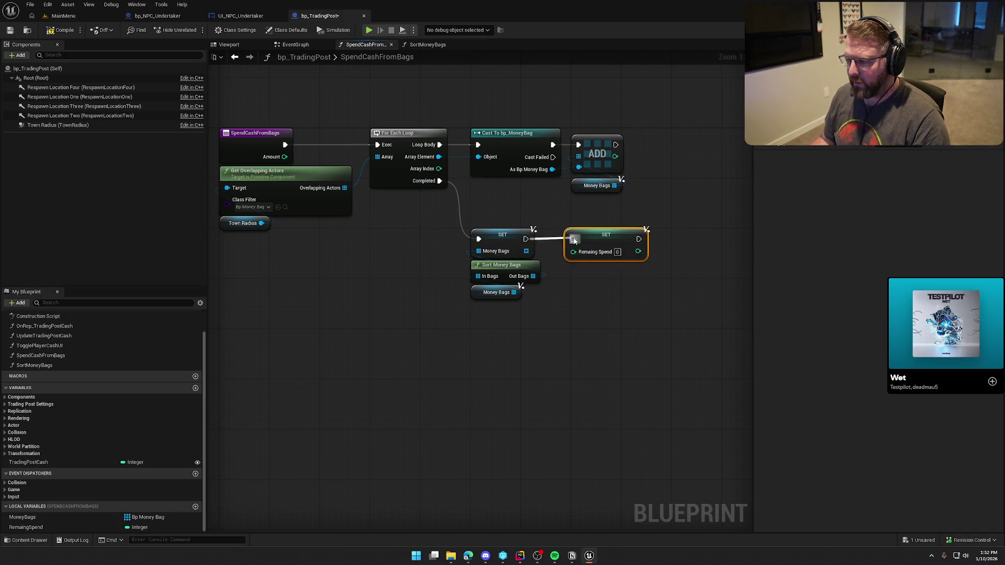
Run SET RemaingSpend after SET Money Bags and feed it the Amount input
{"action": "mouse_move", "coordinate": [614, 302]}
{"action": "left_mouse_down"}
{"action": "mouse_move", "coordinate": [709, 302]}
{"action": "mouse_move", "coordinate": [569, 292]}
{"action": "left_mouse_up"}
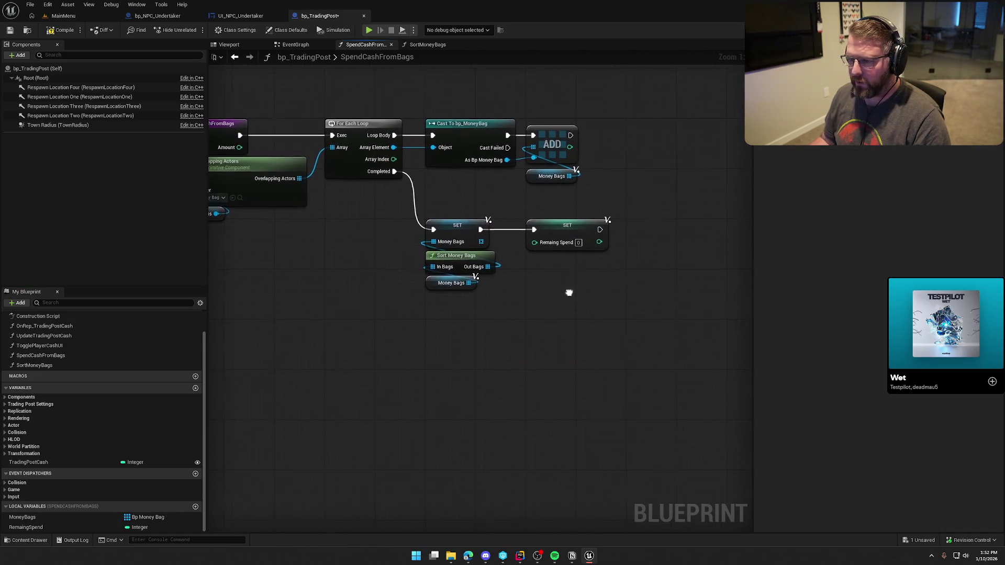
{"action": "right_click", "coordinate": [534, 258]}
{"action": "type", "text": "get mou"}
{"action": "key", "text": "BackSpace"}
{"action": "key", "text": "BackSpace"}
{"action": "key", "text": "BackSpace"}
{"action": "type", "text": "amount"}
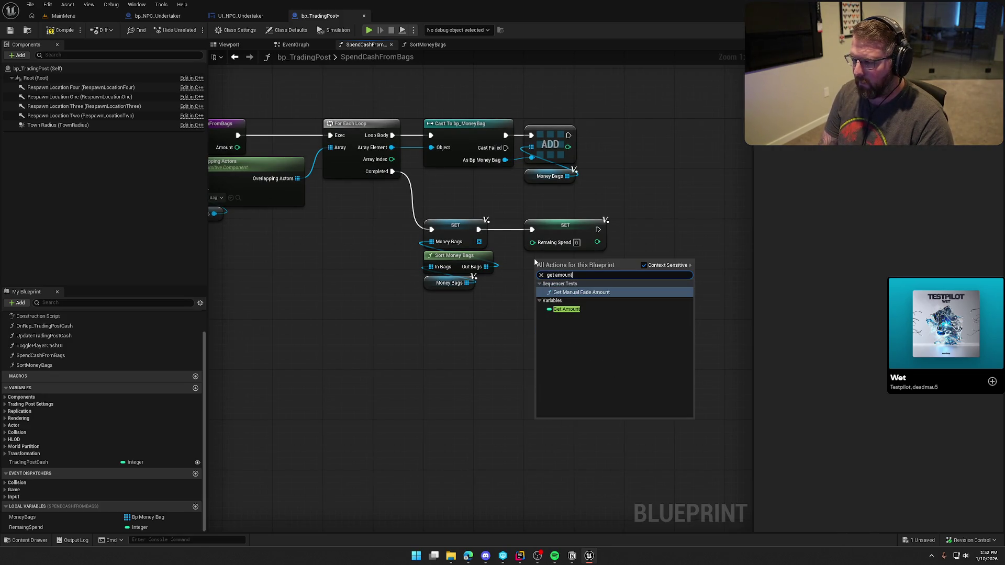
{"action": "left_click", "coordinate": [565, 309]}
{"action": "mouse_move", "coordinate": [572, 264]}
{"action": "left_mouse_down"}
{"action": "mouse_move", "coordinate": [532, 242]}
{"action": "mouse_move", "coordinate": [555, 257]}
{"action": "left_mouse_up"}
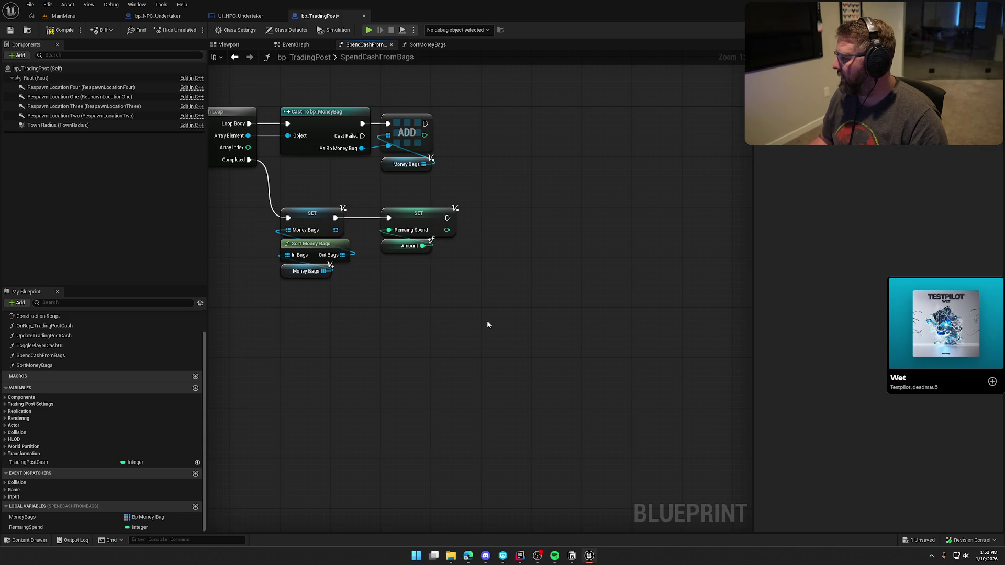
Add a For Each Loop after SET RemaingSpend iterating a MoneyBags getter
{"action": "mouse_move", "coordinate": [23, 517]}
{"action": "left_mouse_down"}
{"action": "mouse_move", "coordinate": [377, 309]}
{"action": "mouse_move", "coordinate": [393, 272]}
{"action": "left_mouse_up"}
{"action": "key", "text": "ctrl+v"}
{"action": "left_click_drag", "start_coordinate": [499, 245], "coordinate": [438, 278]}
{"action": "mouse_move", "coordinate": [447, 218]}
{"action": "left_mouse_down"}
{"action": "mouse_move", "coordinate": [500, 234]}
{"action": "mouse_move", "coordinate": [508, 211]}
{"action": "left_mouse_up"}
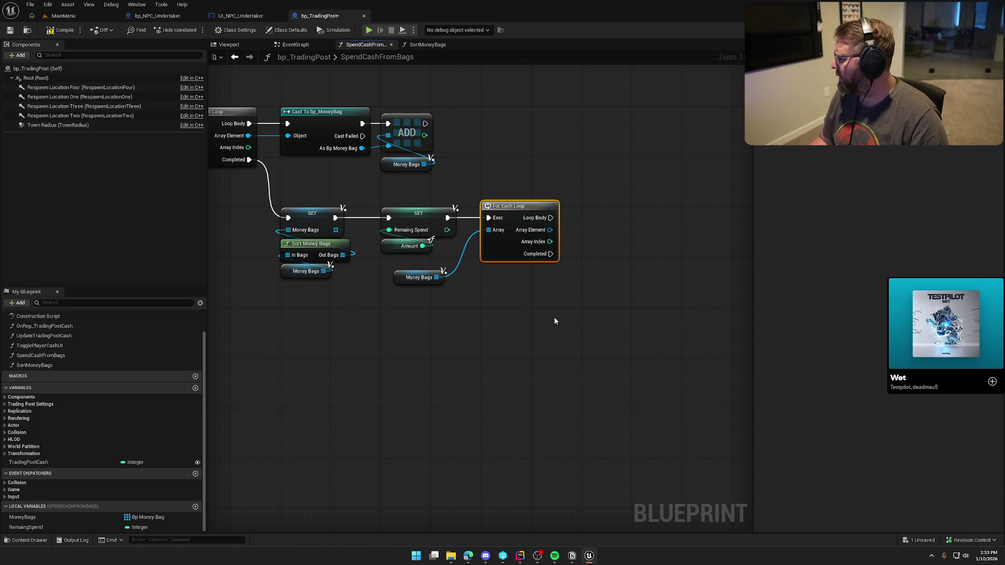
{"action": "mouse_move", "coordinate": [415, 283]}
{"action": "left_mouse_down"}
{"action": "mouse_move", "coordinate": [504, 293]}
{"action": "mouse_move", "coordinate": [492, 272]}
{"action": "left_mouse_up"}
{"action": "left_click", "coordinate": [529, 306]}
{"action": "left_click_drag", "start_coordinate": [473, 234], "coordinate": [504, 235]}
{"action": "type", "text": "get"}
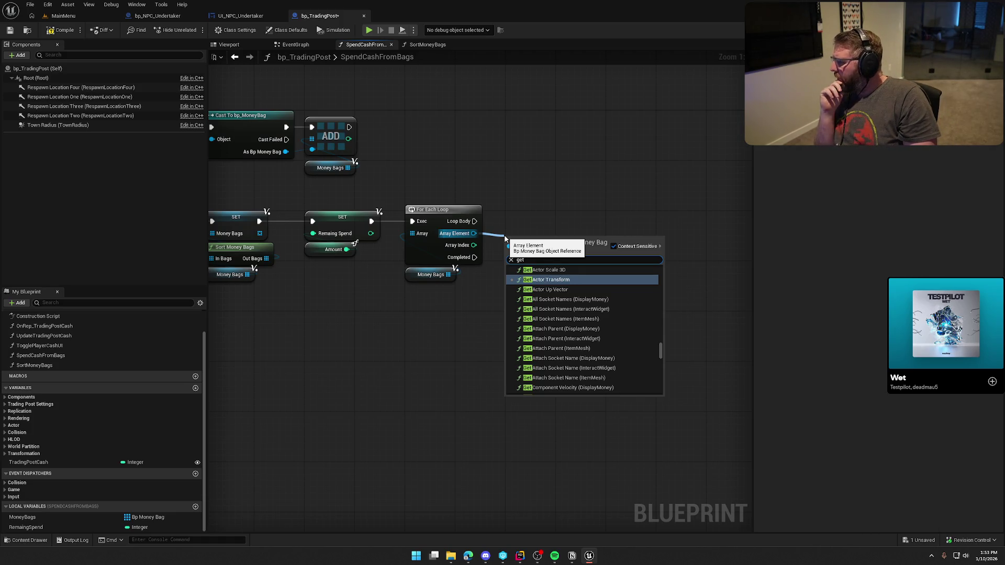
{"action": "left_click", "coordinate": [433, 338]}
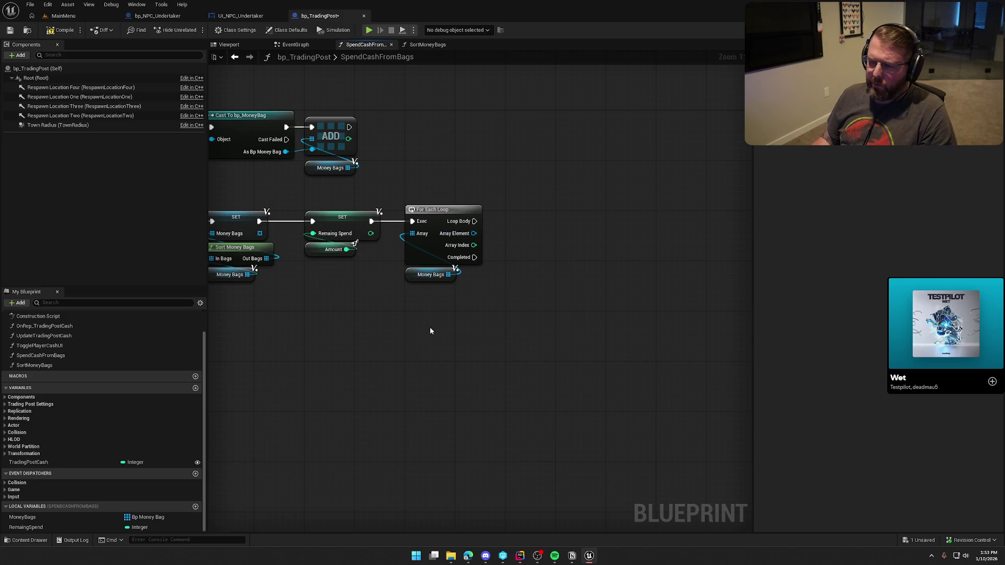
Delete the For Each Loop and add a For Each Loop with Break after SET RemaingSpend
{"action": "left_click_drag", "start_coordinate": [411, 278], "coordinate": [335, 283]}
{"action": "left_click", "coordinate": [434, 210]}
{"action": "key", "text": "Delete"}
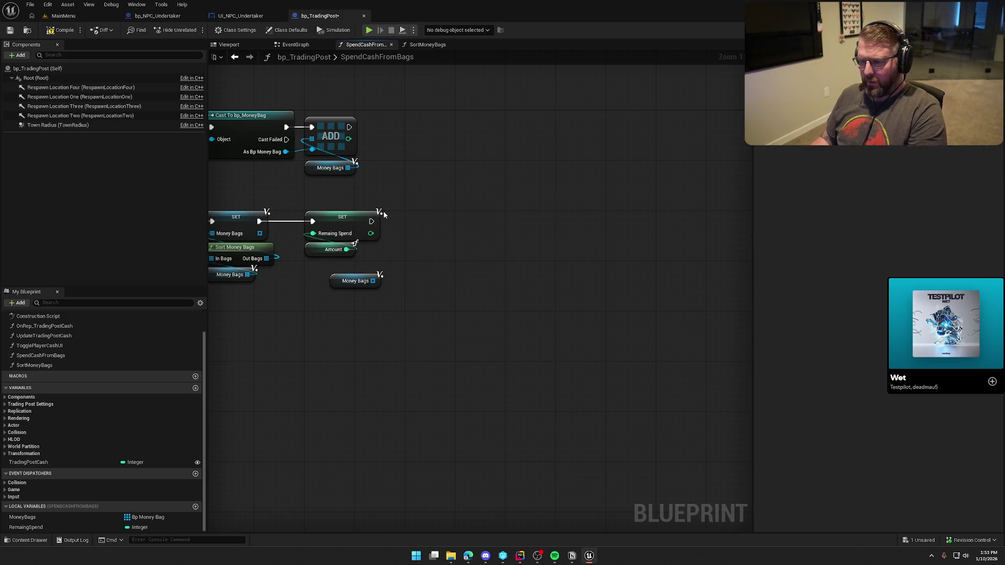
{"action": "left_click_drag", "start_coordinate": [371, 222], "coordinate": [421, 233]}
{"action": "type", "text": "for"}
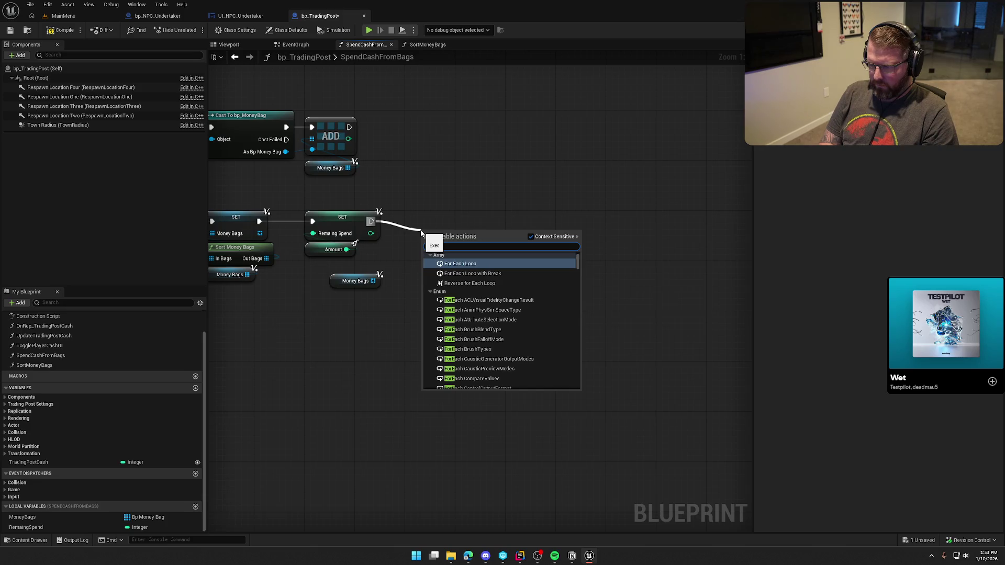
{"action": "left_click", "coordinate": [473, 273]}
Wire Money Bags into the new loop's Array and place it beneath the loop
{"action": "left_click_drag", "start_coordinate": [454, 243], "coordinate": [442, 221]}
{"action": "left_click_drag", "start_coordinate": [379, 281], "coordinate": [412, 234]}
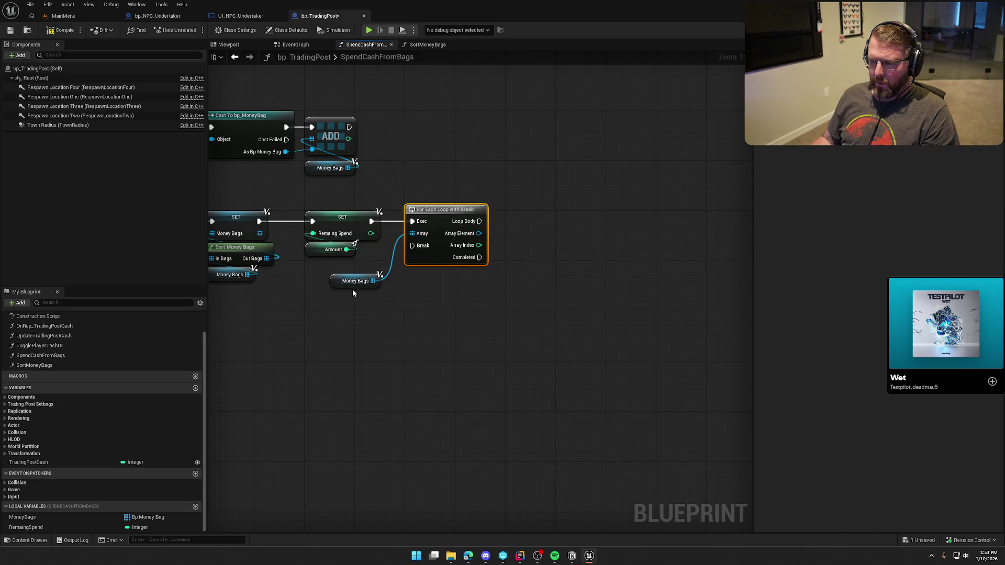
{"action": "left_click", "coordinate": [359, 284]}
{"action": "left_click_drag", "start_coordinate": [359, 284], "coordinate": [430, 277]}
{"action": "left_click", "coordinate": [449, 329]}
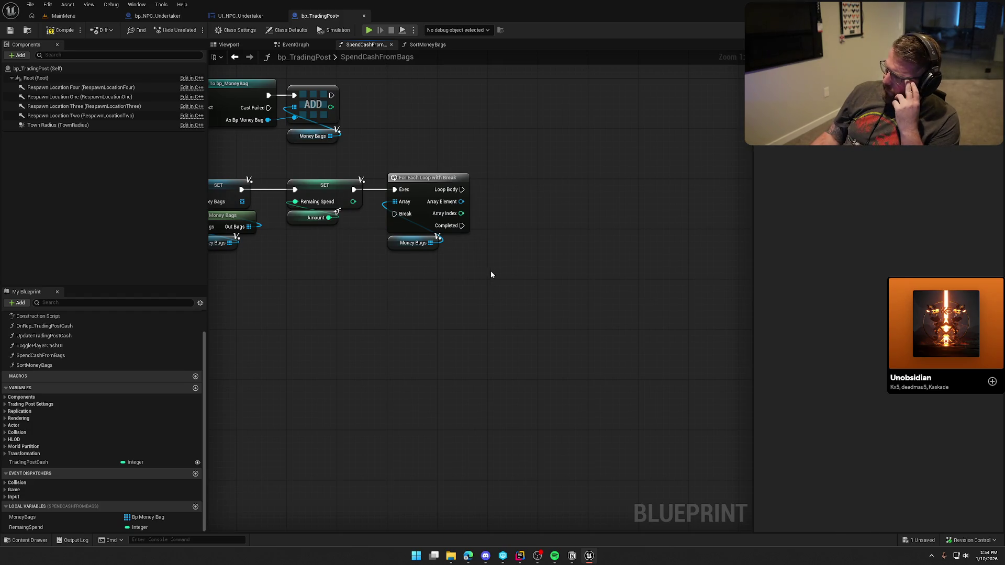
{"action": "left_click_drag", "start_coordinate": [509, 252], "coordinate": [555, 259]}
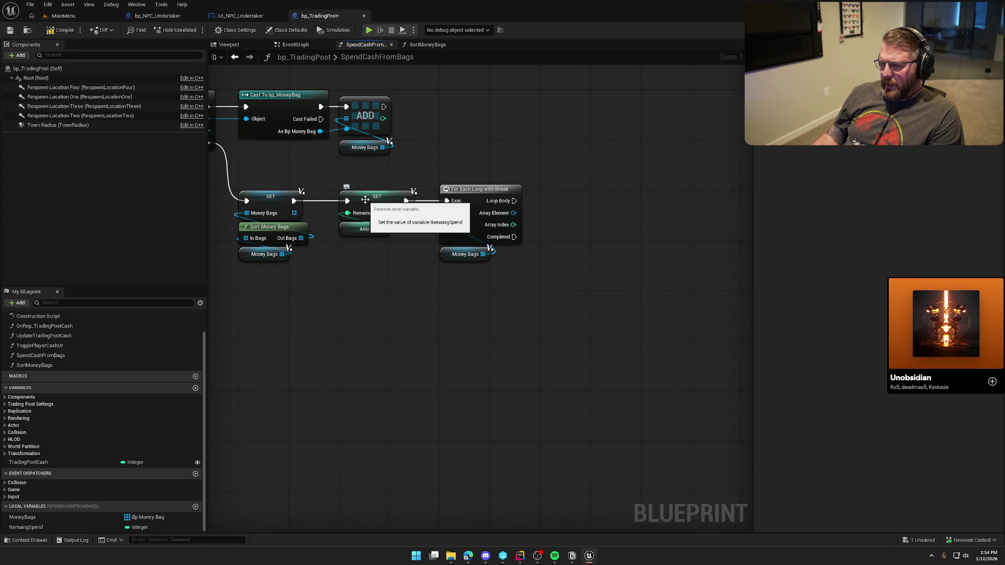
Undo the stray graph edits and cancel the pending node placement
{"action": "key", "text": "ctrl+z"}
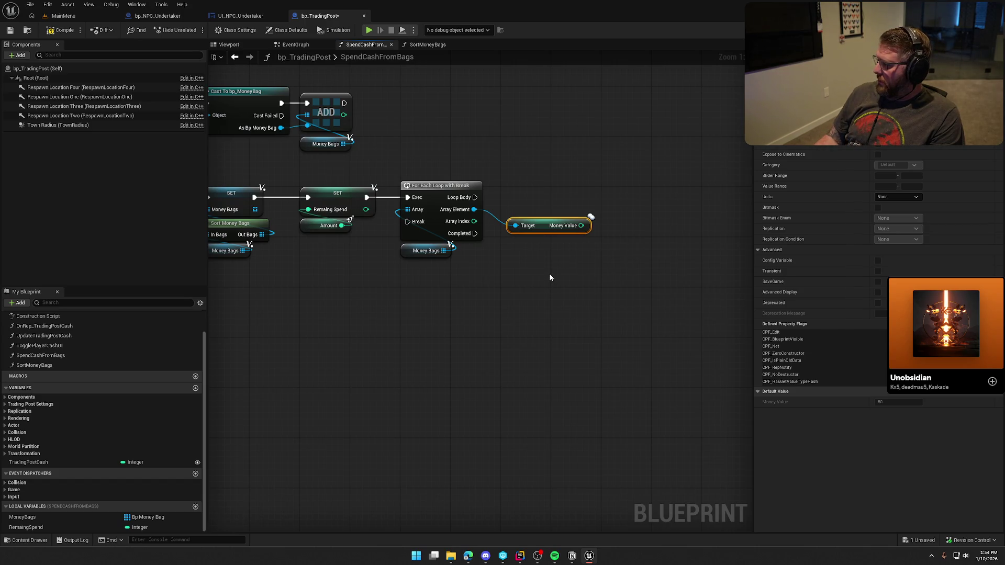
{"action": "key", "text": "ctrl+z"}
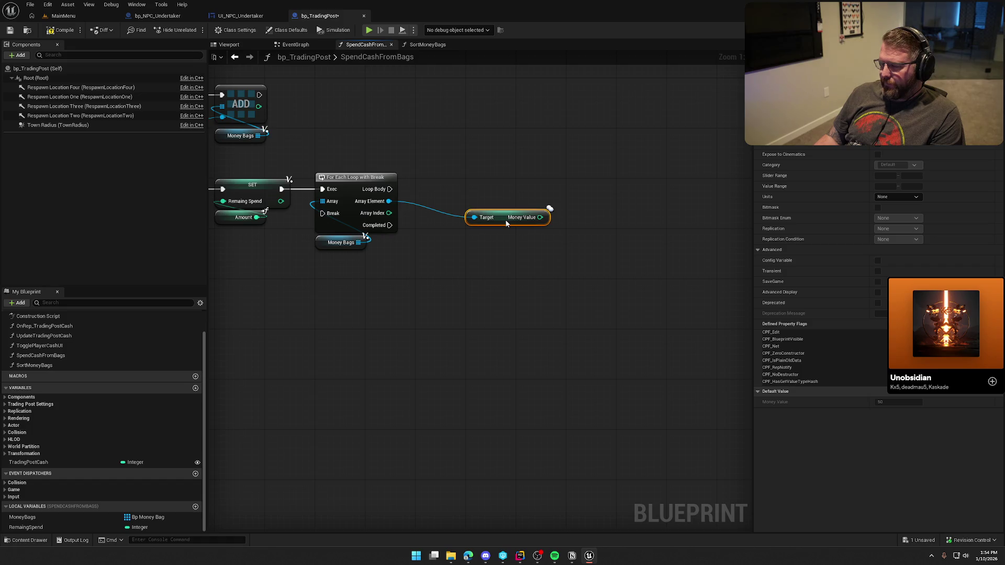
{"action": "left_click_drag", "start_coordinate": [390, 189], "coordinate": [437, 198]}
{"action": "left_click", "coordinate": [465, 183]}
{"action": "key", "text": "ctrl+z"}
{"action": "key", "text": "ctrl+z"}
{"action": "key", "text": "ctrl+z"}
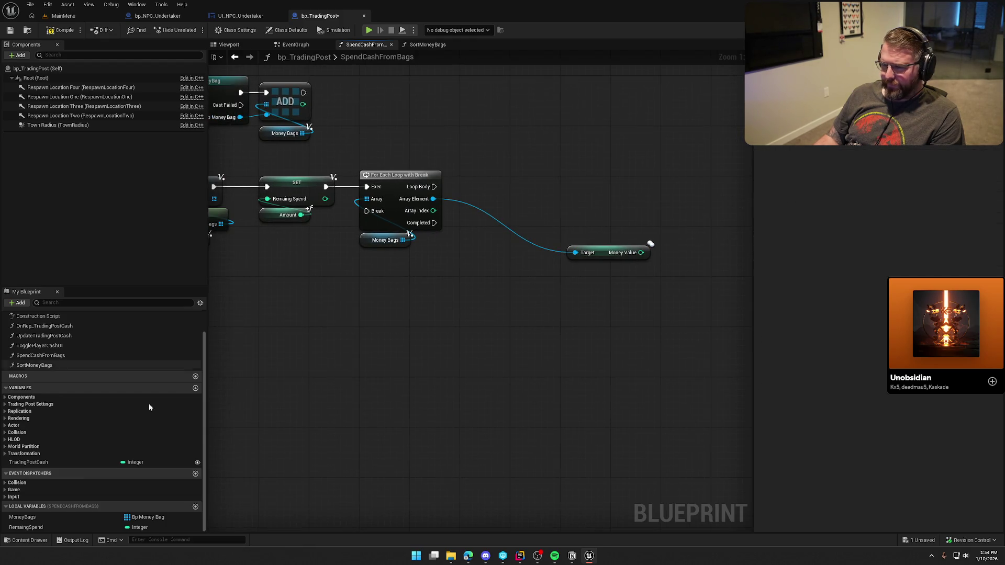
On Loop Body, add a Branch conditioned on Remaing Spend <= comparison
{"action": "mouse_move", "coordinate": [26, 527]}
{"action": "left_mouse_down"}
{"action": "mouse_move", "coordinate": [455, 137]}
{"action": "mouse_move", "coordinate": [522, 152]}
{"action": "left_mouse_up"}
{"action": "left_click", "coordinate": [491, 149]}
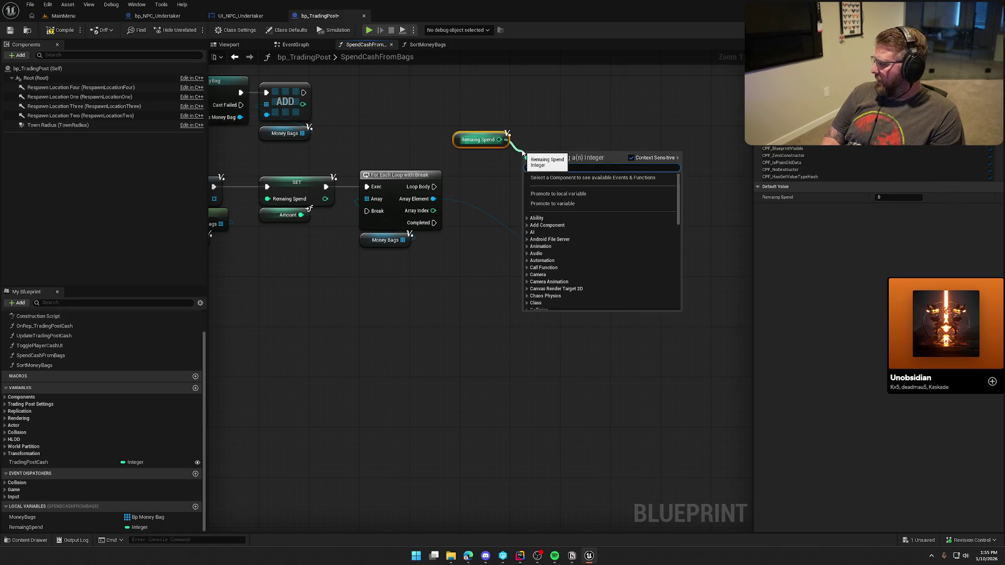
{"action": "type", "text": "<="}
{"action": "key", "text": "Return"}
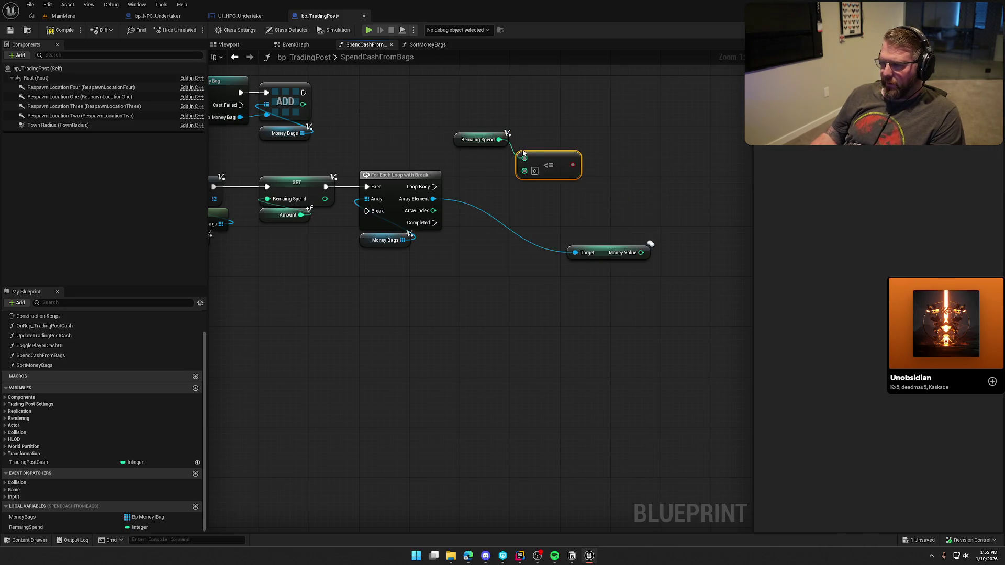
{"action": "left_click", "coordinate": [502, 206]}
{"action": "left_click_drag", "start_coordinate": [512, 215], "coordinate": [433, 190]}
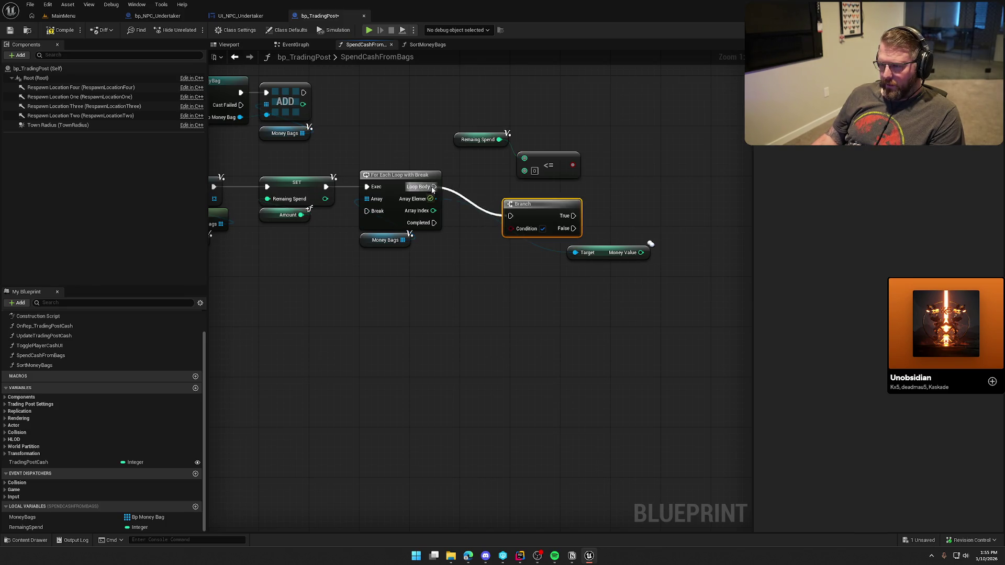
{"action": "left_click_drag", "start_coordinate": [573, 165], "coordinate": [510, 228]}
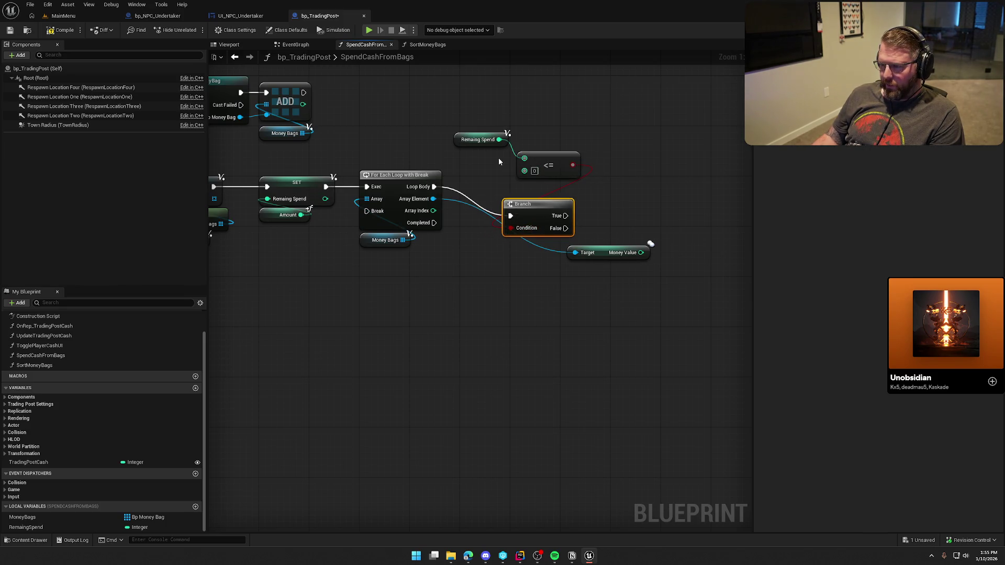
Route the Branch's True output back to the loop's Break through two reroute nodes
{"action": "mouse_move", "coordinate": [472, 140]}
{"action": "left_mouse_down"}
{"action": "mouse_move", "coordinate": [470, 162]}
{"action": "mouse_move", "coordinate": [555, 173]}
{"action": "mouse_move", "coordinate": [447, 268]}
{"action": "mouse_move", "coordinate": [455, 259]}
{"action": "left_mouse_up"}
{"action": "mouse_move", "coordinate": [532, 207]}
{"action": "left_mouse_down"}
{"action": "mouse_move", "coordinate": [542, 181]}
{"action": "mouse_move", "coordinate": [495, 162]}
{"action": "mouse_move", "coordinate": [414, 206]}
{"action": "mouse_move", "coordinate": [373, 211]}
{"action": "left_mouse_up"}
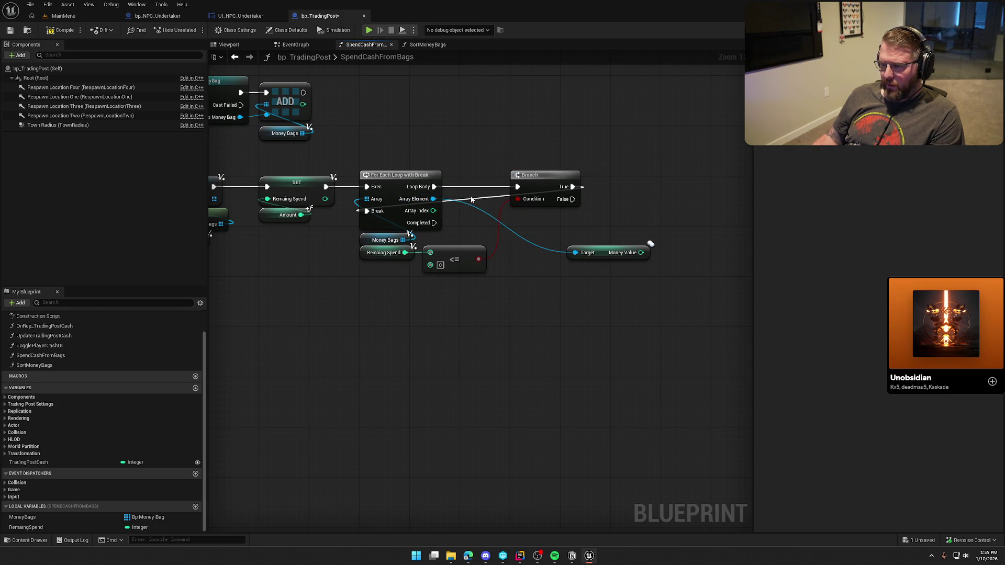
{"action": "double_click", "coordinate": [467, 194]}
{"action": "mouse_move", "coordinate": [468, 193]}
{"action": "left_mouse_down"}
{"action": "mouse_move", "coordinate": [392, 157]}
{"action": "mouse_move", "coordinate": [456, 172]}
{"action": "mouse_move", "coordinate": [459, 150]}
{"action": "mouse_move", "coordinate": [360, 150]}
{"action": "left_mouse_up"}
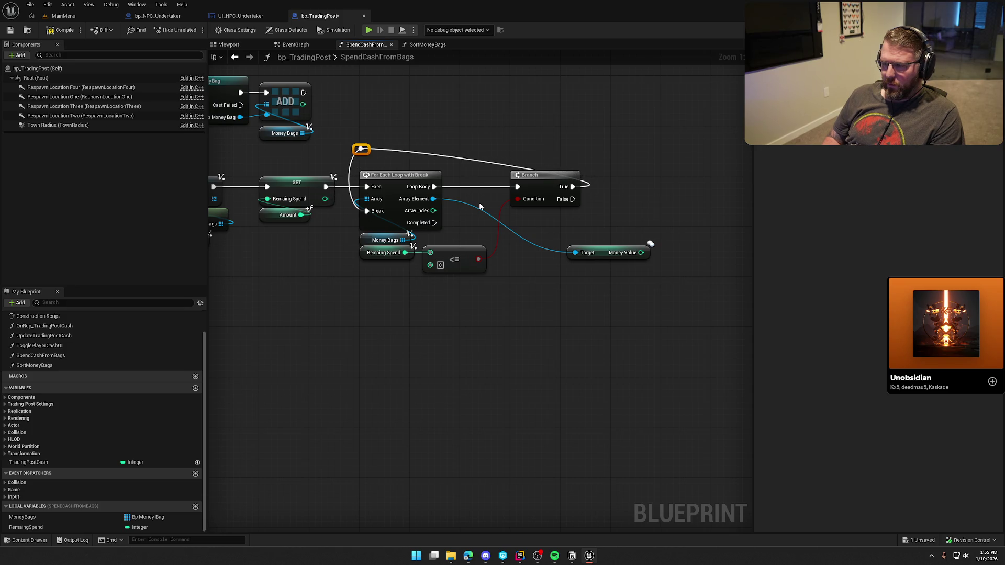
{"action": "double_click", "coordinate": [455, 156]}
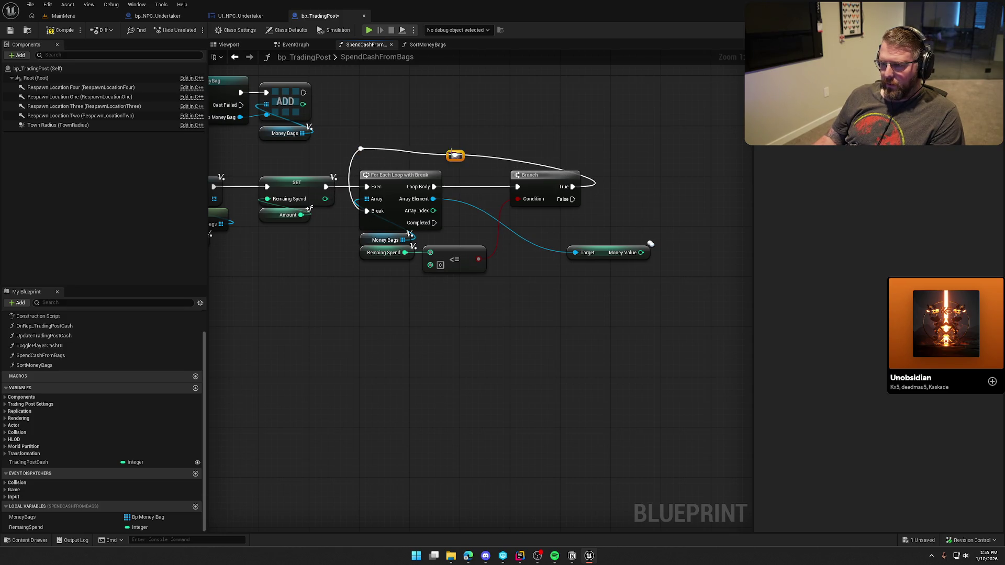
{"action": "left_click_drag", "start_coordinate": [455, 156], "coordinate": [574, 150]}
Place the Money Value node below the Branch and add a new integer local variable
{"action": "left_click_drag", "start_coordinate": [646, 189], "coordinate": [589, 183]}
{"action": "mouse_move", "coordinate": [551, 246]}
{"action": "left_mouse_down"}
{"action": "mouse_move", "coordinate": [488, 221]}
{"action": "mouse_move", "coordinate": [495, 215]}
{"action": "left_mouse_up"}
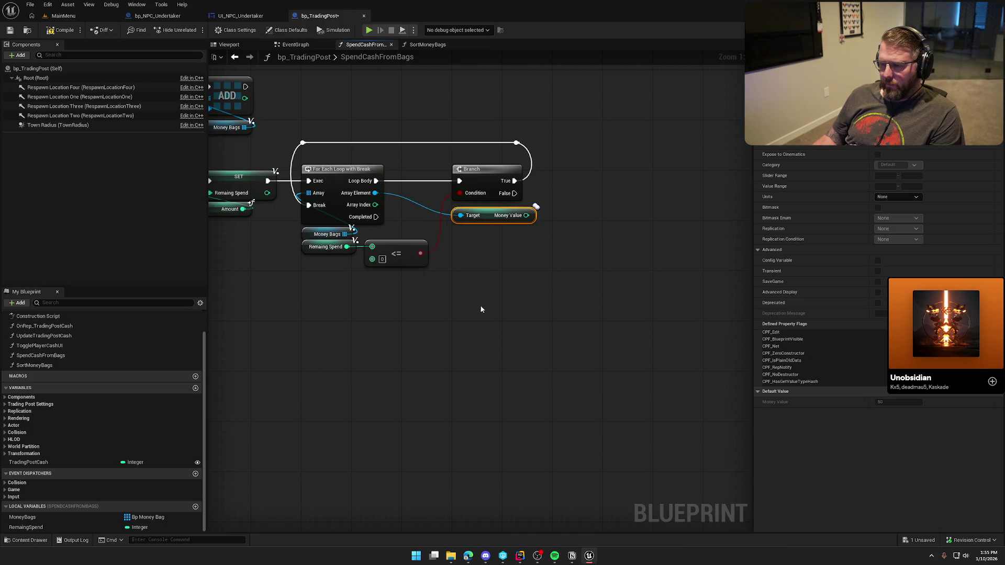
{"action": "left_click", "coordinate": [450, 314]}
{"action": "mouse_move", "coordinate": [390, 295]}
{"action": "left_mouse_down"}
{"action": "mouse_move", "coordinate": [702, 285]}
{"action": "mouse_move", "coordinate": [875, 325]}
{"action": "mouse_move", "coordinate": [442, 348]}
{"action": "left_mouse_up"}
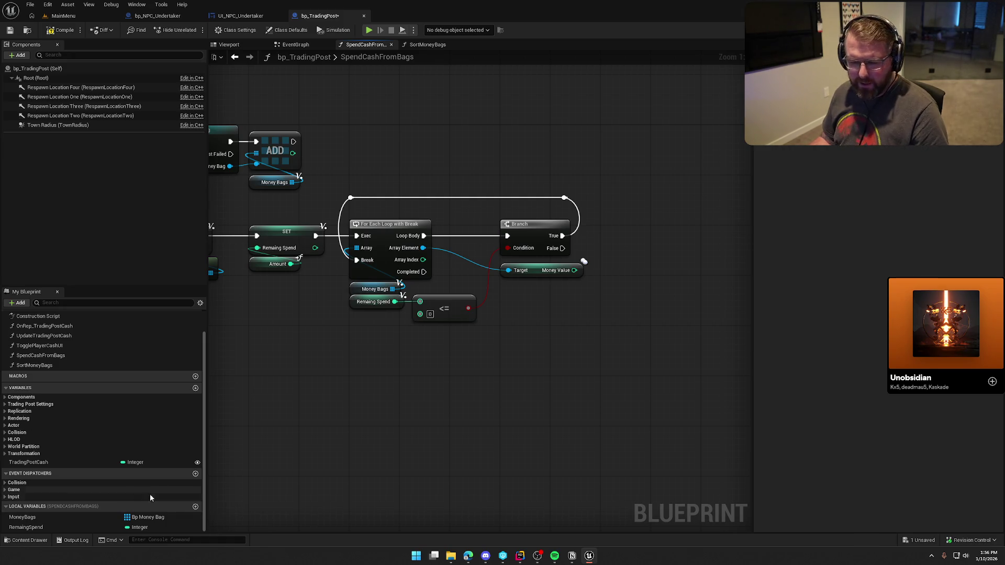
{"action": "left_click", "coordinate": [196, 506]}
Name the variable TakeMoney, save, and set it from Branch False
{"action": "type", "text": "TakeMoney"}
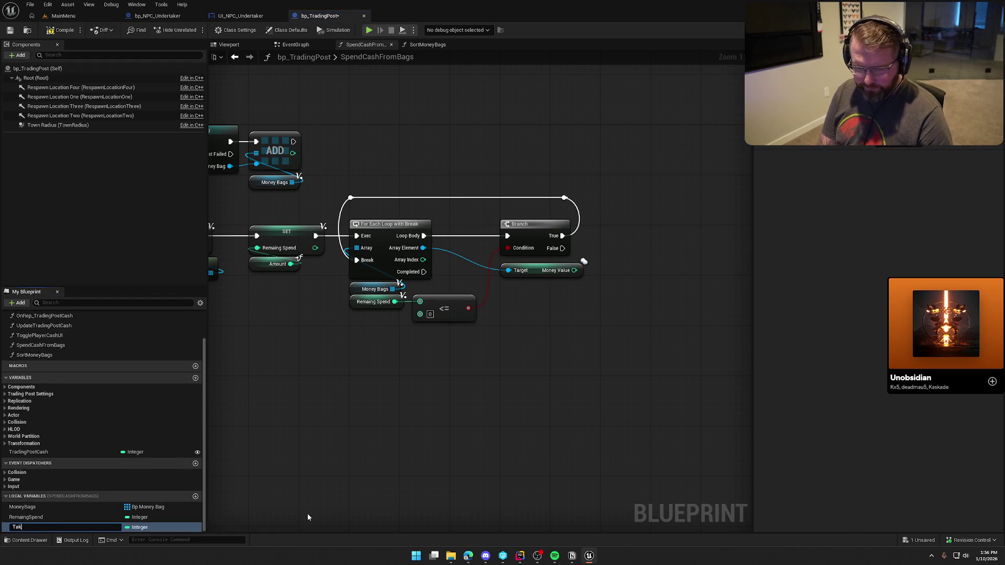
{"action": "key", "text": "Return"}
{"action": "key", "text": "ctrl+s"}
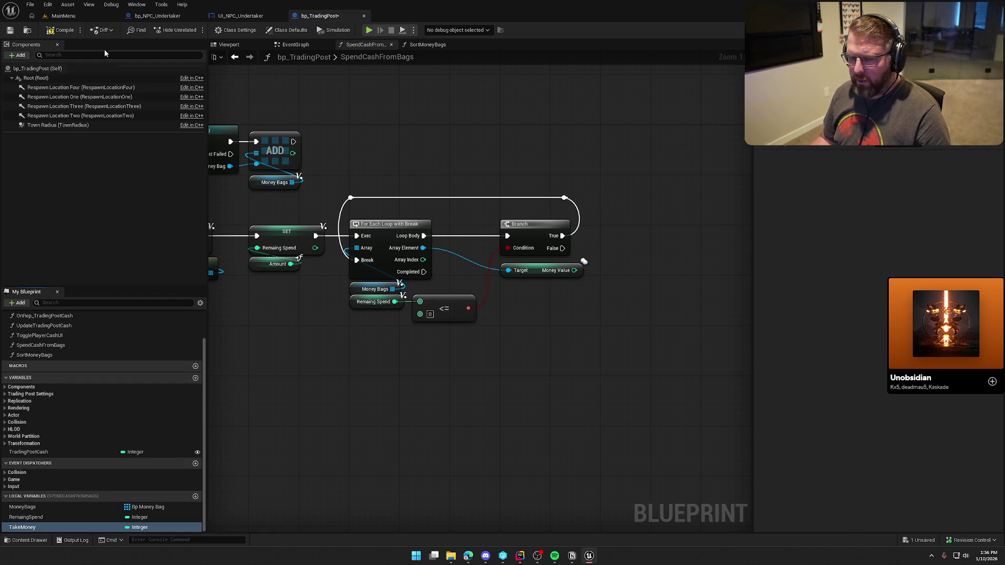
{"action": "mouse_move", "coordinate": [29, 536]}
{"action": "left_mouse_down"}
{"action": "mouse_move", "coordinate": [455, 386]}
{"action": "mouse_move", "coordinate": [610, 224]}
{"action": "mouse_move", "coordinate": [563, 248]}
{"action": "left_mouse_up"}
{"action": "left_click_drag", "start_coordinate": [631, 227], "coordinate": [680, 248]}
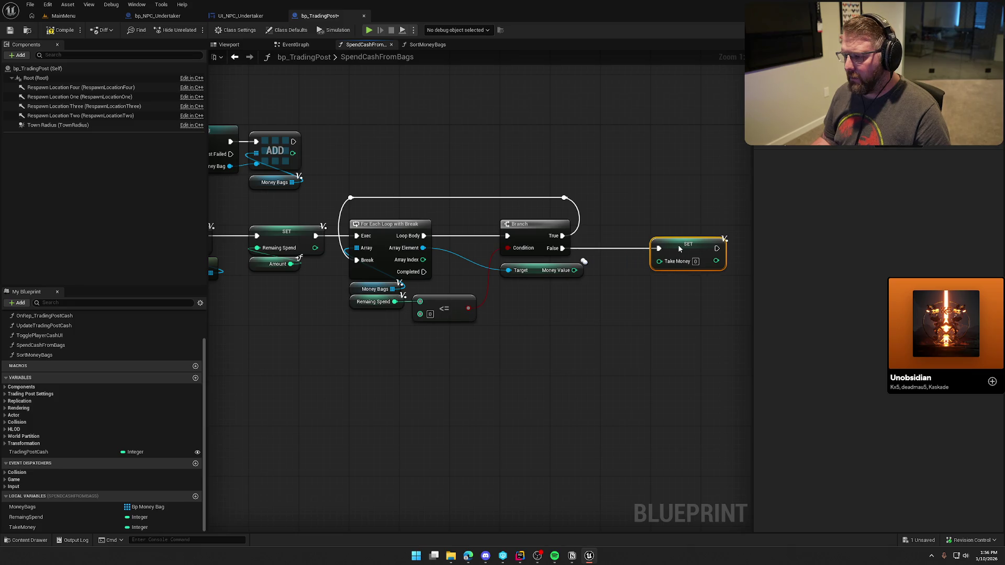
Feed Take Money a Min (Integer) of the bag's Money Value and Remaing Spend
{"action": "mouse_move", "coordinate": [660, 342]}
{"action": "left_mouse_down"}
{"action": "mouse_move", "coordinate": [514, 332]}
{"action": "mouse_move", "coordinate": [361, 284]}
{"action": "mouse_move", "coordinate": [442, 294]}
{"action": "left_mouse_up"}
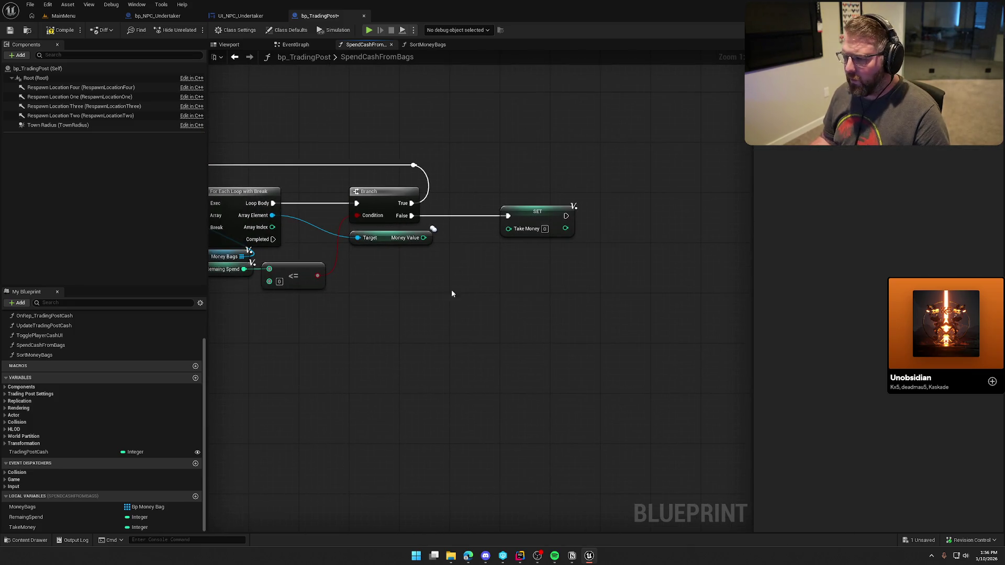
{"action": "left_click_drag", "start_coordinate": [508, 229], "coordinate": [491, 266]}
{"action": "type", "text": "min"}
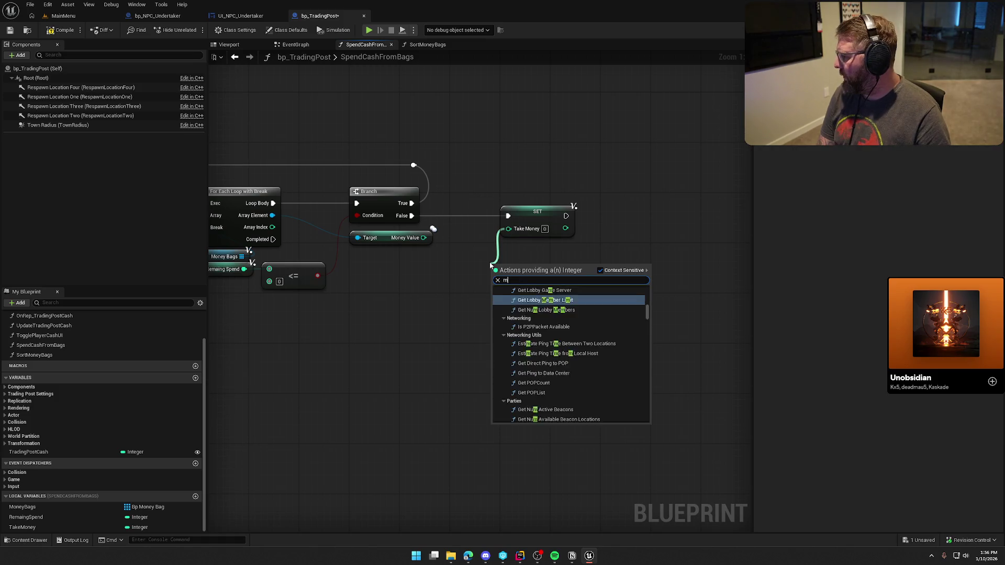
{"action": "left_click", "coordinate": [528, 299]}
{"action": "left_click_drag", "start_coordinate": [517, 271], "coordinate": [494, 257]}
{"action": "left_click_drag", "start_coordinate": [423, 237], "coordinate": [490, 274]}
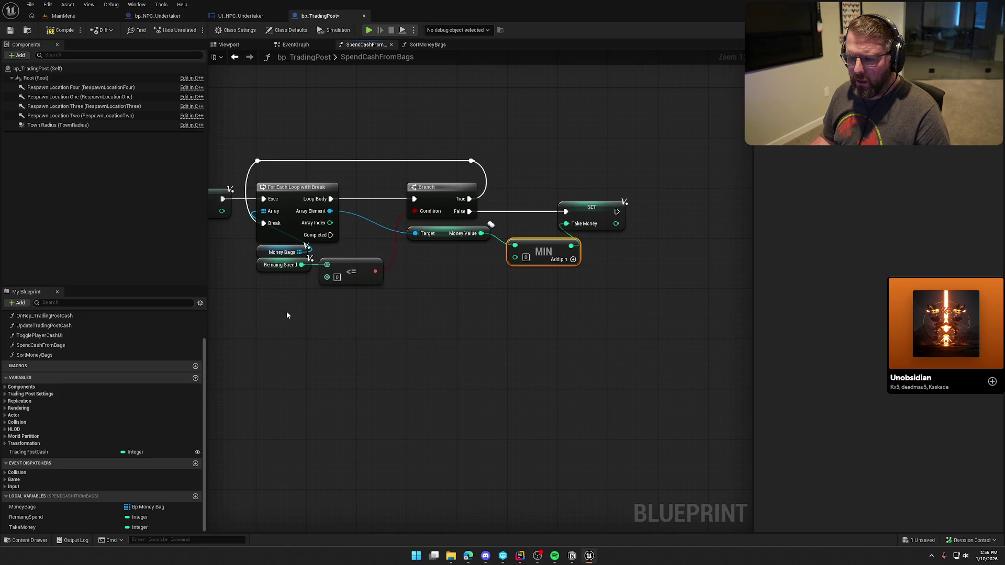
{"action": "mouse_move", "coordinate": [32, 520]}
{"action": "left_mouse_down"}
{"action": "mouse_move", "coordinate": [418, 270]}
{"action": "mouse_move", "coordinate": [422, 258]}
{"action": "mouse_move", "coordinate": [515, 257]}
{"action": "left_mouse_up"}
{"action": "left_click_drag", "start_coordinate": [438, 261], "coordinate": [463, 254]}
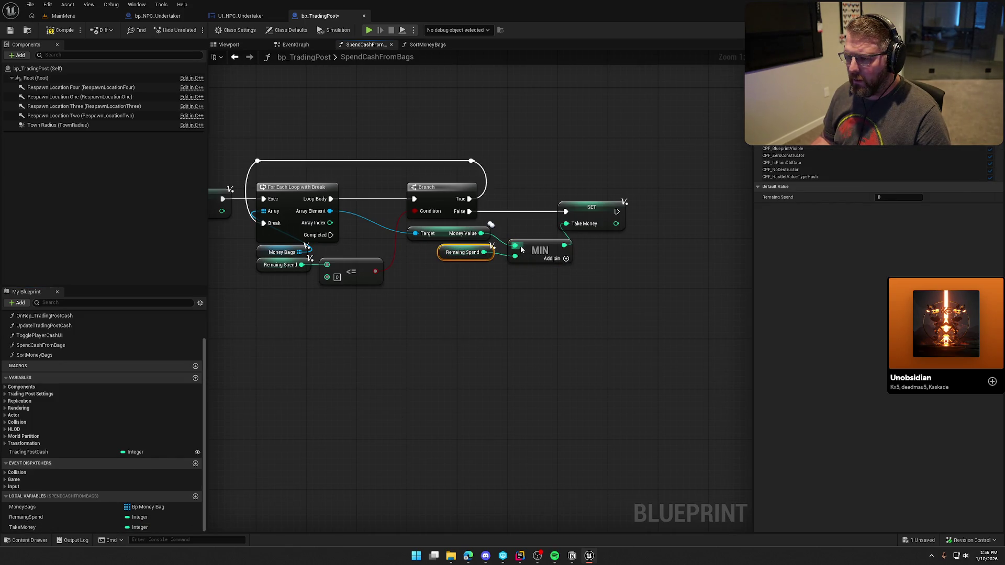
Tidy the positions of the MIN node and the TakeMoney setter
{"action": "left_click_drag", "start_coordinate": [537, 255], "coordinate": [530, 243]}
{"action": "left_click_drag", "start_coordinate": [604, 211], "coordinate": [623, 211]}
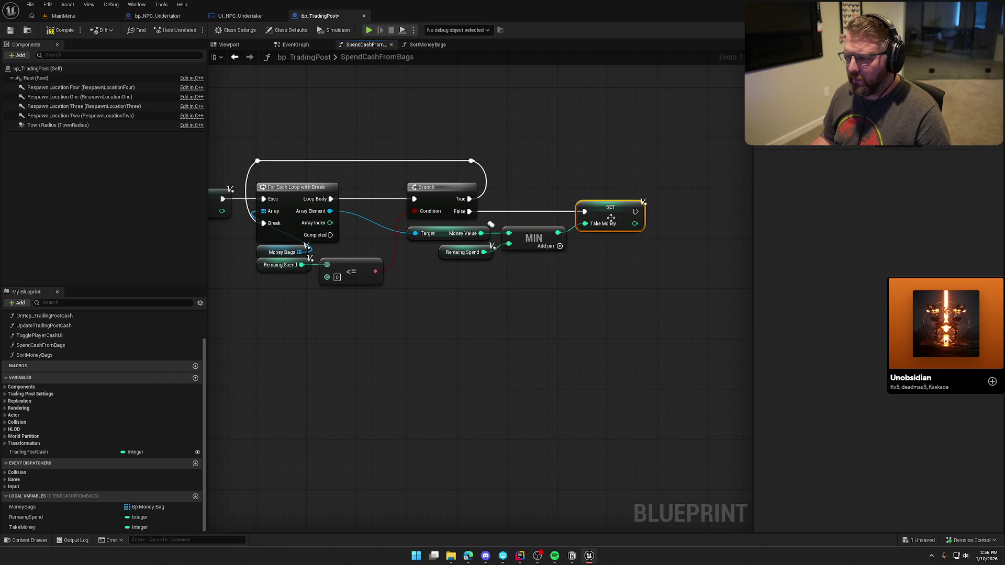
{"action": "left_click_drag", "start_coordinate": [535, 237], "coordinate": [542, 237]}
{"action": "left_click_drag", "start_coordinate": [607, 211], "coordinate": [638, 212]}
{"action": "left_click", "coordinate": [633, 265]}
{"action": "left_click_drag", "start_coordinate": [633, 264], "coordinate": [534, 262]}
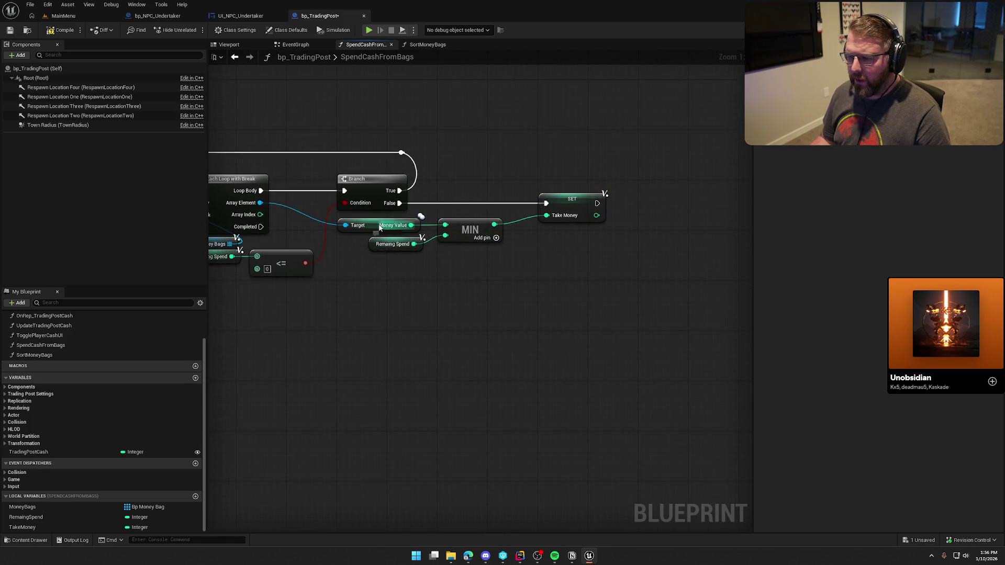
Add a SET w/ Notify Money Value on the array element, chained after the TakeMoney setter
{"action": "mouse_move", "coordinate": [538, 307]}
{"action": "left_mouse_down"}
{"action": "mouse_move", "coordinate": [427, 302]}
{"action": "mouse_move", "coordinate": [574, 305]}
{"action": "left_mouse_up"}
{"action": "left_click_drag", "start_coordinate": [287, 202], "coordinate": [682, 196]}
{"action": "type", "text": "set money"}
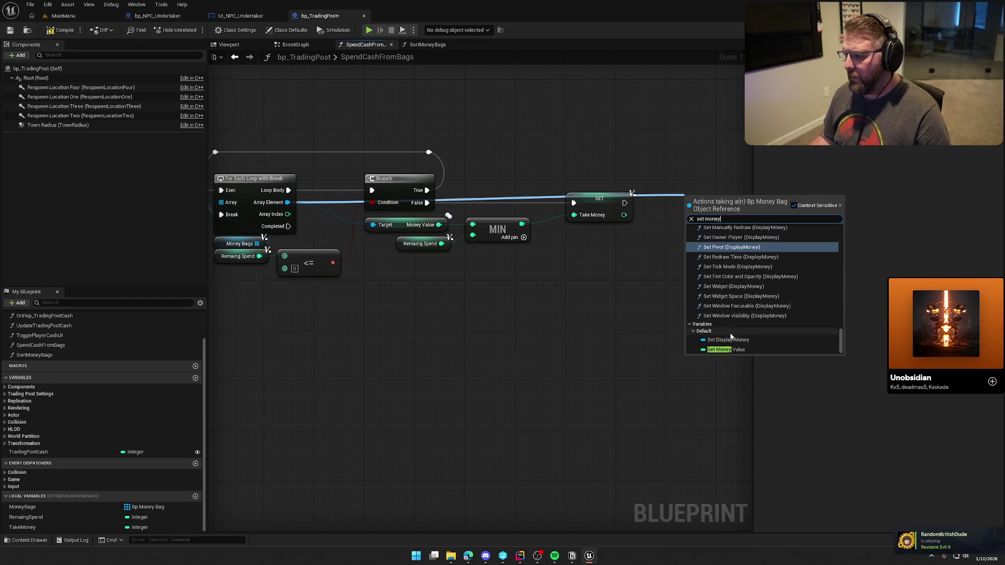
{"action": "left_click", "coordinate": [725, 350]}
{"action": "left_click_drag", "start_coordinate": [686, 202], "coordinate": [625, 202]}
{"action": "left_click_drag", "start_coordinate": [712, 199], "coordinate": [700, 198]}
{"action": "left_click", "coordinate": [664, 270]}
{"action": "left_click_drag", "start_coordinate": [665, 270], "coordinate": [579, 252]}
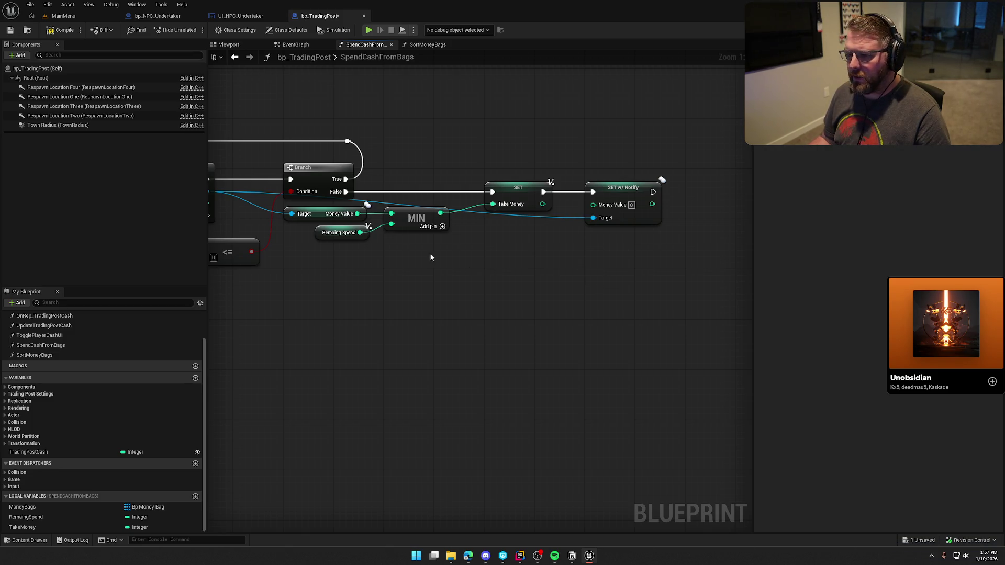
Set the bag's Money Value to Money Value minus the MIN result
{"action": "mouse_move", "coordinate": [357, 213]}
{"action": "left_mouse_down"}
{"action": "mouse_move", "coordinate": [387, 231]}
{"action": "mouse_move", "coordinate": [503, 227]}
{"action": "left_mouse_up"}
{"action": "type", "text": "-"}
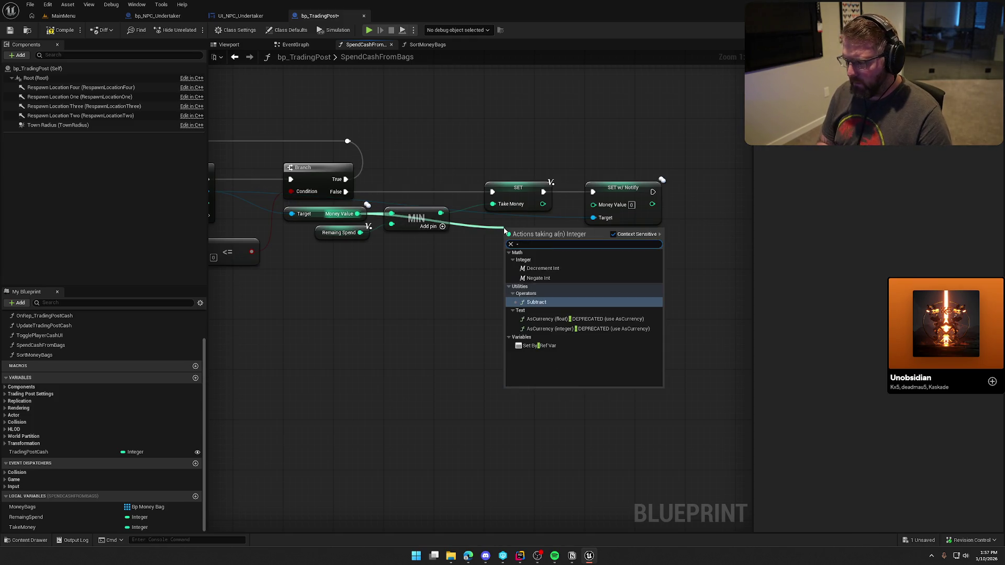
{"action": "key", "text": "Return"}
{"action": "mouse_move", "coordinate": [511, 245]}
{"action": "left_mouse_down"}
{"action": "mouse_move", "coordinate": [543, 204]}
{"action": "mouse_move", "coordinate": [518, 224]}
{"action": "left_mouse_up"}
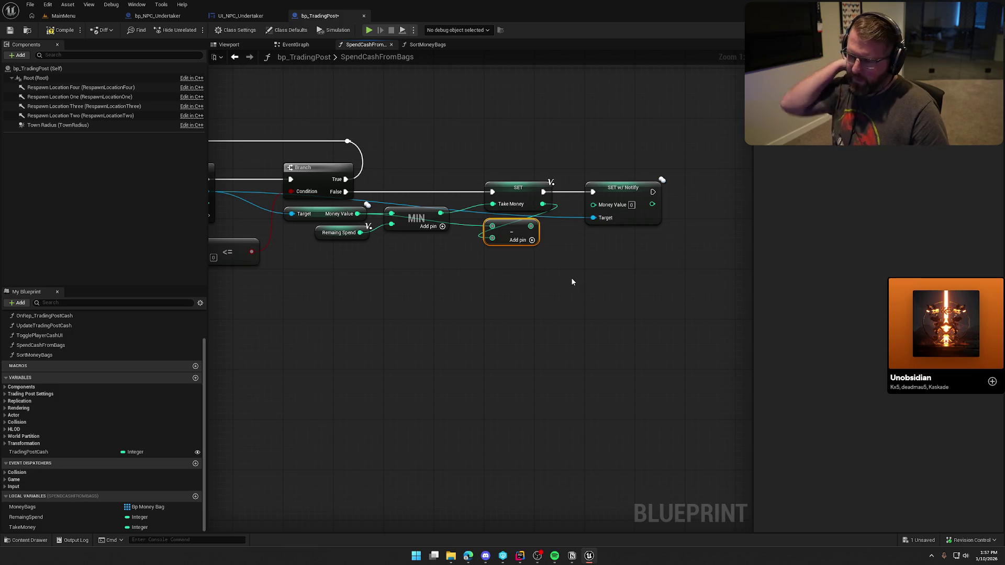
{"action": "left_click_drag", "start_coordinate": [492, 238], "coordinate": [440, 213]}
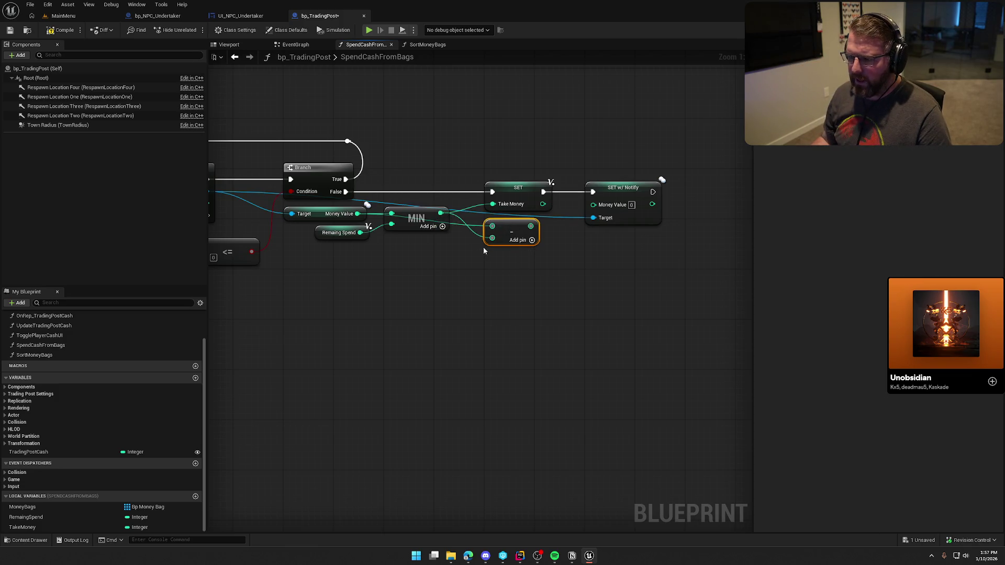
{"action": "left_click_drag", "start_coordinate": [530, 226], "coordinate": [593, 205]}
{"action": "left_click", "coordinate": [561, 331]}
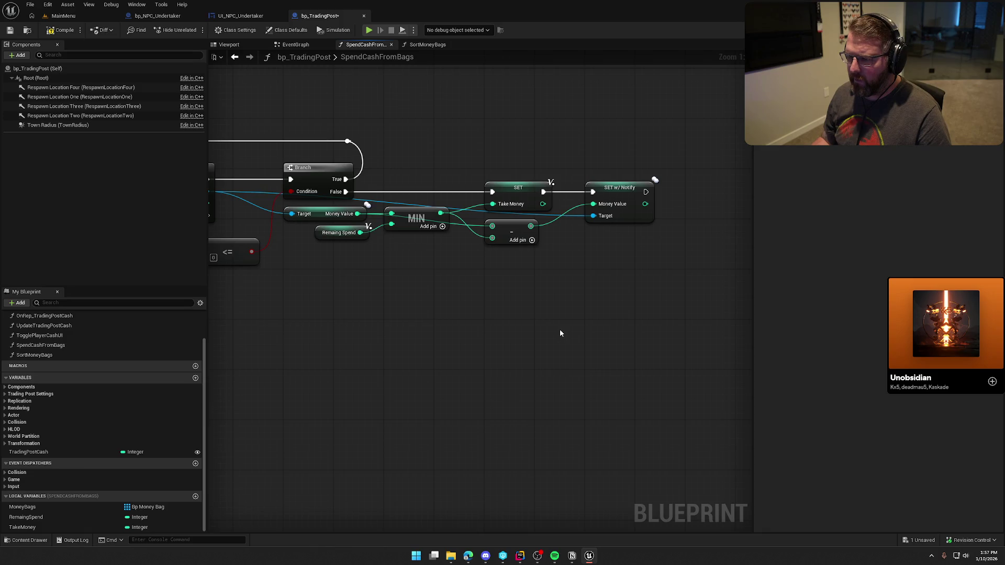
Delete the TakeMoney setter and variable, running the Money Value setter directly from Branch False
{"action": "left_click", "coordinate": [507, 193]}
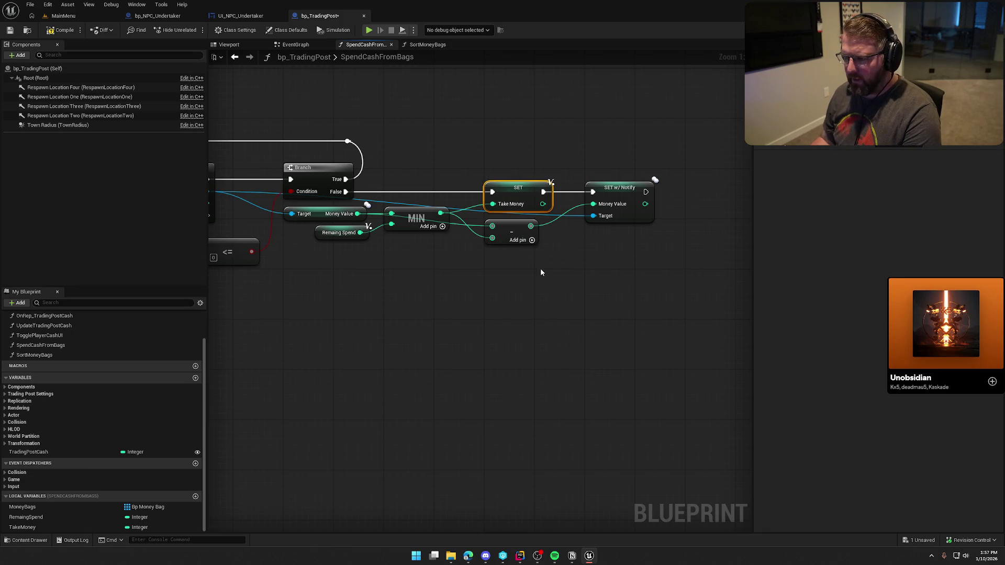
{"action": "key", "text": "Delete"}
{"action": "left_click_drag", "start_coordinate": [346, 191], "coordinate": [593, 192]}
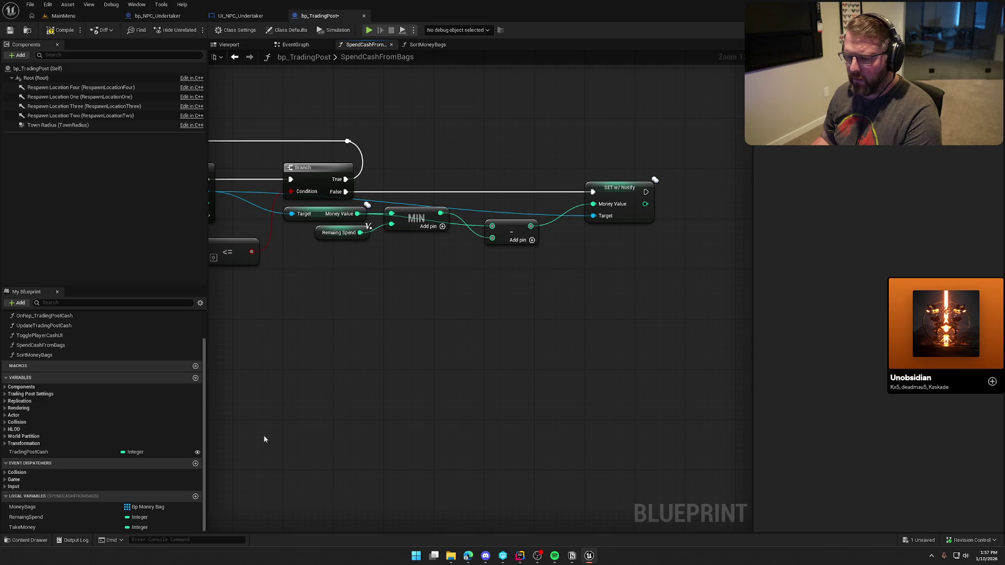
{"action": "left_click", "coordinate": [22, 527]}
{"action": "key", "text": "Delete"}
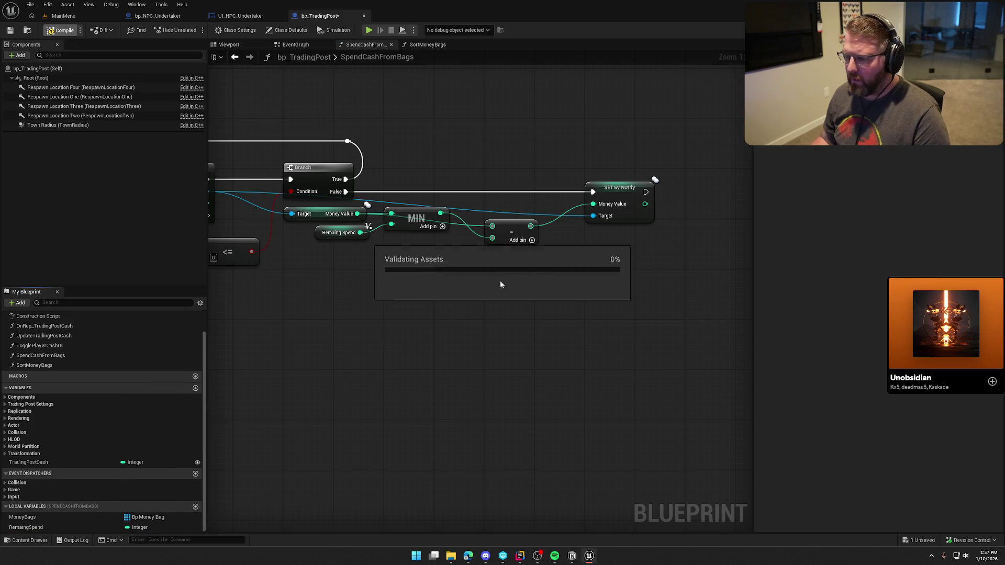
Realign the subtract and MIN nodes and add a SET Remaing Spend after Money Value
{"action": "left_click_drag", "start_coordinate": [510, 229], "coordinate": [510, 204]}
{"action": "left_click_drag", "start_coordinate": [418, 225], "coordinate": [418, 238]}
{"action": "left_click_drag", "start_coordinate": [509, 209], "coordinate": [511, 223]}
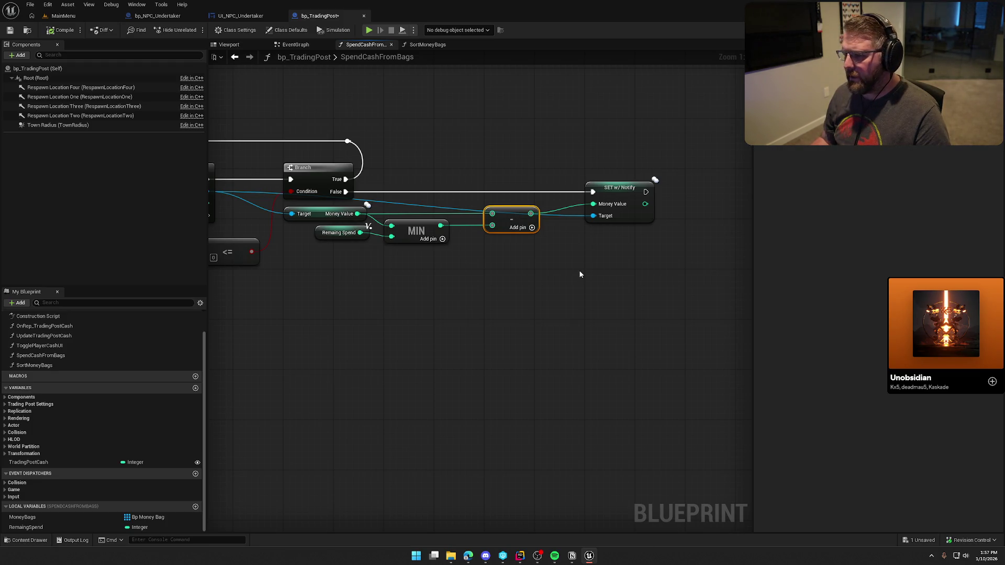
{"action": "mouse_move", "coordinate": [28, 527]}
{"action": "left_mouse_down"}
{"action": "mouse_move", "coordinate": [99, 526]}
{"action": "mouse_move", "coordinate": [673, 226]}
{"action": "mouse_move", "coordinate": [687, 184]}
{"action": "mouse_move", "coordinate": [652, 190]}
{"action": "mouse_move", "coordinate": [693, 192]}
{"action": "mouse_move", "coordinate": [674, 291]}
{"action": "mouse_move", "coordinate": [465, 347]}
{"action": "mouse_move", "coordinate": [518, 311]}
{"action": "left_mouse_up"}
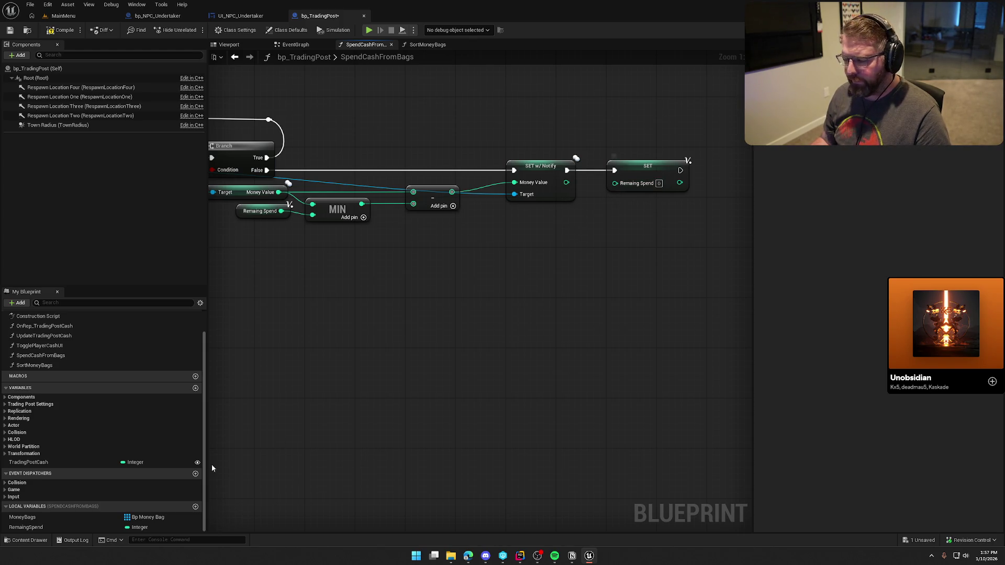
Subtract from a Remaing Spend getter and wire the result into SET Remaing Spend
{"action": "mouse_move", "coordinate": [24, 527]}
{"action": "left_mouse_down"}
{"action": "mouse_move", "coordinate": [516, 233]}
{"action": "mouse_move", "coordinate": [576, 216]}
{"action": "mouse_move", "coordinate": [396, 233]}
{"action": "mouse_move", "coordinate": [362, 203]}
{"action": "left_mouse_up"}
{"action": "type", "text": "-"}
{"action": "key", "text": "Return"}
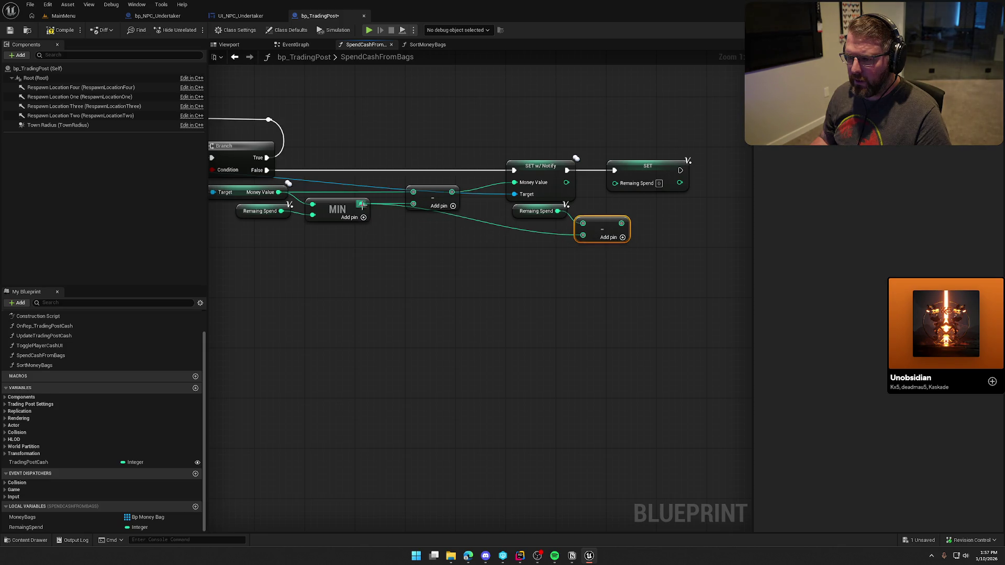
{"action": "left_click_drag", "start_coordinate": [619, 224], "coordinate": [615, 183]}
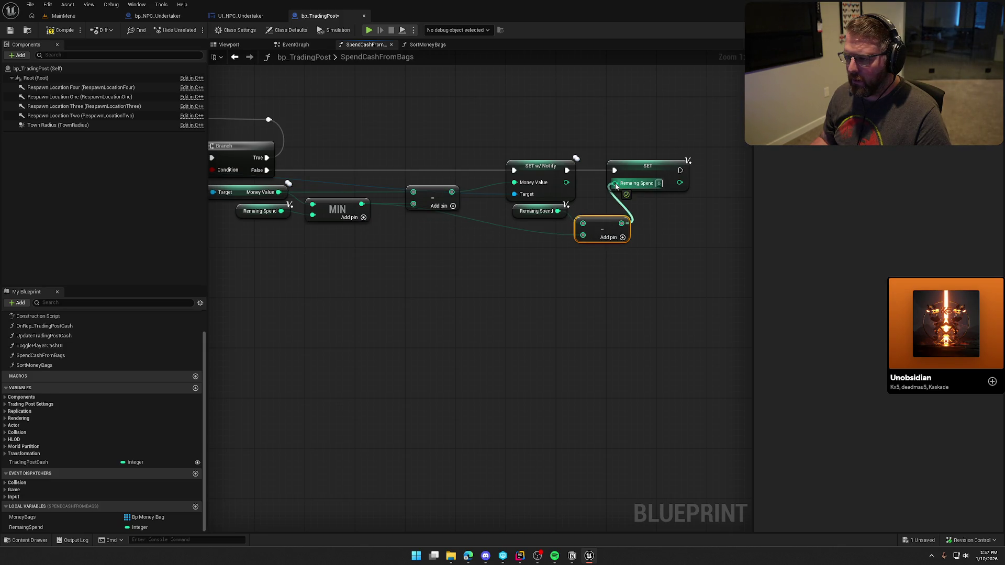
{"action": "left_click_drag", "start_coordinate": [605, 230], "coordinate": [605, 217]}
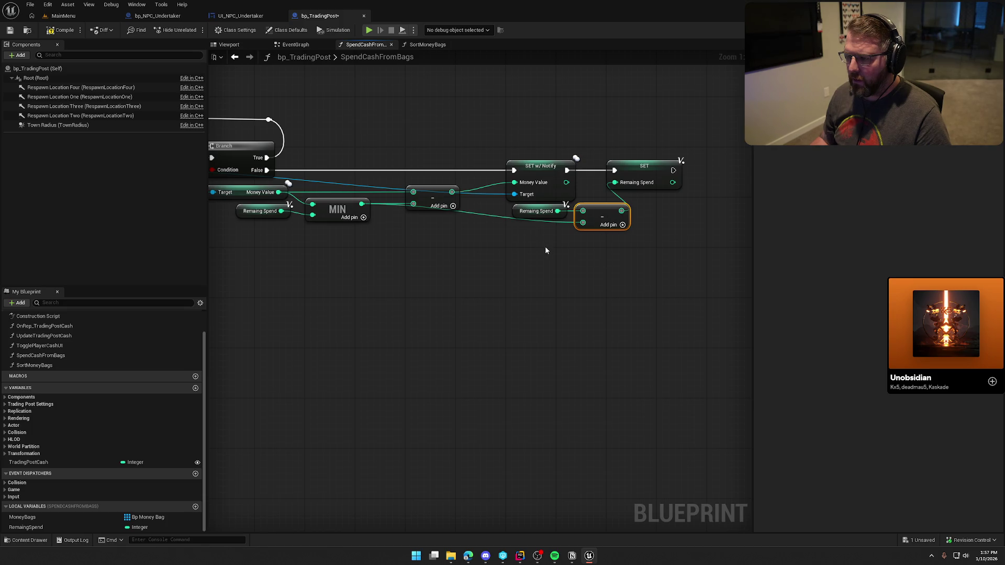
{"action": "left_click_drag", "start_coordinate": [536, 211], "coordinate": [530, 211]}
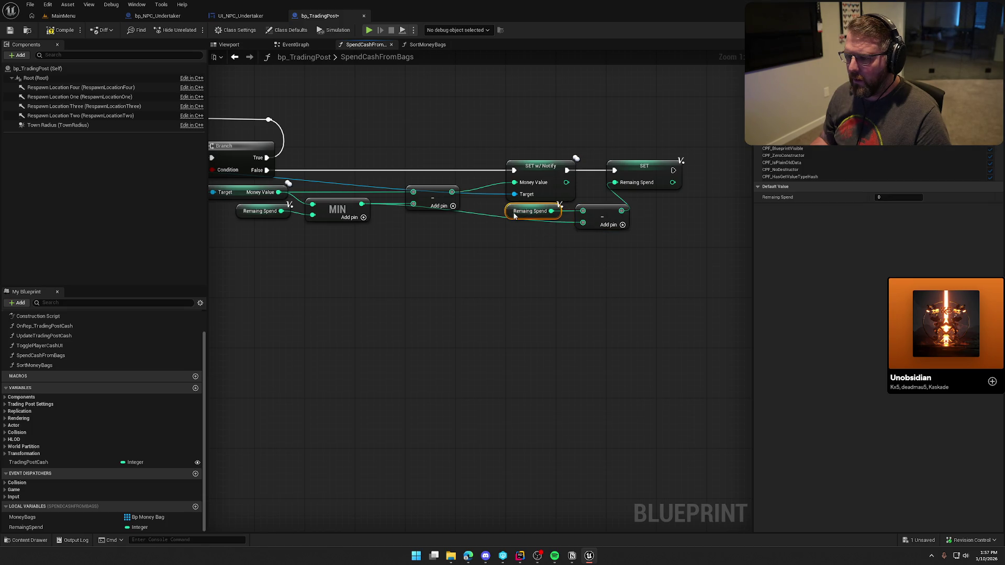
{"action": "left_click_drag", "start_coordinate": [601, 218], "coordinate": [589, 230]}
{"action": "left_click", "coordinate": [545, 282]}
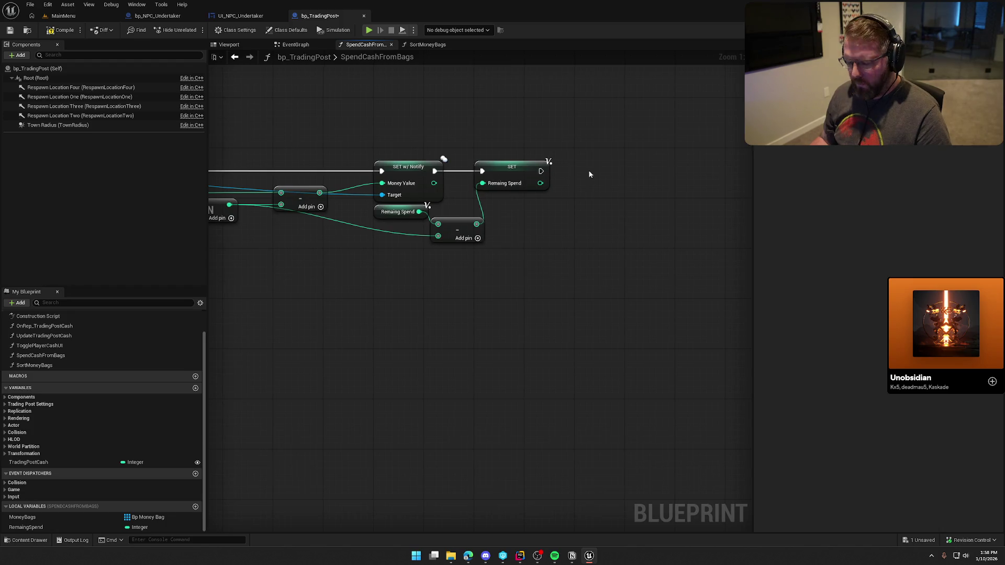
Add a Branch that runs after SET Remaing Spend
{"action": "left_click", "coordinate": [602, 155]}
{"action": "left_click_drag", "start_coordinate": [607, 168], "coordinate": [541, 171]}
{"action": "left_click_drag", "start_coordinate": [649, 162], "coordinate": [621, 165]}
{"action": "left_click", "coordinate": [594, 240]}
Feed the Branch condition with a Money Value <= 0 comparison, replacing a mistaken >= node
{"action": "mouse_move", "coordinate": [433, 184]}
{"action": "left_mouse_down"}
{"action": "mouse_move", "coordinate": [566, 226]}
{"action": "mouse_move", "coordinate": [553, 221]}
{"action": "left_mouse_up"}
{"action": "type", "text": ">="}
{"action": "key", "text": "Return"}
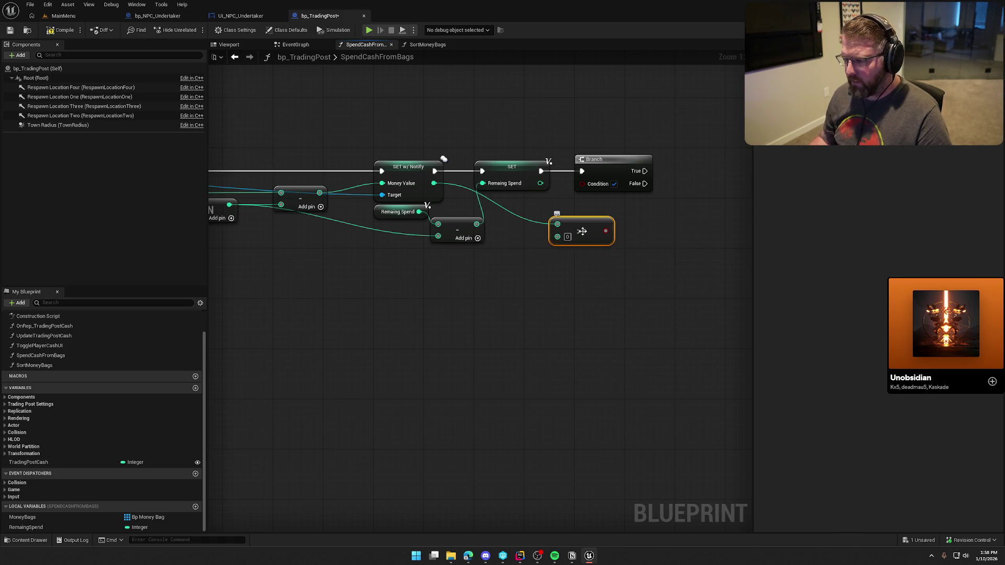
{"action": "key", "text": "Delete"}
{"action": "left_click_drag", "start_coordinate": [434, 183], "coordinate": [529, 233]}
{"action": "type", "text": "<="}
{"action": "key", "text": "Return"}
{"action": "mouse_move", "coordinate": [592, 243]}
{"action": "left_mouse_down"}
{"action": "mouse_move", "coordinate": [582, 184]}
{"action": "mouse_move", "coordinate": [566, 202]}
{"action": "left_mouse_up"}
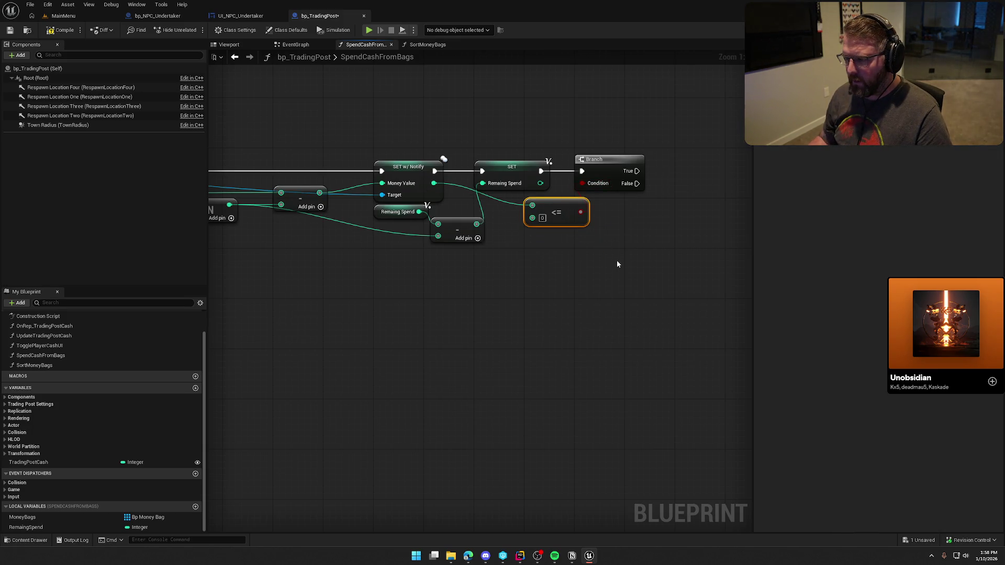
Add Destroy Actor on the money bag element for the Branch's True path
{"action": "scroll", "coordinate": [616, 263], "scroll_direction": "down", "scroll_amount": 2}
{"action": "left_click_drag", "start_coordinate": [282, 171], "coordinate": [673, 173]}
{"action": "type", "text": "de"}
{"action": "key", "text": "Return"}
{"action": "scroll", "coordinate": [675, 178], "scroll_direction": "up", "scroll_amount": 2}
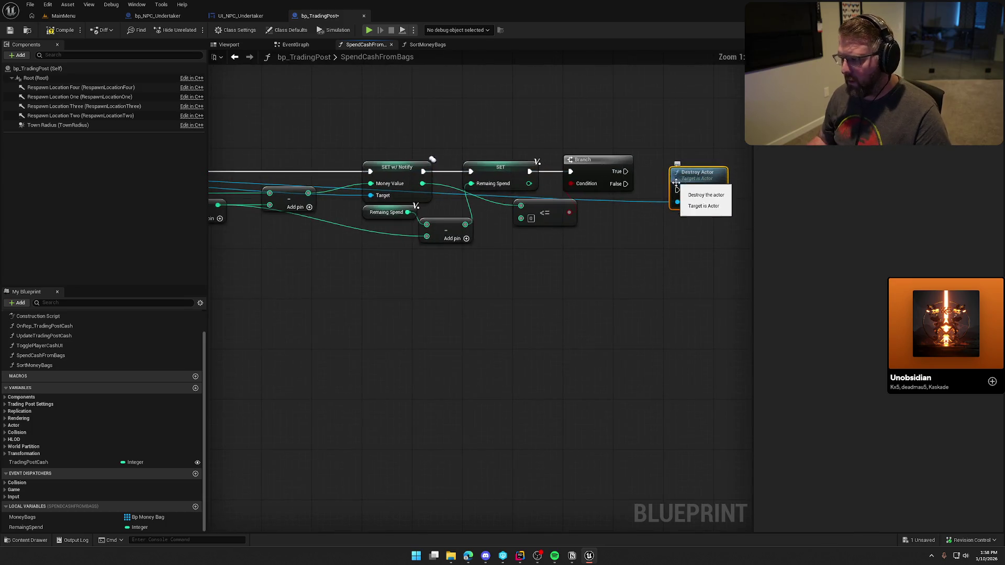
{"action": "left_click", "coordinate": [668, 256]}
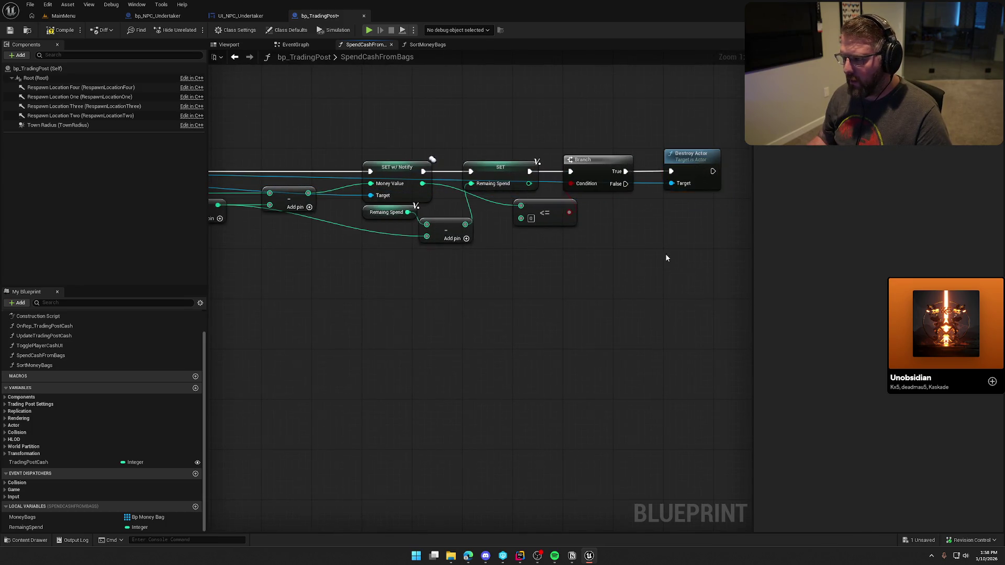
{"action": "left_click_drag", "start_coordinate": [668, 257], "coordinate": [627, 258]}
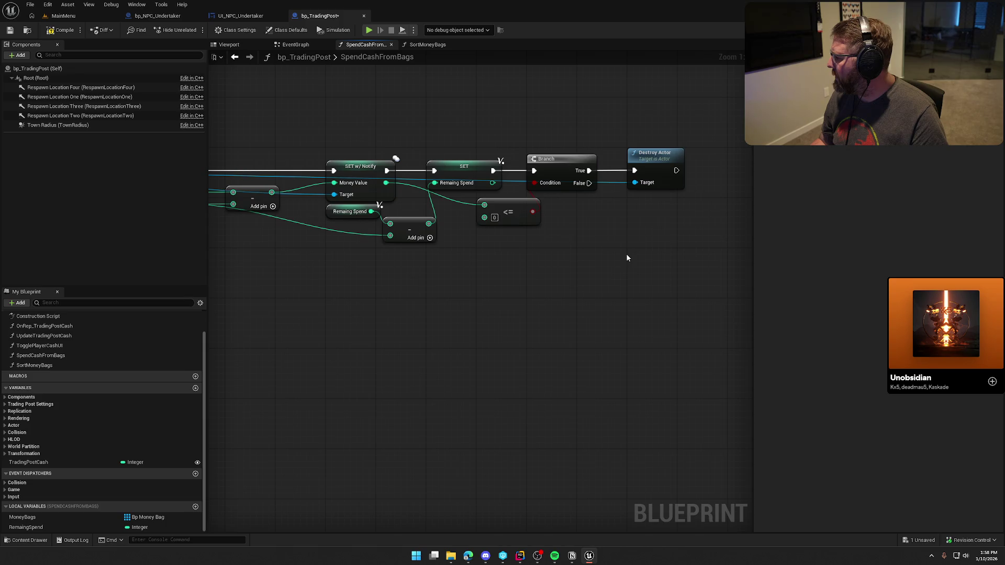
Compile and save the trading post blueprint
{"action": "scroll", "coordinate": [567, 285], "scroll_direction": "down", "scroll_amount": 2}
{"action": "left_click_drag", "start_coordinate": [511, 302], "coordinate": [691, 300]}
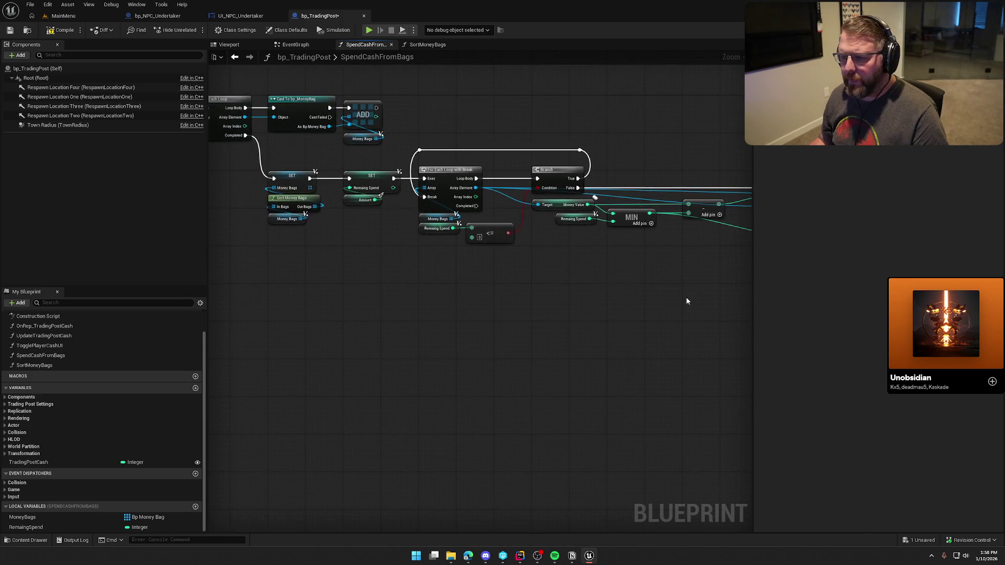
{"action": "left_click", "coordinate": [60, 30]}
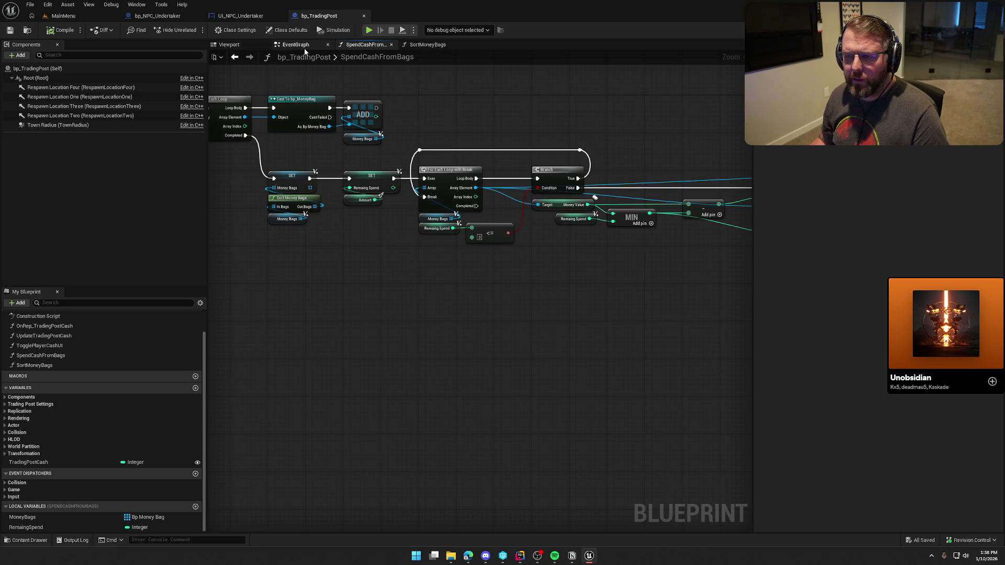
In the EventGraph, paste a copy of Update Trading Post Cash to run after Spend Cash from Bags
{"action": "left_click", "coordinate": [296, 45]}
{"action": "mouse_move", "coordinate": [578, 252]}
{"action": "left_mouse_down"}
{"action": "mouse_move", "coordinate": [495, 257]}
{"action": "mouse_move", "coordinate": [542, 323]}
{"action": "left_mouse_up"}
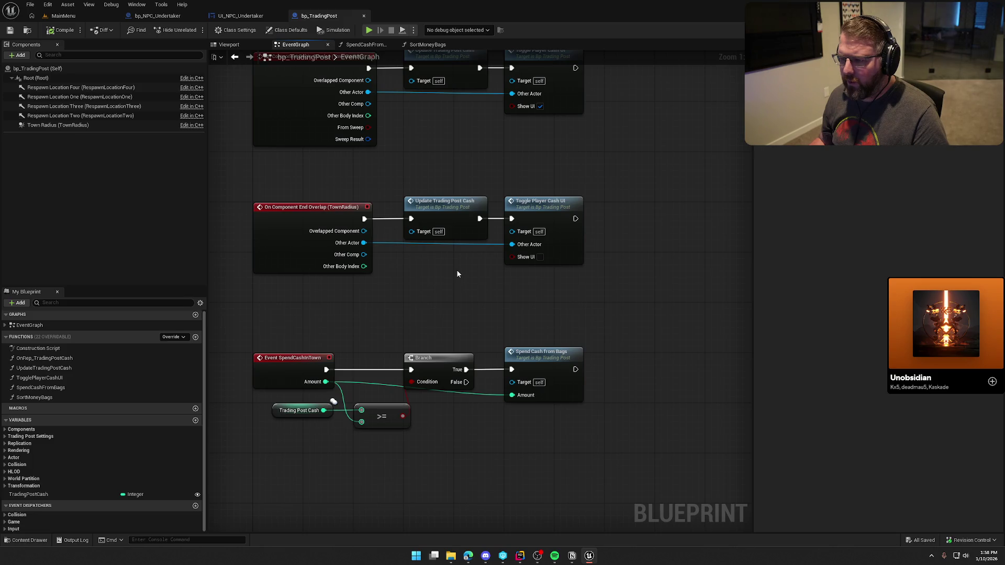
{"action": "left_click", "coordinate": [435, 204]}
{"action": "key", "text": "ctrl+c"}
{"action": "key", "text": "ctrl+v"}
{"action": "left_click_drag", "start_coordinate": [637, 382], "coordinate": [576, 369]}
{"action": "left_click_drag", "start_coordinate": [670, 364], "coordinate": [645, 352]}
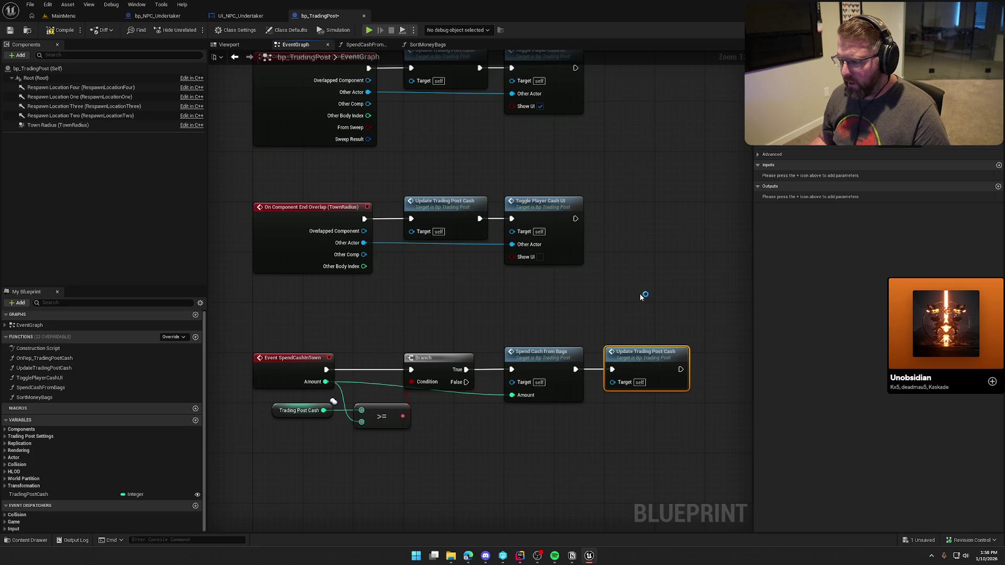
Review the End Overlap chain, then save and recompile the blueprint
{"action": "left_click_drag", "start_coordinate": [640, 294], "coordinate": [580, 294]}
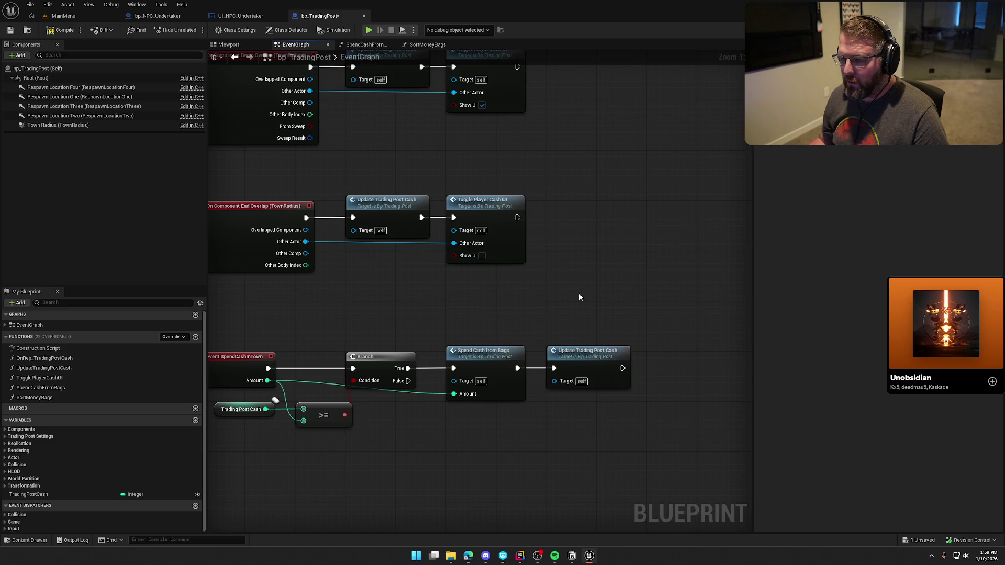
{"action": "left_click_drag", "start_coordinate": [579, 297], "coordinate": [632, 284]}
{"action": "left_click", "coordinate": [301, 217]}
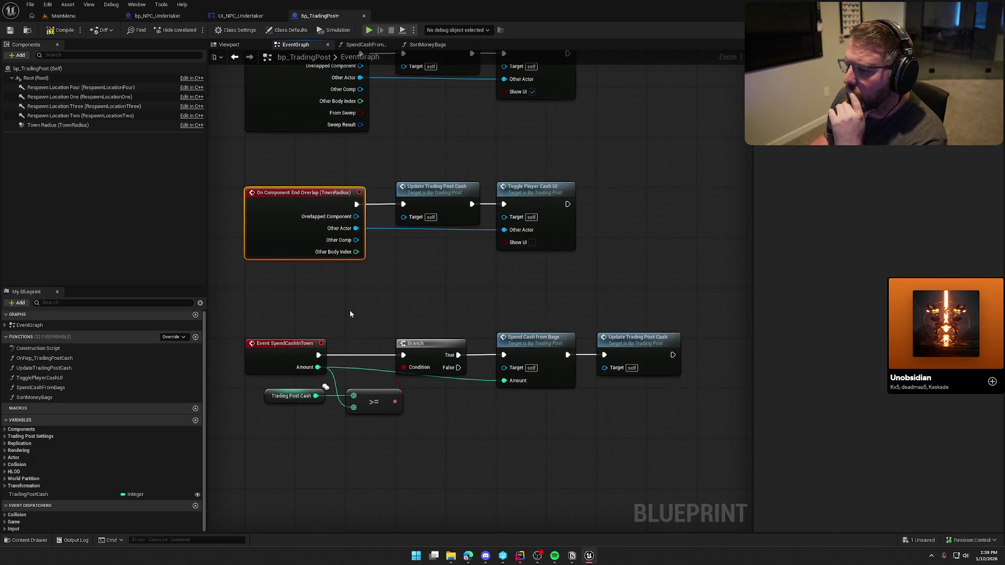
{"action": "left_click", "coordinate": [402, 297]}
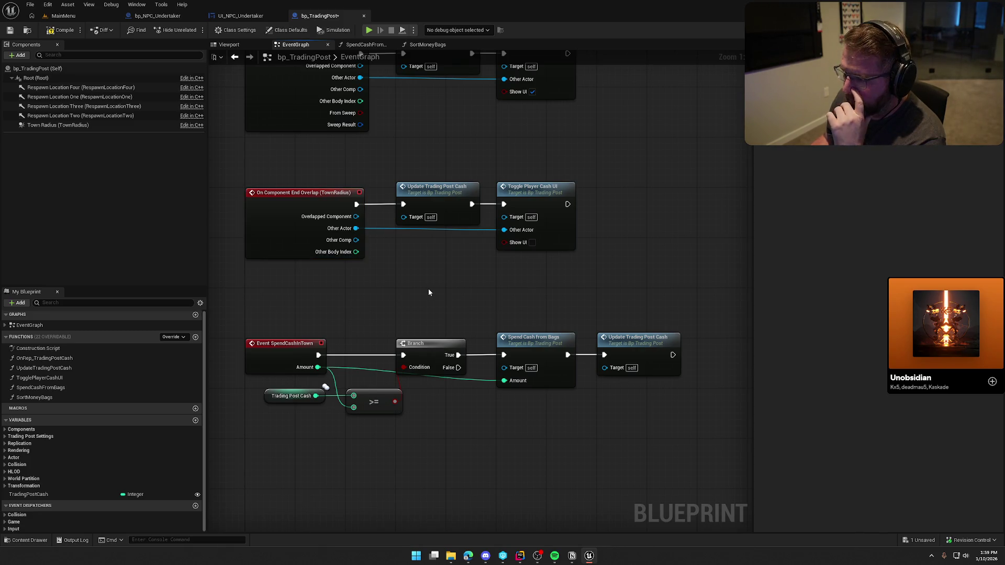
{"action": "mouse_move", "coordinate": [419, 278]}
{"action": "left_mouse_down"}
{"action": "mouse_move", "coordinate": [478, 296]}
{"action": "mouse_move", "coordinate": [370, 330]}
{"action": "mouse_move", "coordinate": [422, 333]}
{"action": "left_mouse_up"}
{"action": "scroll", "coordinate": [477, 296], "scroll_direction": "down", "scroll_amount": 1}
{"action": "left_click_drag", "start_coordinate": [291, 242], "coordinate": [295, 330]}
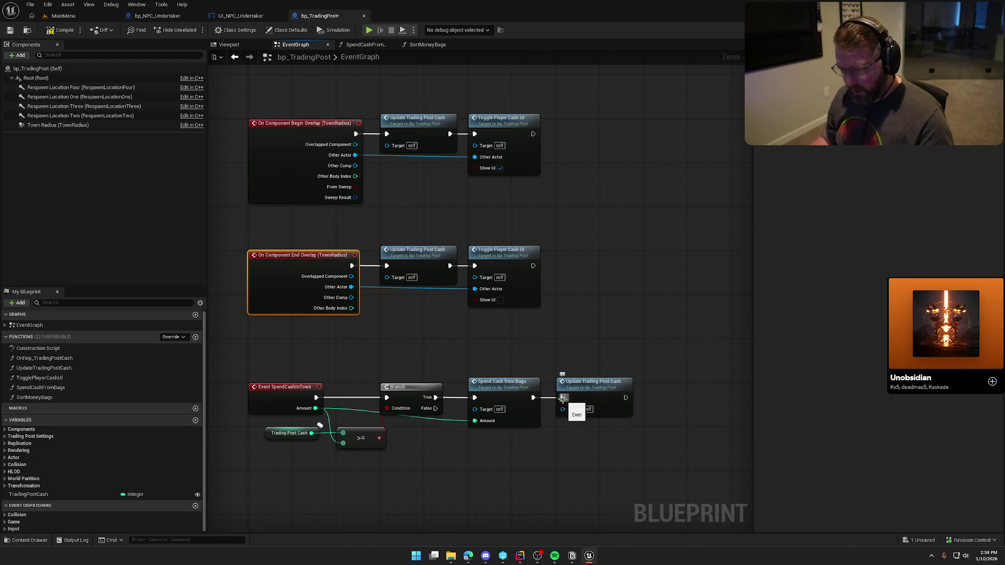
{"action": "left_click", "coordinate": [580, 322]}
{"action": "key", "text": "ctrl+s"}
{"action": "mouse_move", "coordinate": [619, 257]}
{"action": "left_mouse_down"}
{"action": "mouse_move", "coordinate": [596, 184]}
{"action": "mouse_move", "coordinate": [624, 171]}
{"action": "left_mouse_up"}
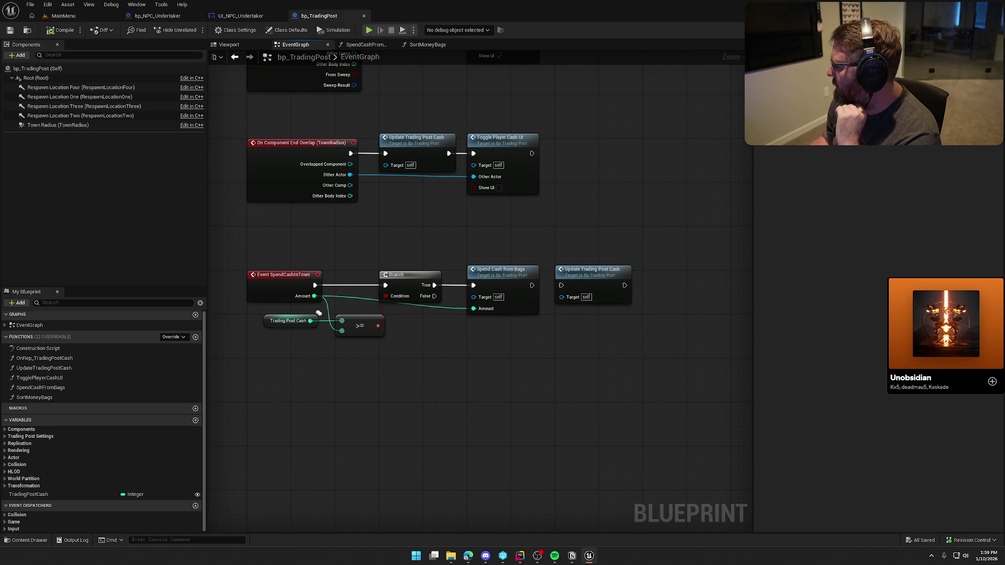
{"action": "left_click_drag", "start_coordinate": [639, 217], "coordinate": [674, 237]}
{"action": "left_click", "coordinate": [70, 31]}
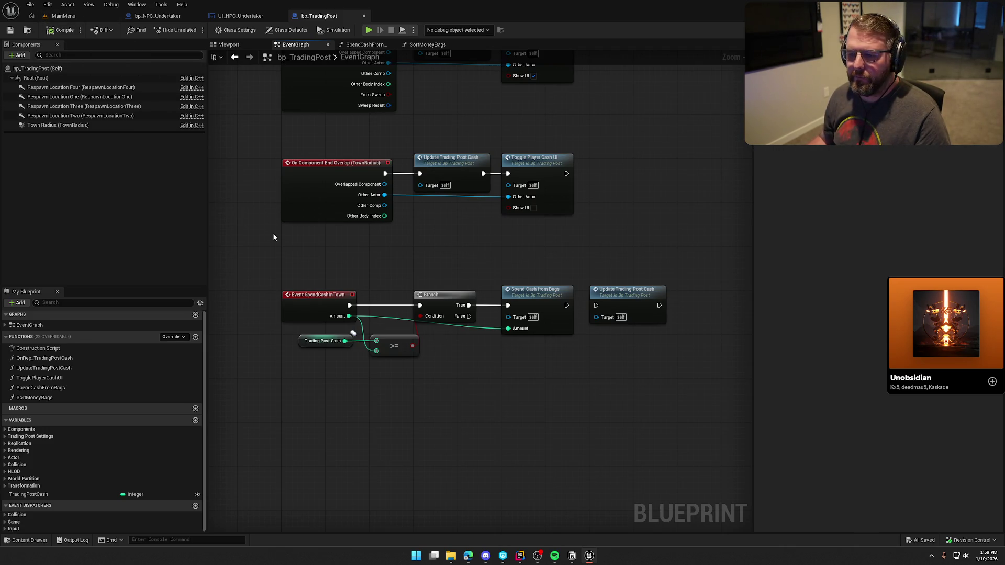
Glance at bp_NPC_Undertaker, then go back to the MainMenu level and open the Maps folder
{"action": "left_click", "coordinate": [157, 16]}
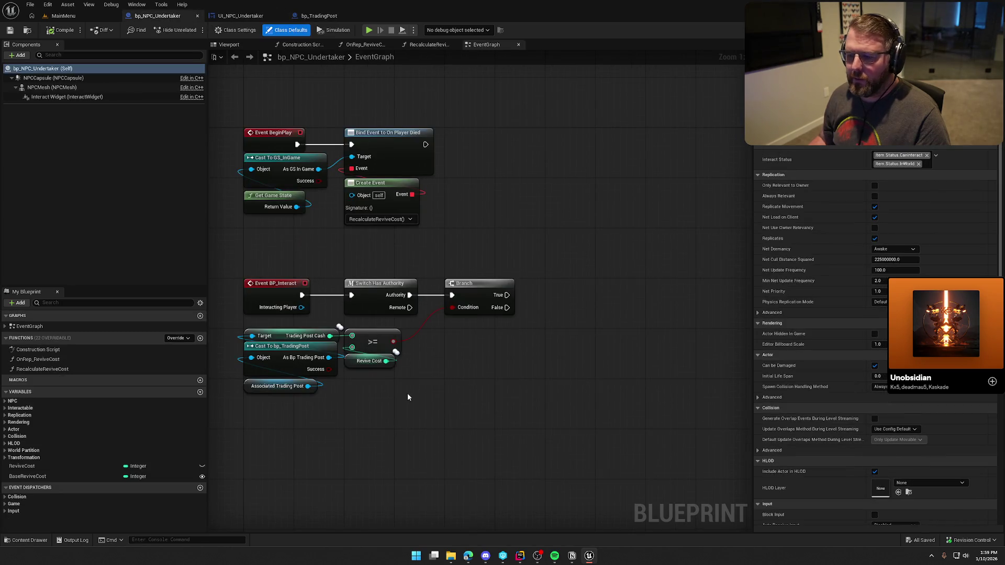
{"action": "mouse_move", "coordinate": [447, 388]}
{"action": "left_mouse_down"}
{"action": "mouse_move", "coordinate": [450, 326]}
{"action": "mouse_move", "coordinate": [495, 346]}
{"action": "left_mouse_up"}
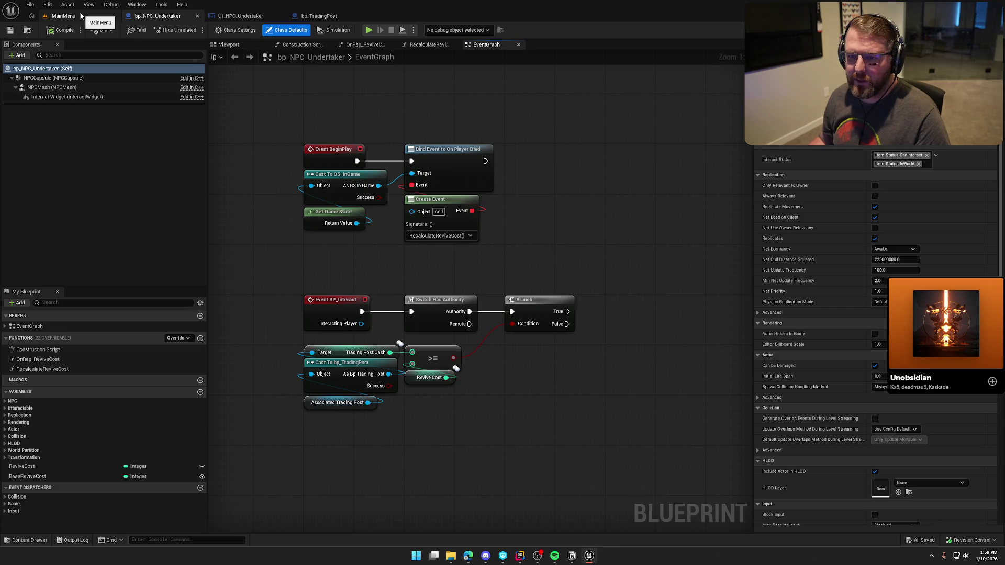
{"action": "left_click", "coordinate": [82, 16]}
{"action": "key", "text": "ctrl+space"}
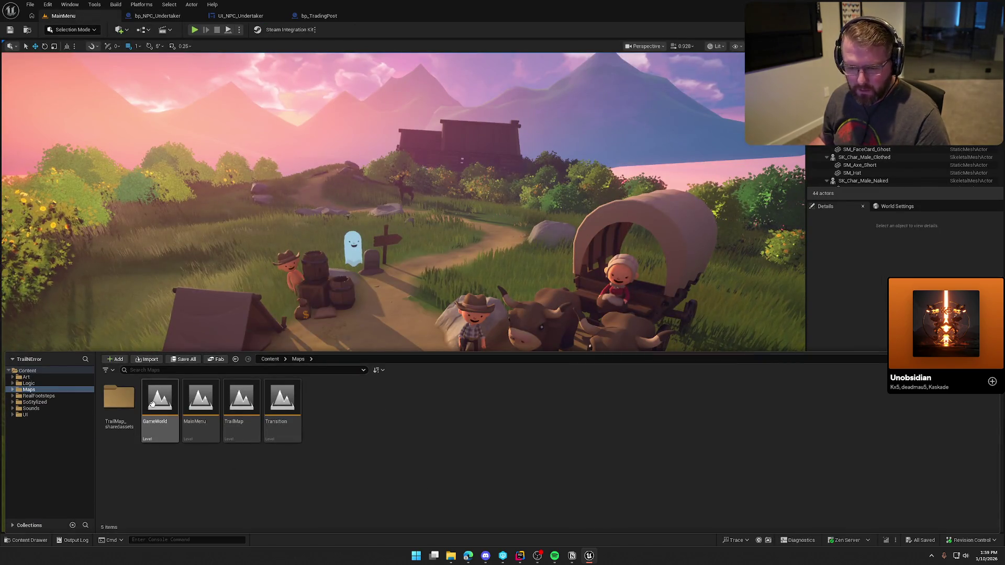
Open the GameWorld map and edit the blueprint of the bp_NPC_Doctor NPC
{"action": "double_click", "coordinate": [151, 403]}
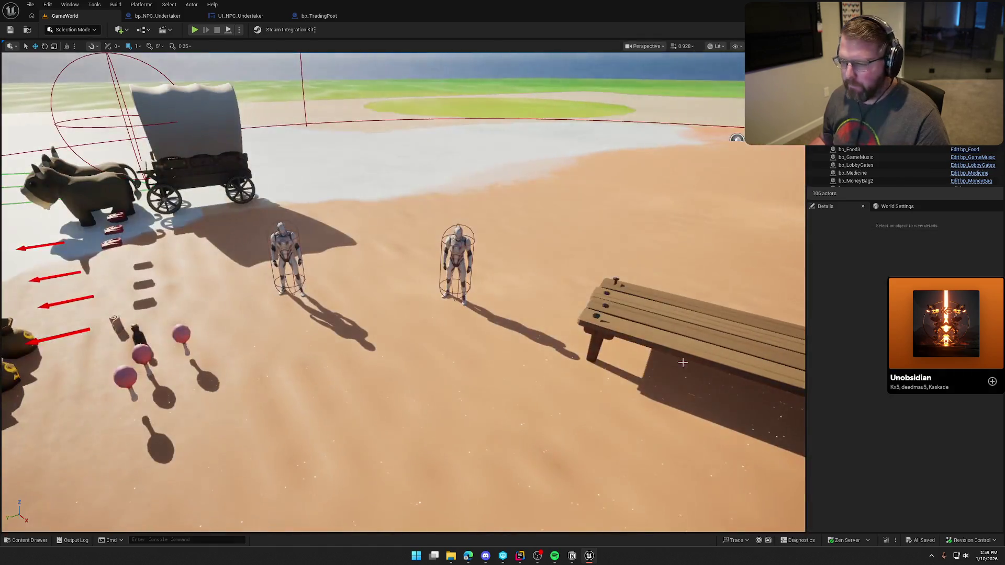
{"action": "key", "text": "d"}
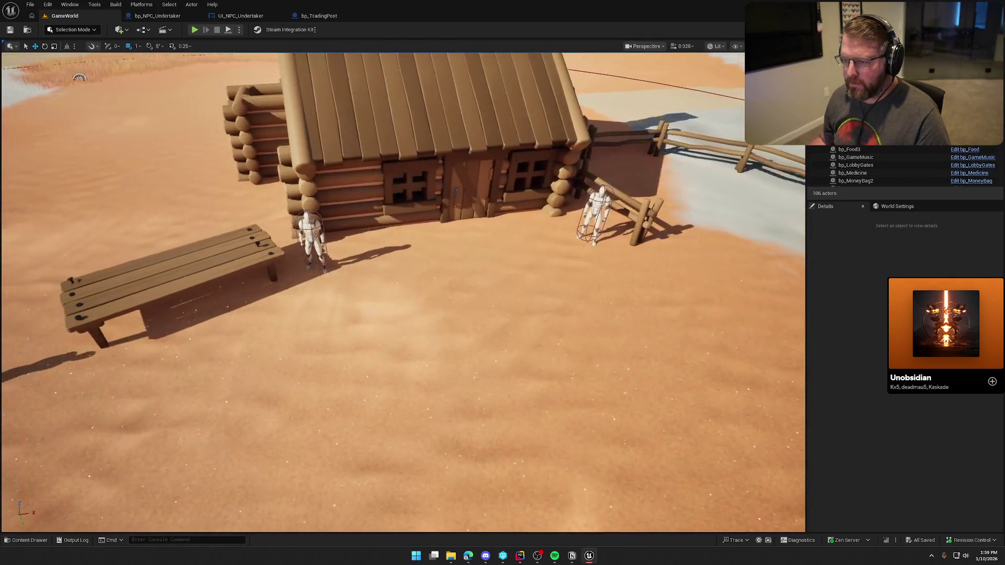
{"action": "key", "text": "a"}
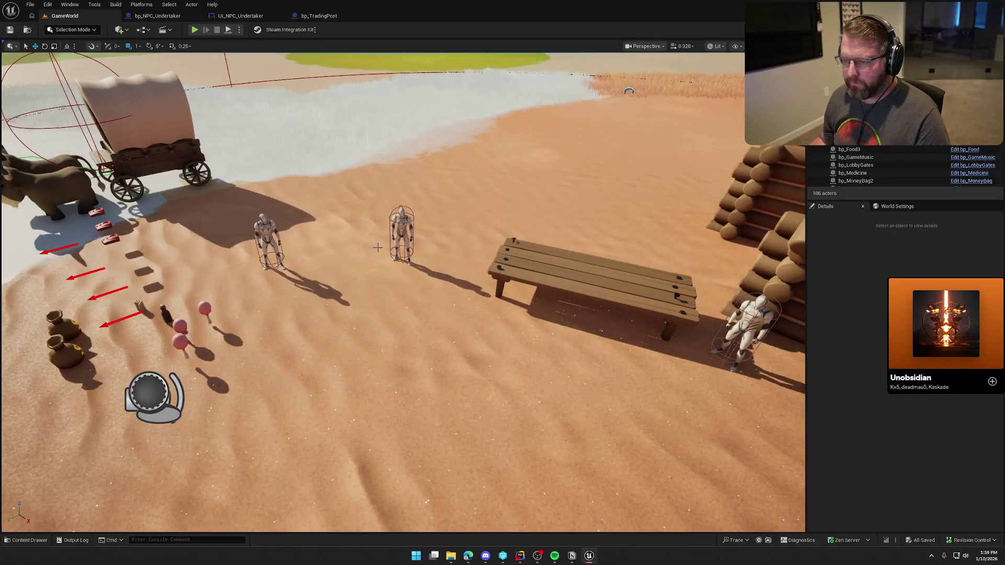
{"action": "left_click", "coordinate": [399, 242]}
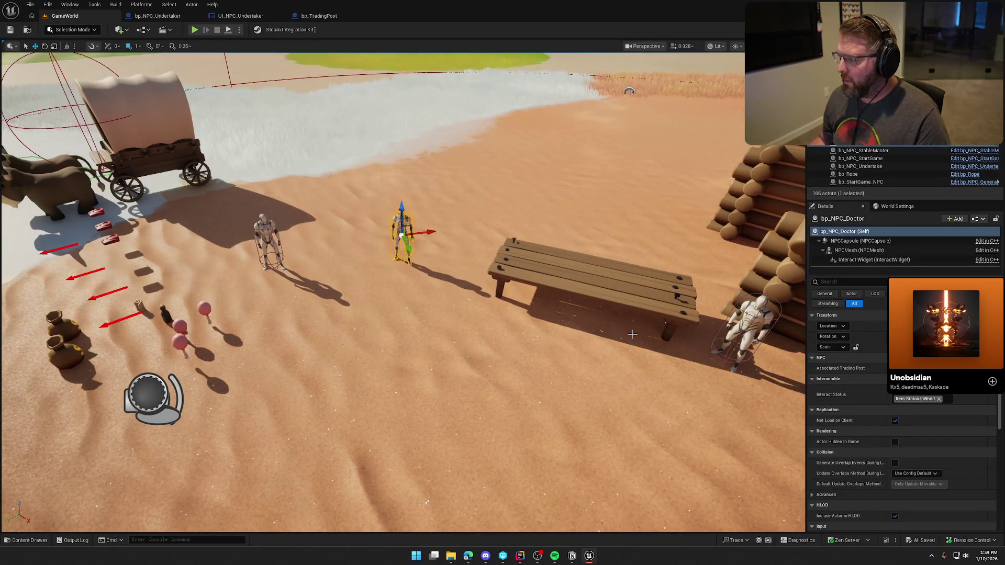
{"action": "left_click", "coordinate": [975, 147]}
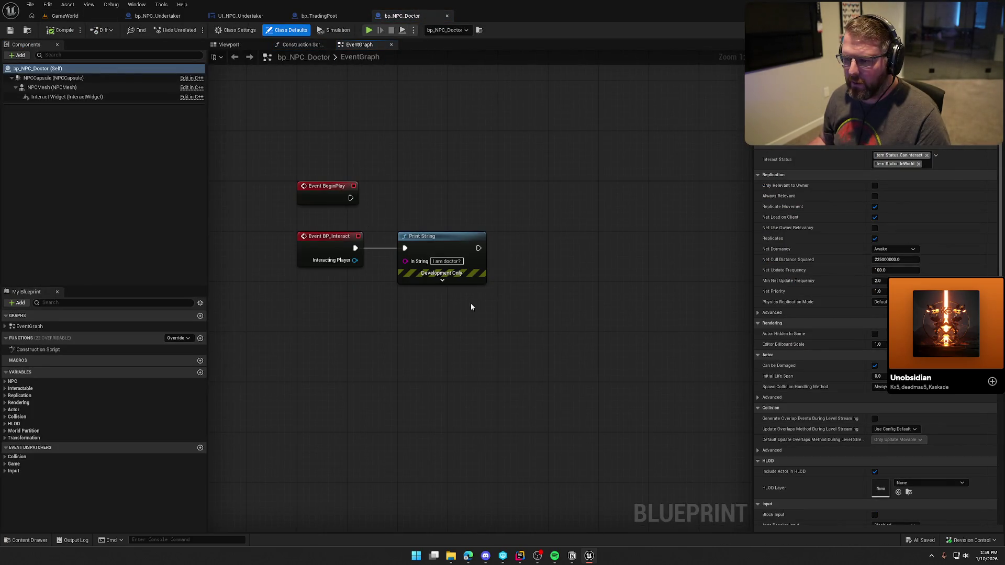
Delete the Print String node from Event BP_Interact
{"action": "left_click", "coordinate": [443, 276]}
{"action": "key", "text": "Delete"}
{"action": "left_click_drag", "start_coordinate": [404, 283], "coordinate": [406, 237]}
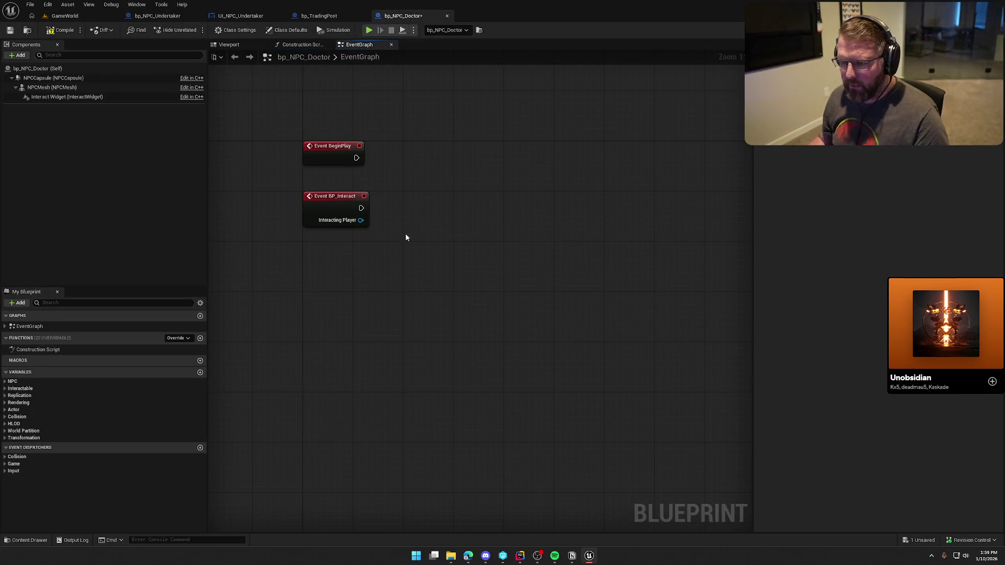
{"action": "left_click", "coordinate": [5, 389]}
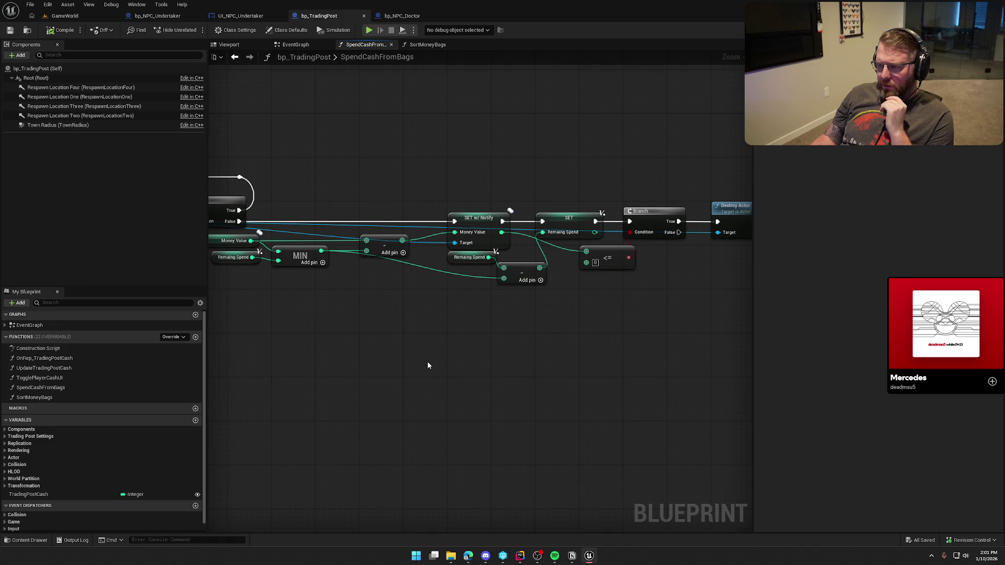
Rewire the execution pins so SET Remaing Spend runs before SET w/ Notify
{"action": "mouse_move", "coordinate": [381, 347]}
{"action": "left_mouse_down"}
{"action": "mouse_move", "coordinate": [527, 347]}
{"action": "mouse_move", "coordinate": [679, 329]}
{"action": "left_mouse_up"}
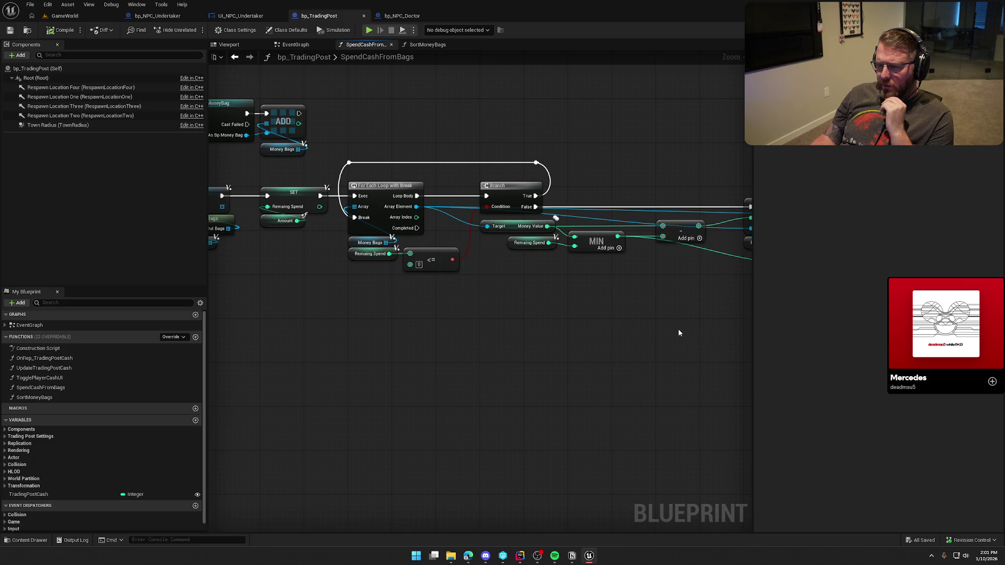
{"action": "left_click_drag", "start_coordinate": [626, 327], "coordinate": [394, 328]}
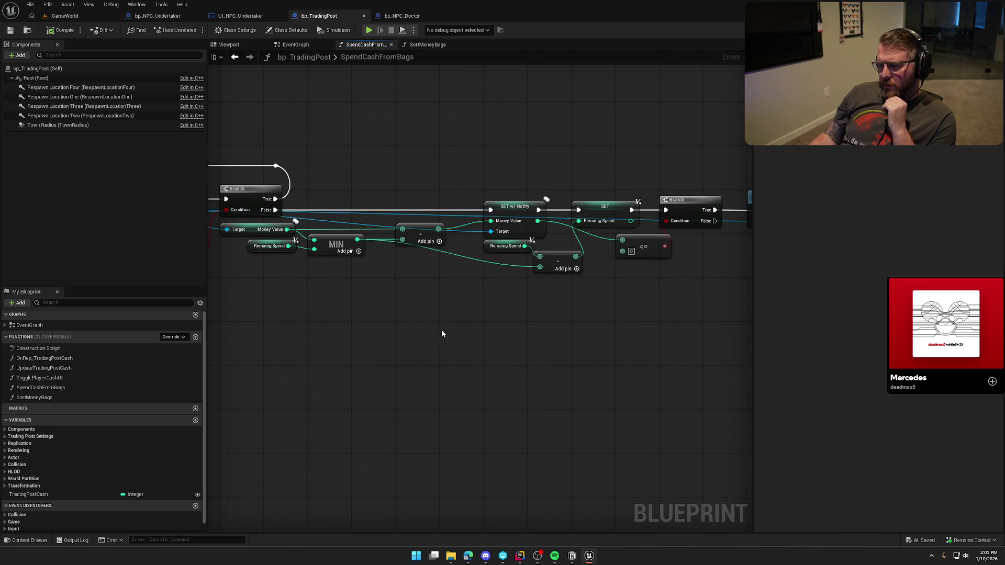
{"action": "left_click_drag", "start_coordinate": [457, 315], "coordinate": [520, 323]}
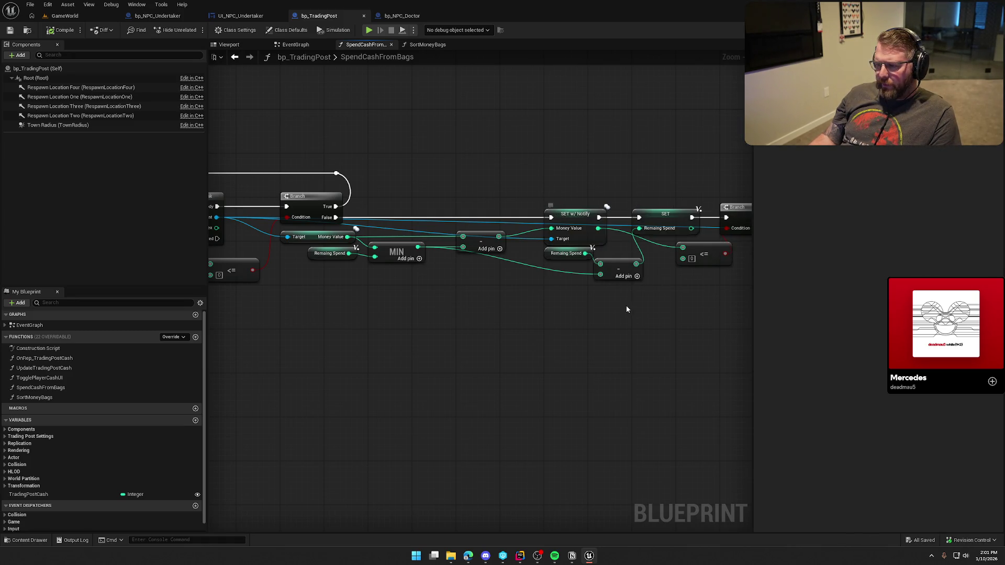
{"action": "left_click_drag", "start_coordinate": [624, 301], "coordinate": [491, 297]}
{"action": "left_click", "coordinate": [516, 213], "text": "alt"}
{"action": "left_click", "coordinate": [575, 213], "text": "alt"}
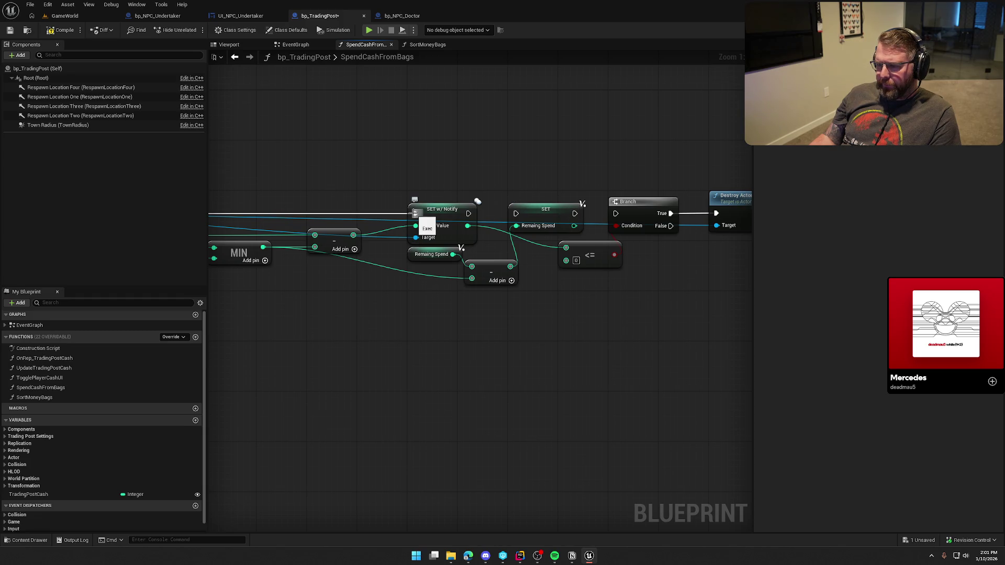
{"action": "left_click_drag", "start_coordinate": [469, 213], "coordinate": [615, 213]}
{"action": "mouse_move", "coordinate": [545, 209]}
{"action": "left_mouse_down"}
{"action": "mouse_move", "coordinate": [407, 152]}
{"action": "mouse_move", "coordinate": [449, 210]}
{"action": "mouse_move", "coordinate": [541, 209]}
{"action": "left_mouse_up"}
Tidy the <= node, Remaining Spend getter and subtract nodes, then compile and start play
{"action": "left_click_drag", "start_coordinate": [602, 255], "coordinate": [652, 256]}
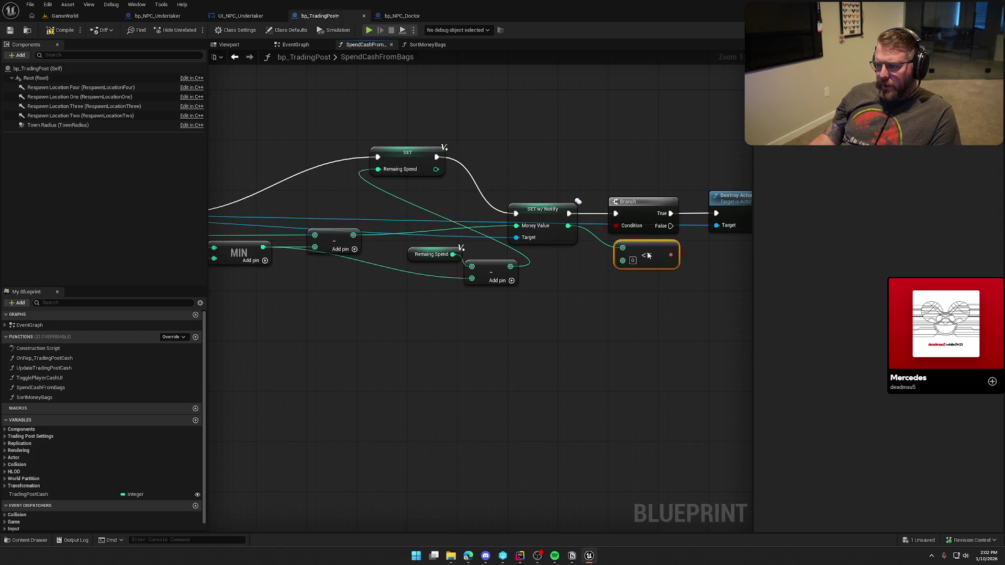
{"action": "mouse_move", "coordinate": [543, 299]}
{"action": "left_mouse_down"}
{"action": "mouse_move", "coordinate": [616, 291]}
{"action": "mouse_move", "coordinate": [479, 238]}
{"action": "left_mouse_up"}
{"action": "mouse_move", "coordinate": [552, 256]}
{"action": "left_mouse_down"}
{"action": "mouse_move", "coordinate": [452, 266]}
{"action": "mouse_move", "coordinate": [458, 259]}
{"action": "left_mouse_up"}
{"action": "left_click", "coordinate": [399, 283]}
{"action": "mouse_move", "coordinate": [387, 255]}
{"action": "left_mouse_down"}
{"action": "mouse_move", "coordinate": [365, 272]}
{"action": "mouse_move", "coordinate": [291, 276]}
{"action": "left_mouse_up"}
{"action": "left_click_drag", "start_coordinate": [464, 273], "coordinate": [408, 268]}
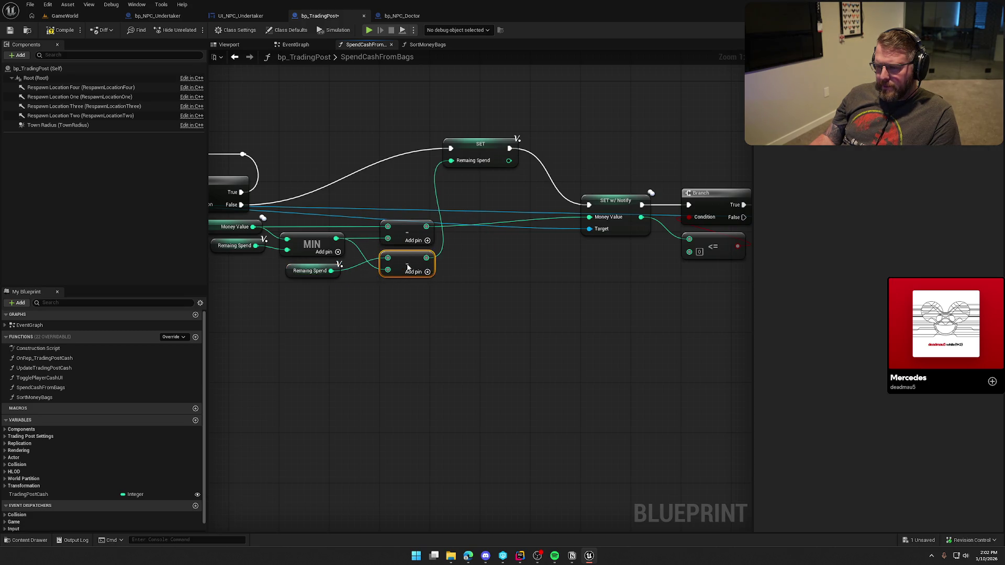
{"action": "mouse_move", "coordinate": [480, 166]}
{"action": "left_mouse_down"}
{"action": "mouse_move", "coordinate": [491, 210]}
{"action": "mouse_move", "coordinate": [480, 215]}
{"action": "mouse_move", "coordinate": [518, 225]}
{"action": "left_mouse_up"}
{"action": "left_click", "coordinate": [518, 238]}
{"action": "left_click_drag", "start_coordinate": [491, 300], "coordinate": [539, 303]}
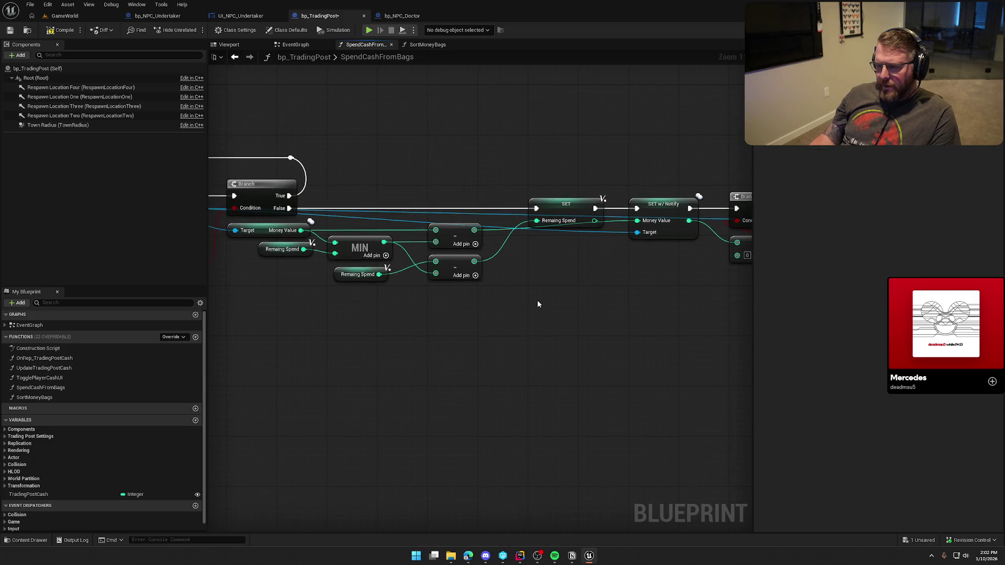
{"action": "left_click", "coordinate": [62, 30]}
{"action": "left_click", "coordinate": [65, 16]}
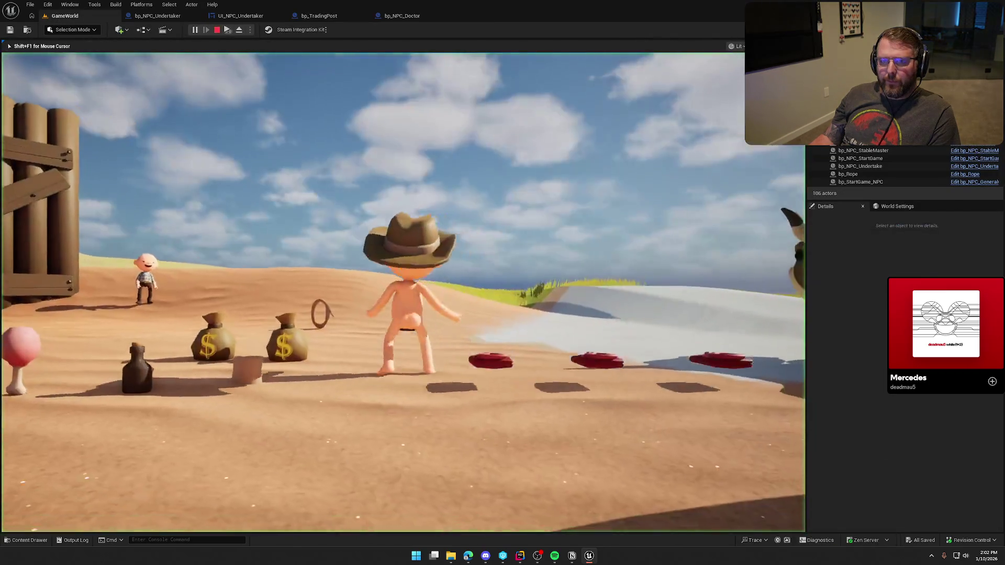
Run the character to the trading post, stop, select a money bag, and replay
{"action": "key", "text": "w"}
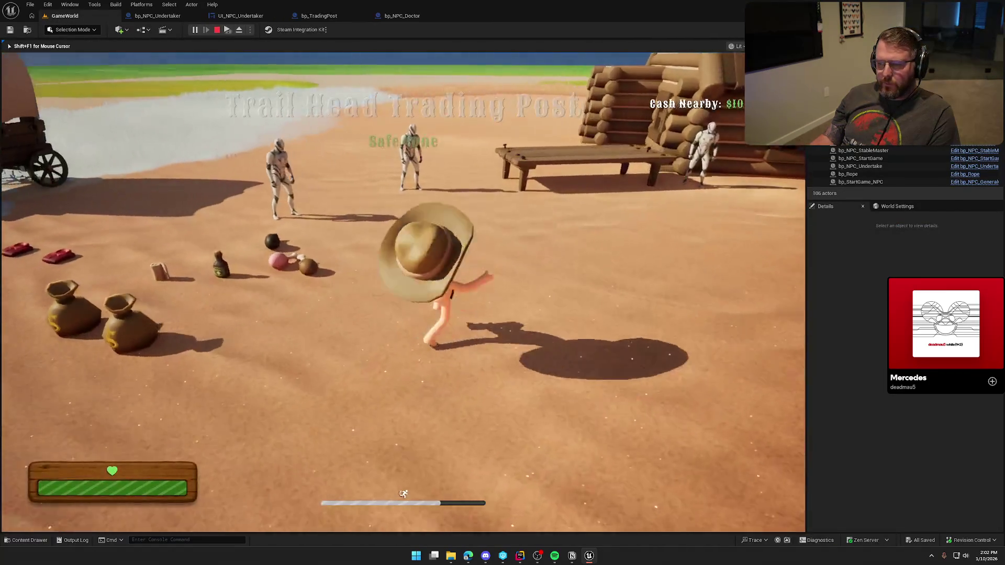
{"action": "key", "text": "w"}
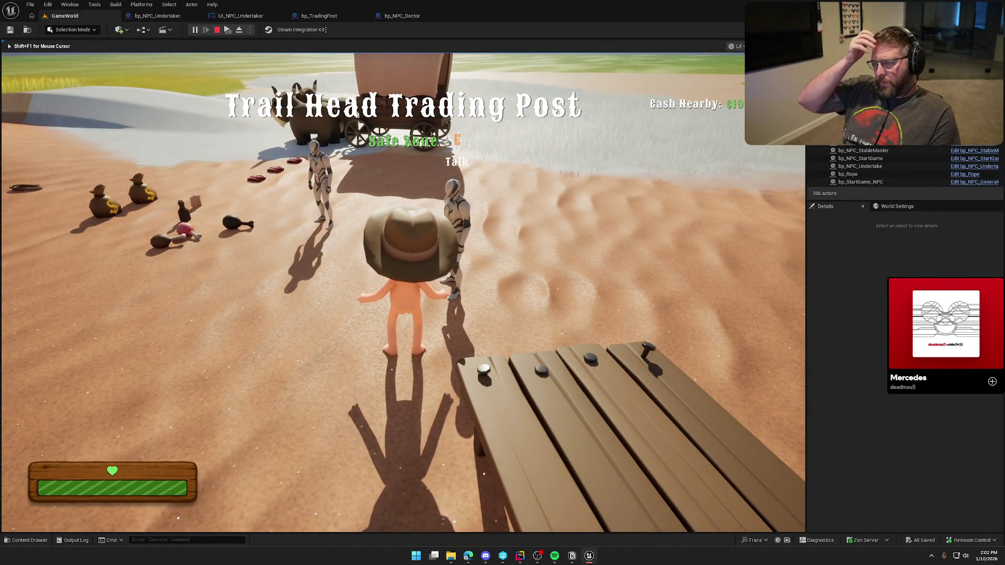
{"action": "key", "text": "Escape"}
{"action": "left_click", "coordinate": [157, 199]}
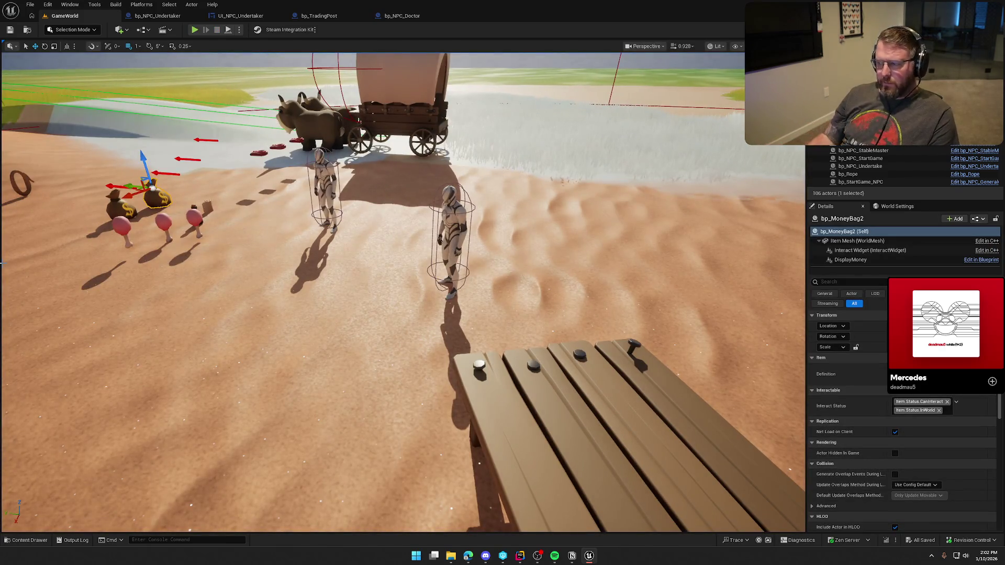
{"action": "key", "text": "alt+p"}
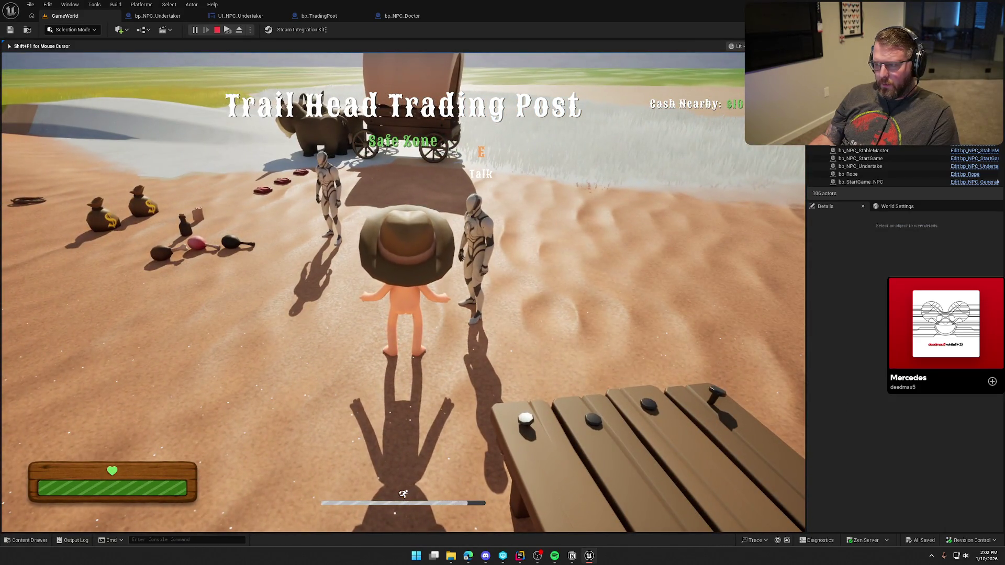
Eject to check the money bags still hold Money Value 50, then return to bp_TradingPost
{"action": "key", "text": "F8"}
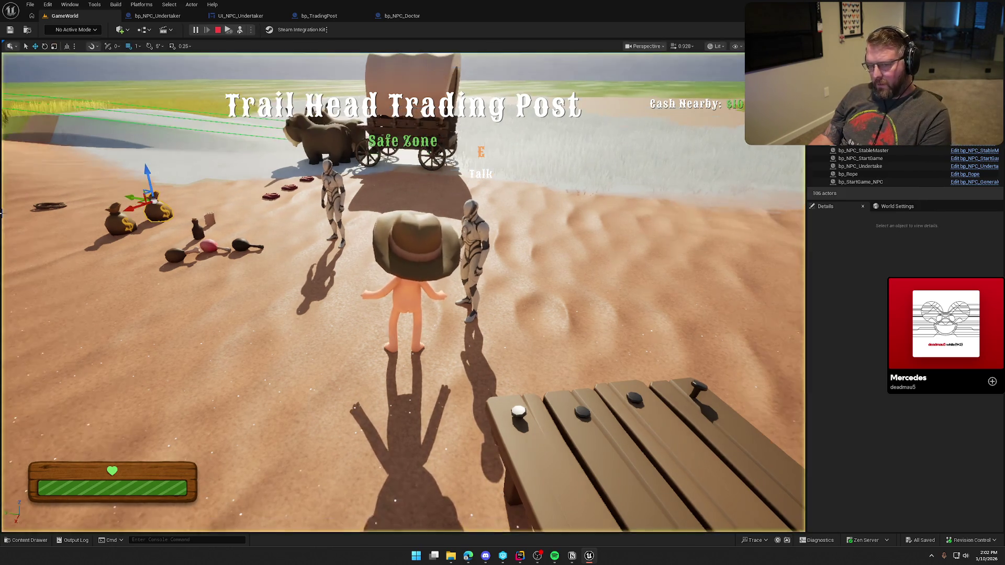
{"action": "left_click", "coordinate": [168, 215]}
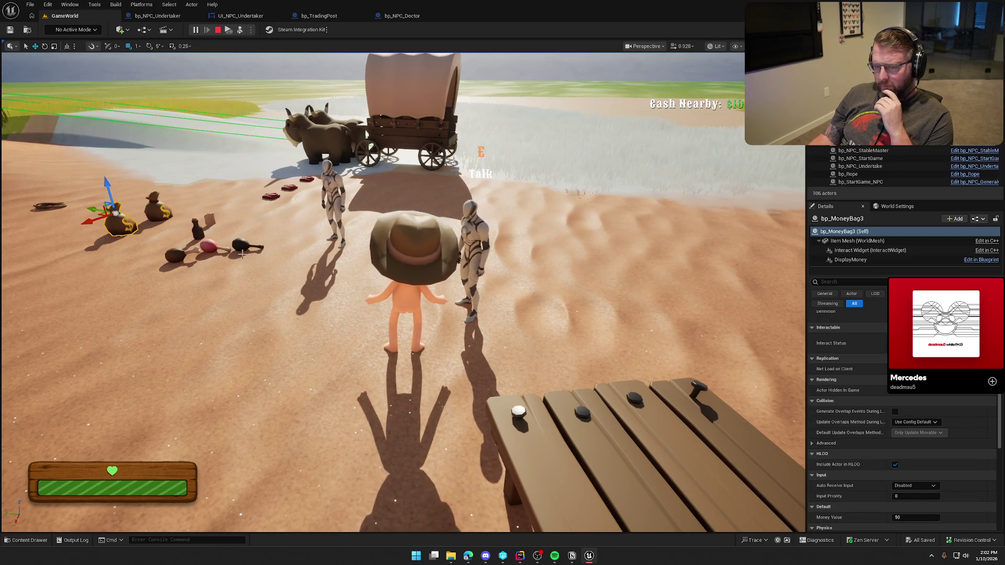
{"action": "left_click", "coordinate": [160, 212]}
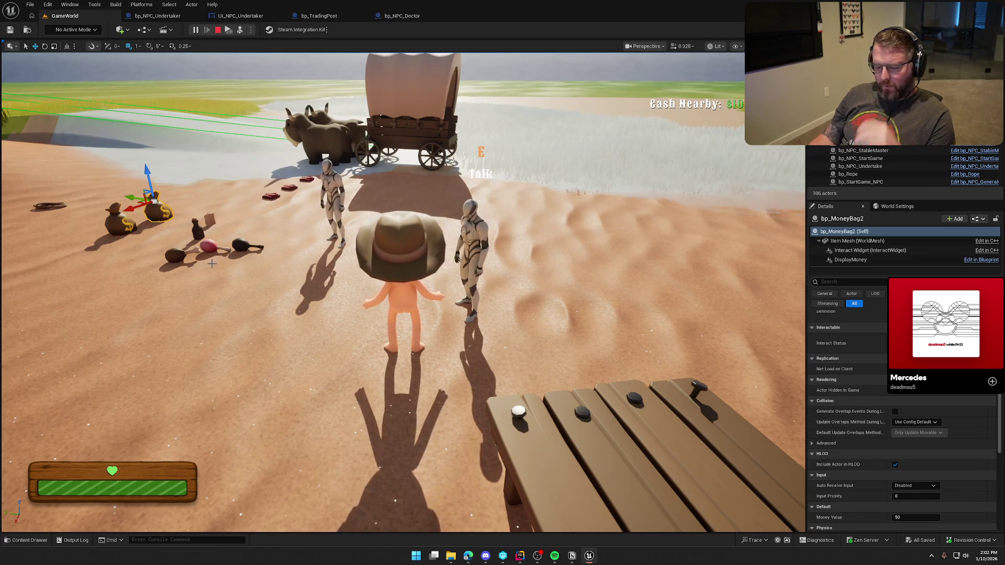
{"action": "key", "text": "Escape"}
{"action": "left_click", "coordinate": [320, 16]}
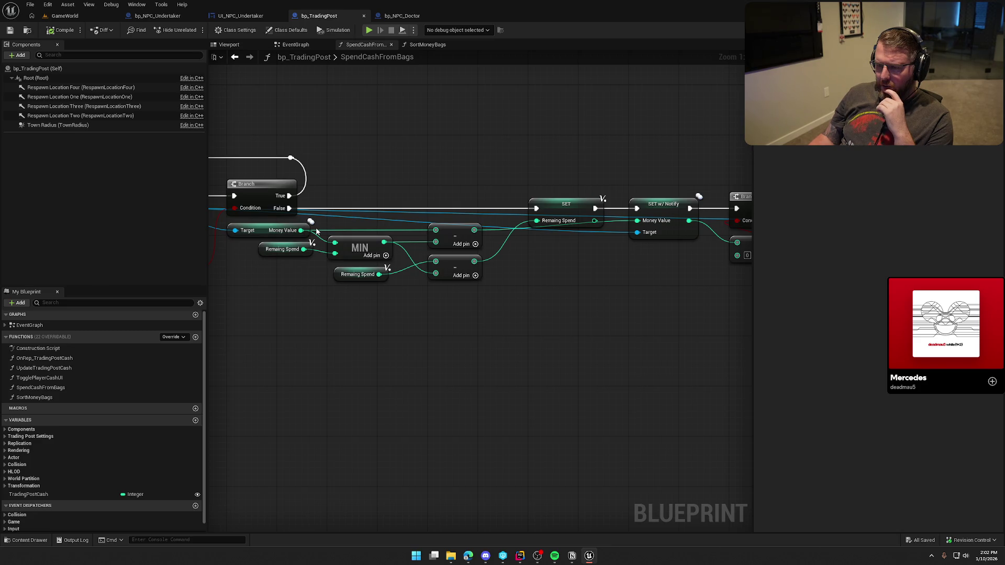
Move the lower subtract node down and put the Remaining Spend getter just above it
{"action": "left_click_drag", "start_coordinate": [263, 249], "coordinate": [265, 255]}
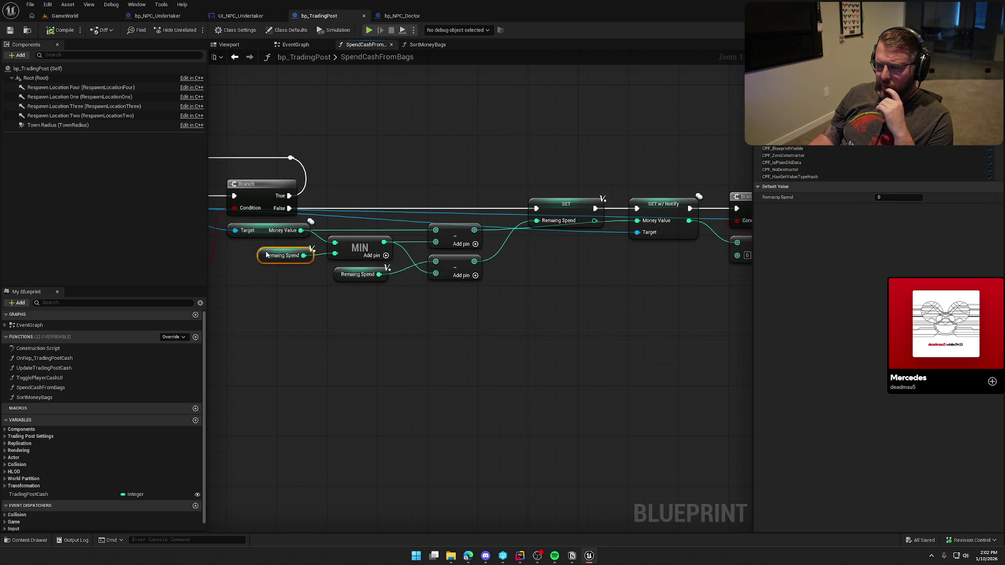
{"action": "left_click_drag", "start_coordinate": [297, 292], "coordinate": [364, 306]}
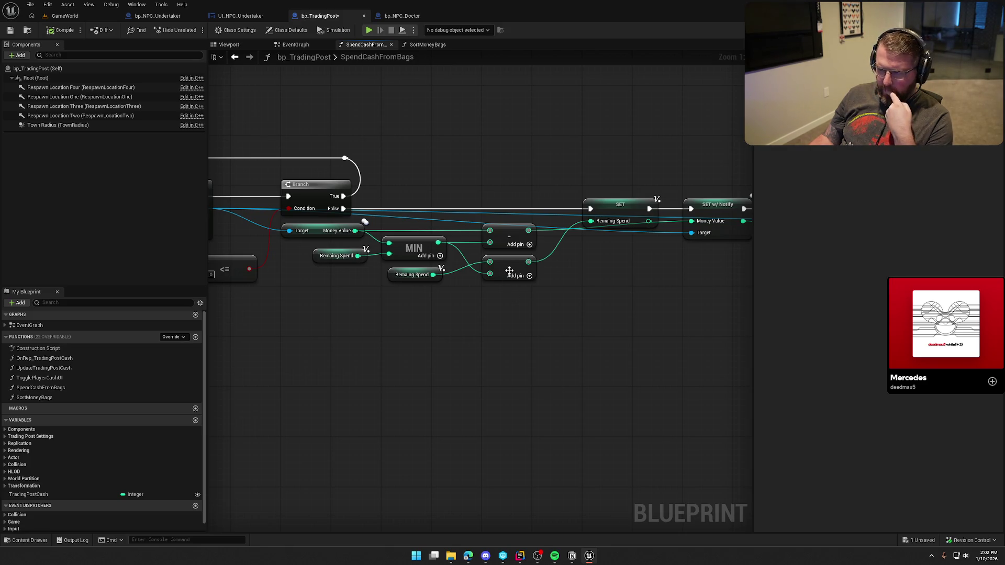
{"action": "left_click_drag", "start_coordinate": [511, 271], "coordinate": [512, 291]}
{"action": "mouse_move", "coordinate": [402, 274]}
{"action": "left_mouse_down"}
{"action": "mouse_move", "coordinate": [498, 268]}
{"action": "mouse_move", "coordinate": [506, 282]}
{"action": "left_mouse_up"}
{"action": "left_click", "coordinate": [605, 318]}
{"action": "scroll", "coordinate": [605, 317], "scroll_direction": "down", "scroll_amount": 1}
{"action": "mouse_move", "coordinate": [605, 317]}
{"action": "left_mouse_down"}
{"action": "mouse_move", "coordinate": [527, 312]}
{"action": "mouse_move", "coordinate": [538, 309]}
{"action": "mouse_move", "coordinate": [522, 286]}
{"action": "left_mouse_up"}
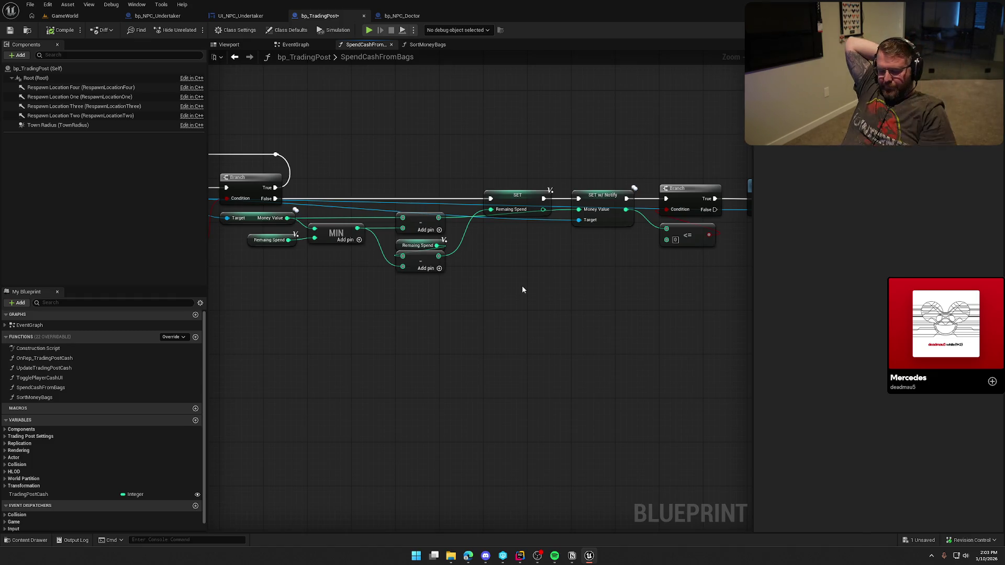
Undo the rewiring to restore SET w/ Notify → SET Remaining Spend → Branch, and save
{"action": "key", "text": "ctrl+z"}
{"action": "key", "text": "ctrl+z"}
{"action": "key", "text": "ctrl+z"}
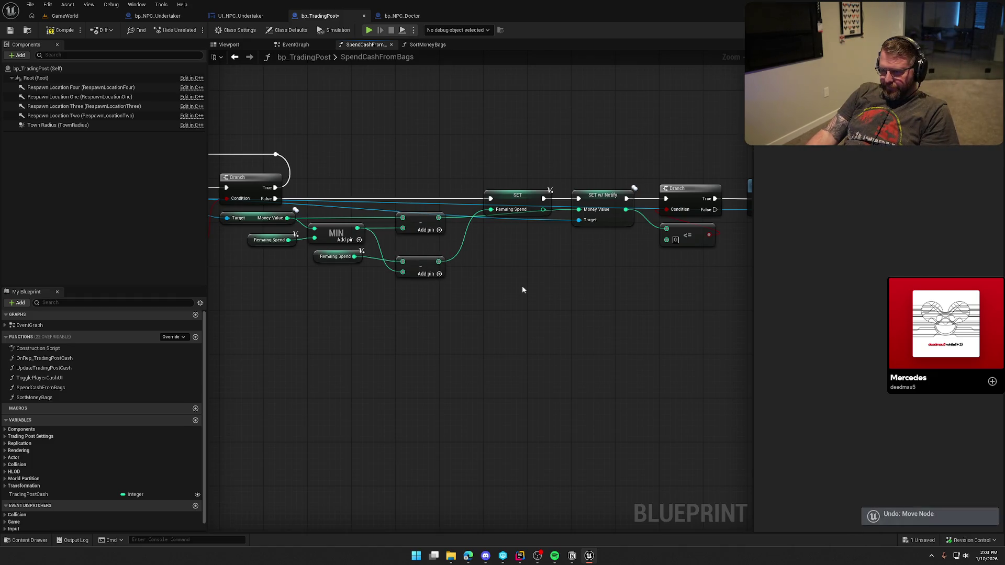
{"action": "key", "text": "ctrl+y"}
{"action": "key", "text": "ctrl+y"}
{"action": "key", "text": "ctrl+y"}
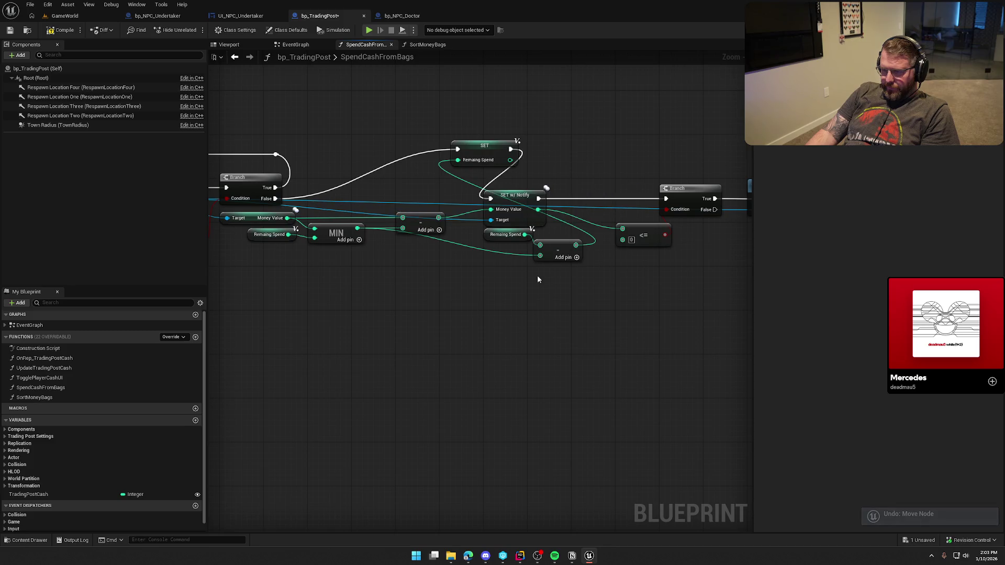
{"action": "key", "text": "ctrl+z"}
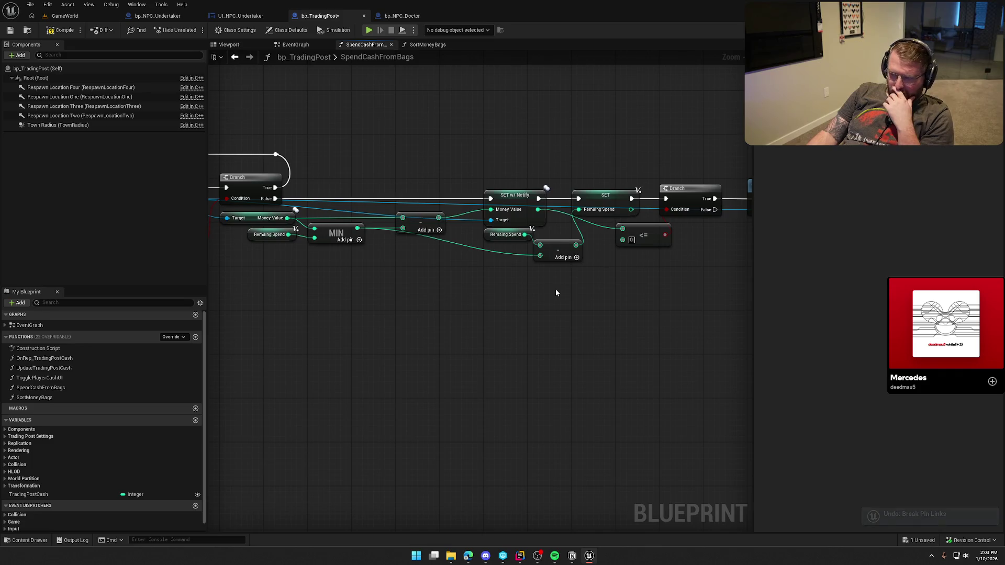
{"action": "mouse_move", "coordinate": [594, 321]}
{"action": "left_mouse_down"}
{"action": "mouse_move", "coordinate": [487, 307]}
{"action": "mouse_move", "coordinate": [584, 327]}
{"action": "mouse_move", "coordinate": [541, 330]}
{"action": "left_mouse_up"}
{"action": "left_click", "coordinate": [679, 198]}
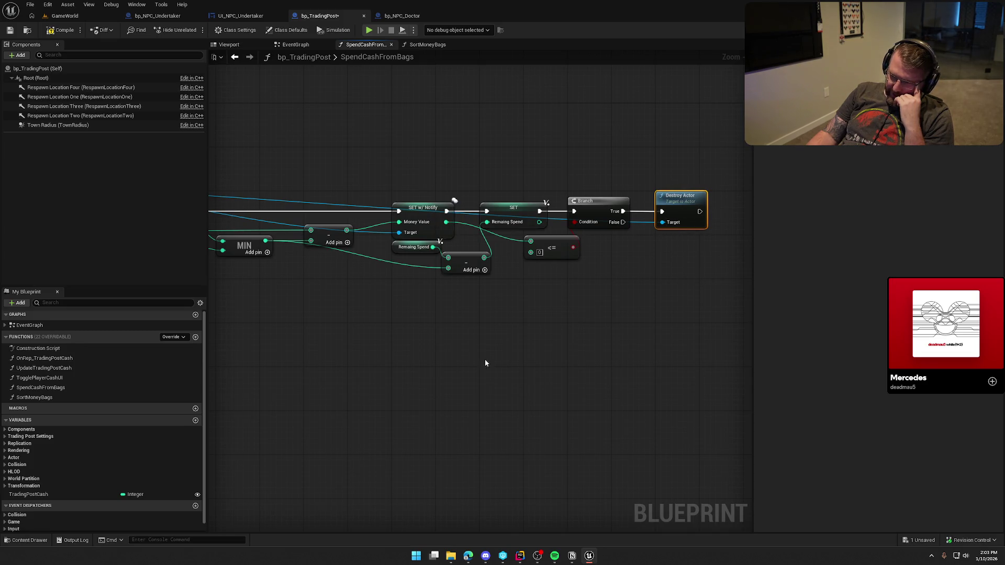
{"action": "left_click_drag", "start_coordinate": [493, 358], "coordinate": [561, 343]}
{"action": "key", "text": "ctrl+s"}
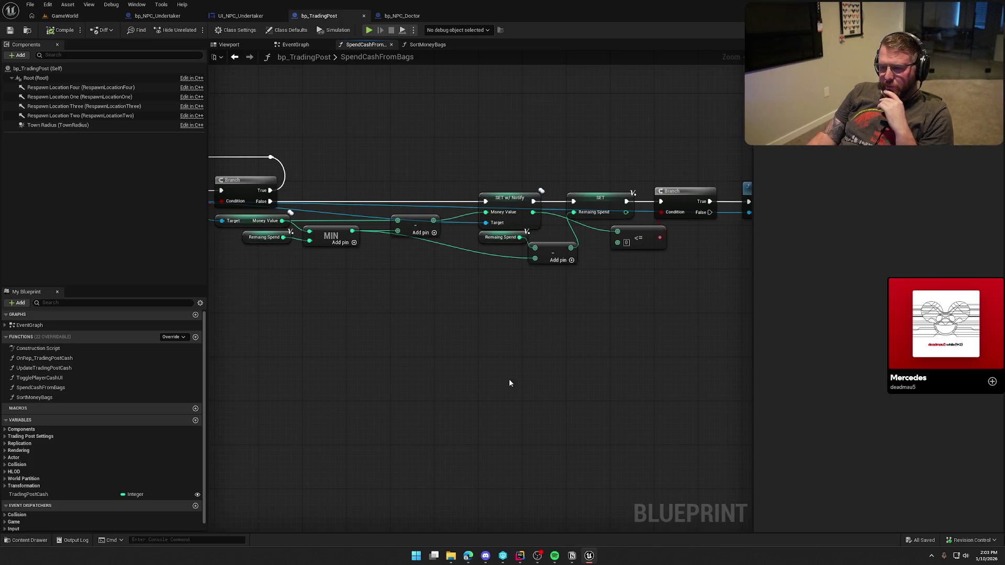
Nudge the Remaining Spend getter and drag a new connection out of MIN's result
{"action": "left_click_drag", "start_coordinate": [254, 241], "coordinate": [254, 246]}
{"action": "left_click", "coordinate": [307, 301]}
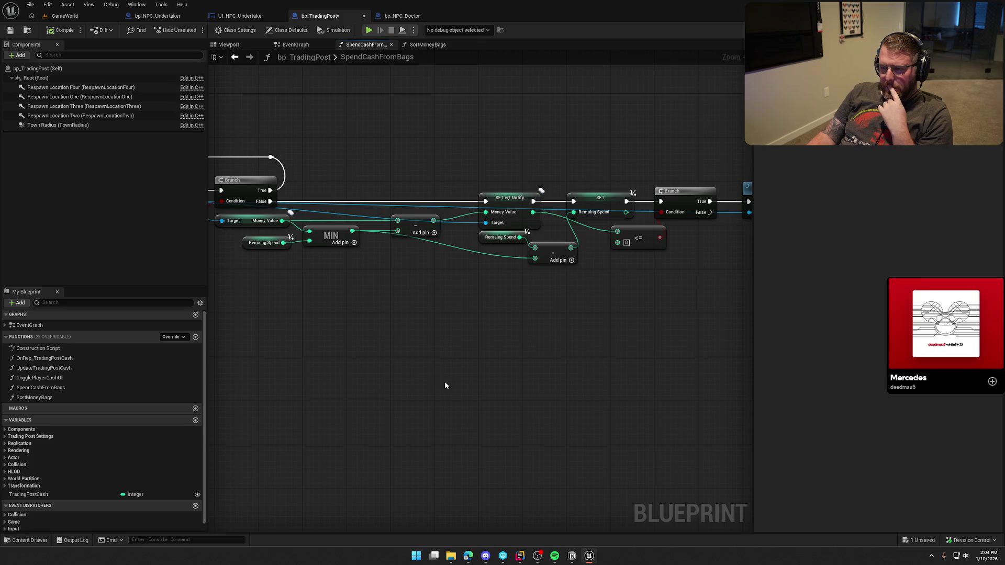
{"action": "scroll", "coordinate": [111, 447], "scroll_direction": "down", "scroll_amount": 1}
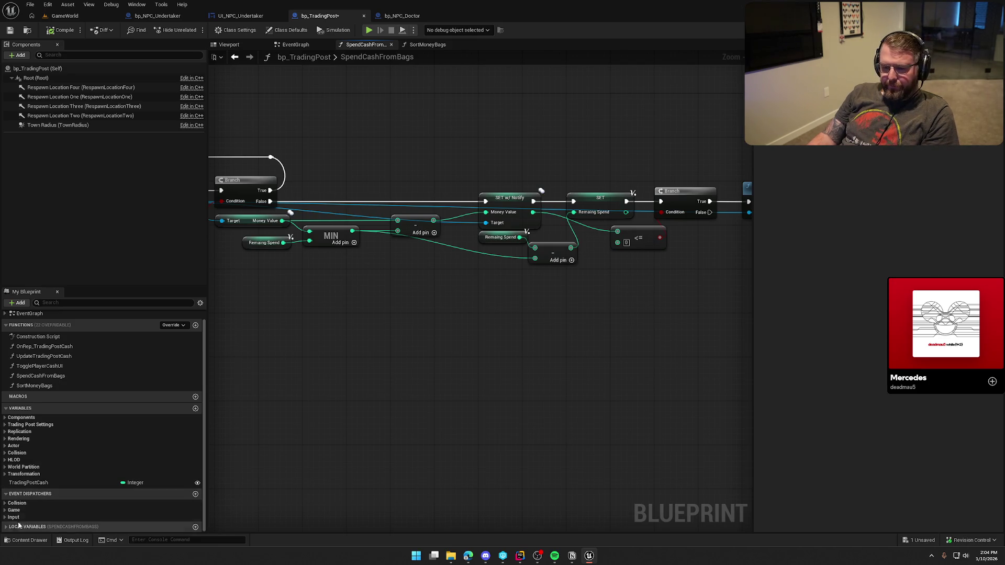
{"action": "scroll", "coordinate": [22, 517], "scroll_direction": "down", "scroll_amount": 2}
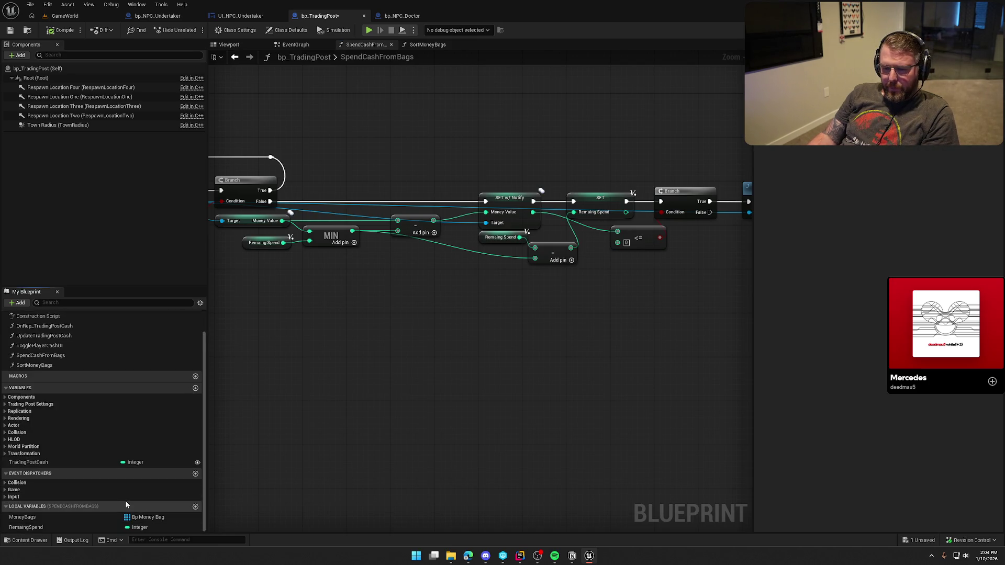
{"action": "left_click_drag", "start_coordinate": [352, 231], "coordinate": [384, 260]}
Promote MIN to a TakeMoney local variable, set between Branch False and SET w/ Notify
{"action": "left_click", "coordinate": [431, 302]}
{"action": "type", "text": "TakeMoney"}
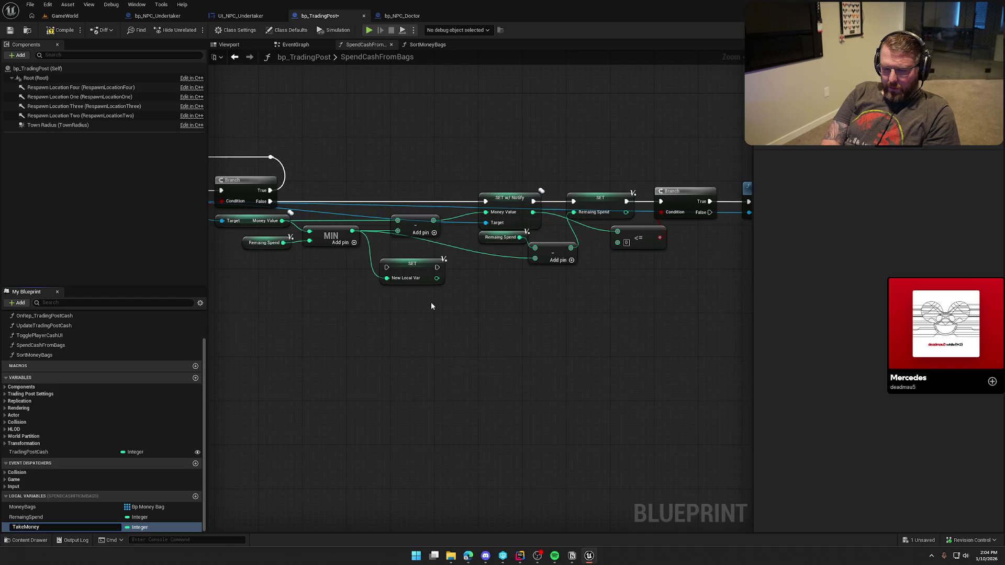
{"action": "key", "text": "Return"}
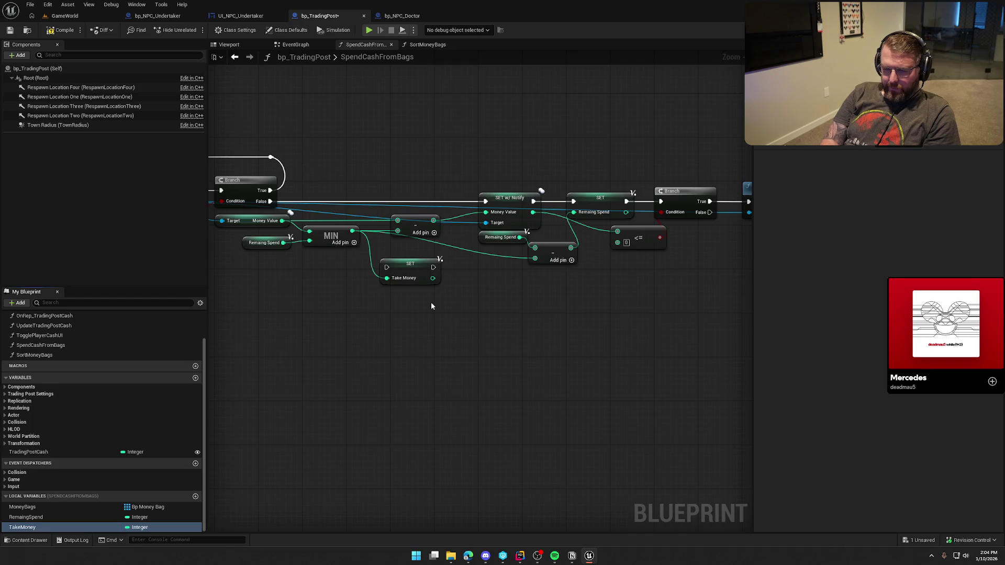
{"action": "left_click_drag", "start_coordinate": [435, 306], "coordinate": [503, 336]}
{"action": "left_click_drag", "start_coordinate": [439, 295], "coordinate": [380, 254]}
{"action": "left_click_drag", "start_coordinate": [324, 231], "coordinate": [324, 231]}
{"action": "mouse_move", "coordinate": [459, 298]}
{"action": "left_mouse_down"}
{"action": "mouse_move", "coordinate": [471, 220]}
{"action": "mouse_move", "coordinate": [538, 230]}
{"action": "left_mouse_up"}
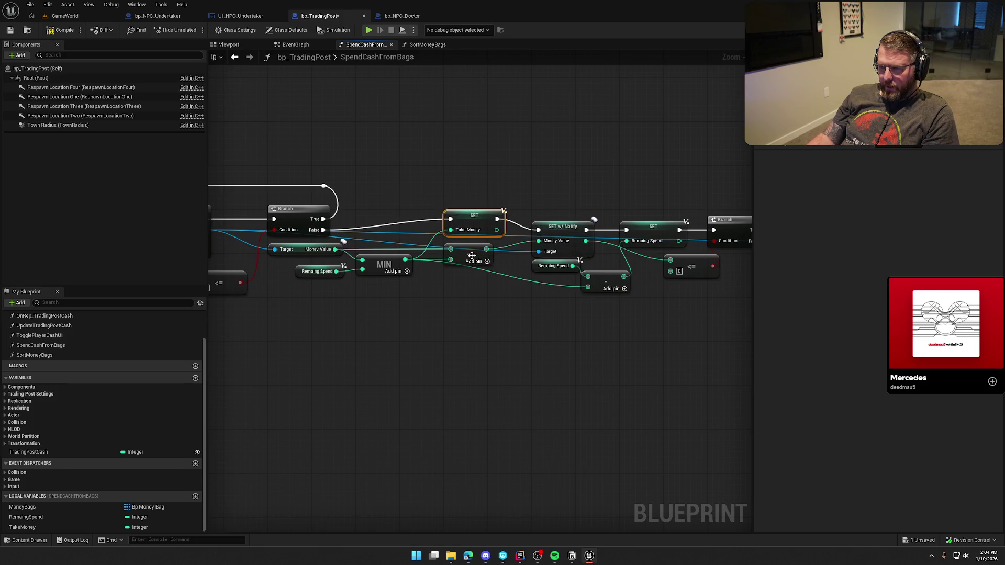
{"action": "left_click_drag", "start_coordinate": [472, 258], "coordinate": [488, 297]}
{"action": "left_click_drag", "start_coordinate": [468, 220], "coordinate": [471, 233]}
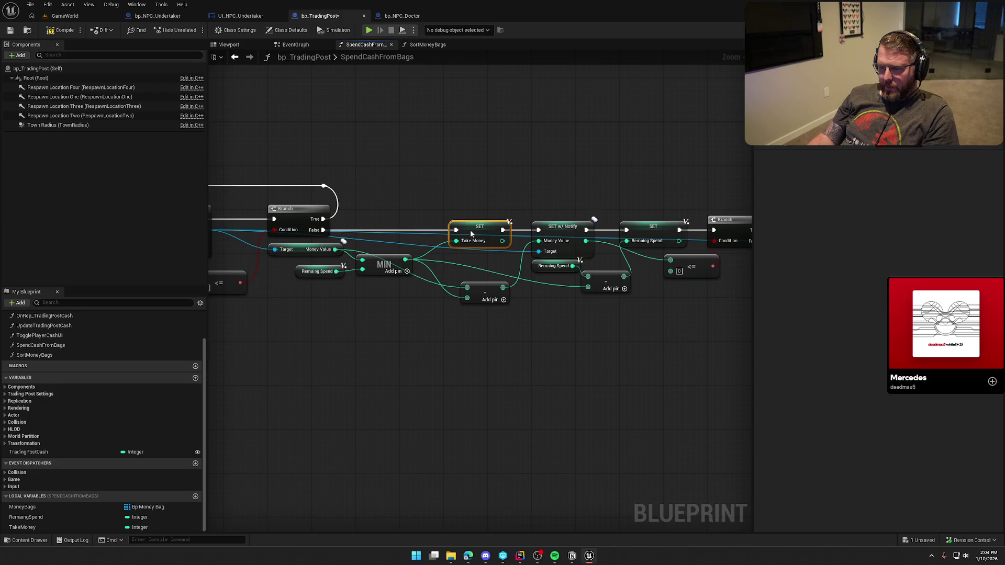
Feed Take Money into both subtract nodes, compile, and return to the level
{"action": "left_click", "coordinate": [484, 303]}
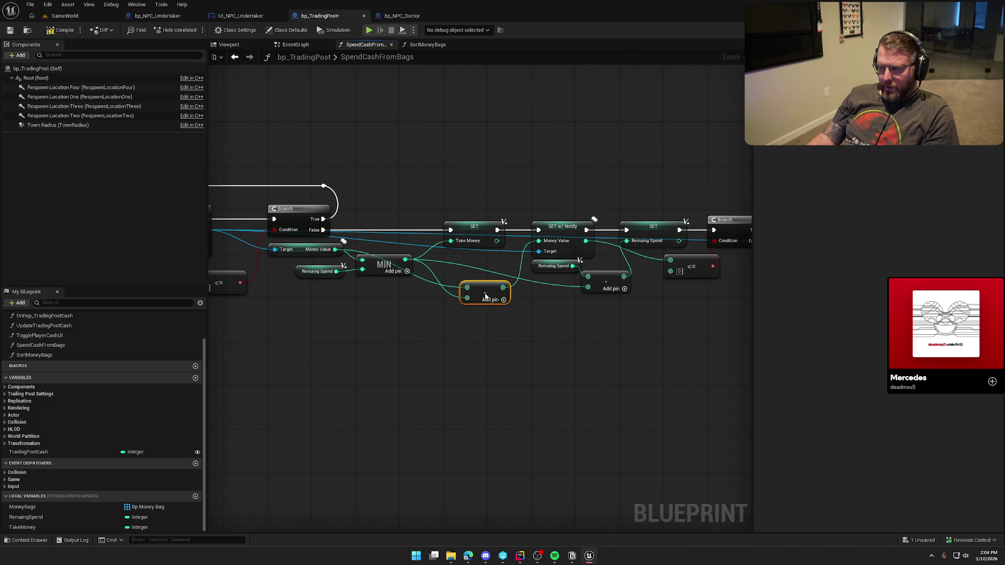
{"action": "mouse_move", "coordinate": [496, 241]}
{"action": "left_mouse_down"}
{"action": "mouse_move", "coordinate": [471, 300]}
{"action": "mouse_move", "coordinate": [470, 269]}
{"action": "left_mouse_up"}
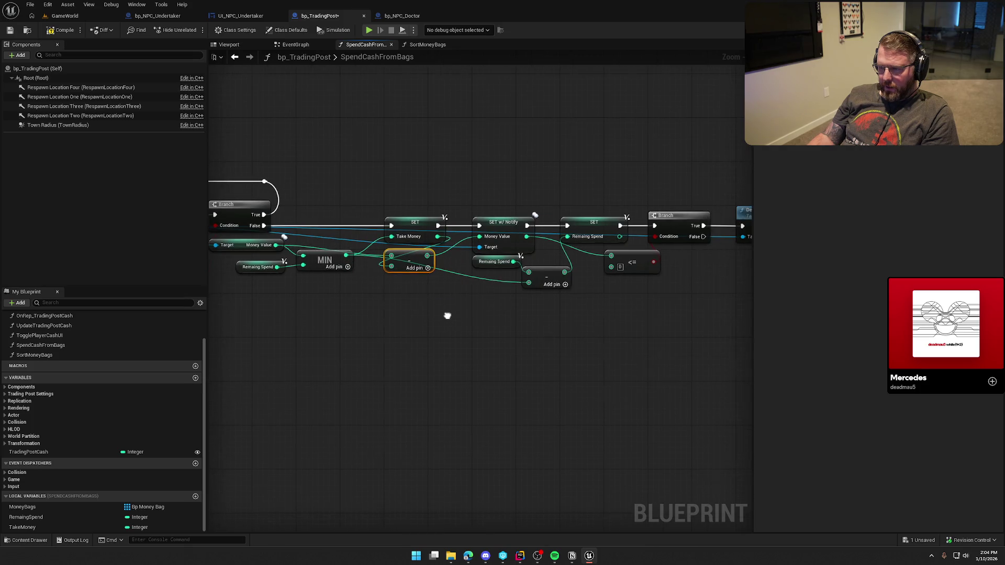
{"action": "left_click_drag", "start_coordinate": [22, 527], "coordinate": [482, 317], "text": "ctrl"}
{"action": "mouse_move", "coordinate": [529, 283]}
{"action": "left_mouse_down"}
{"action": "mouse_move", "coordinate": [519, 317]}
{"action": "mouse_move", "coordinate": [480, 320]}
{"action": "left_mouse_up"}
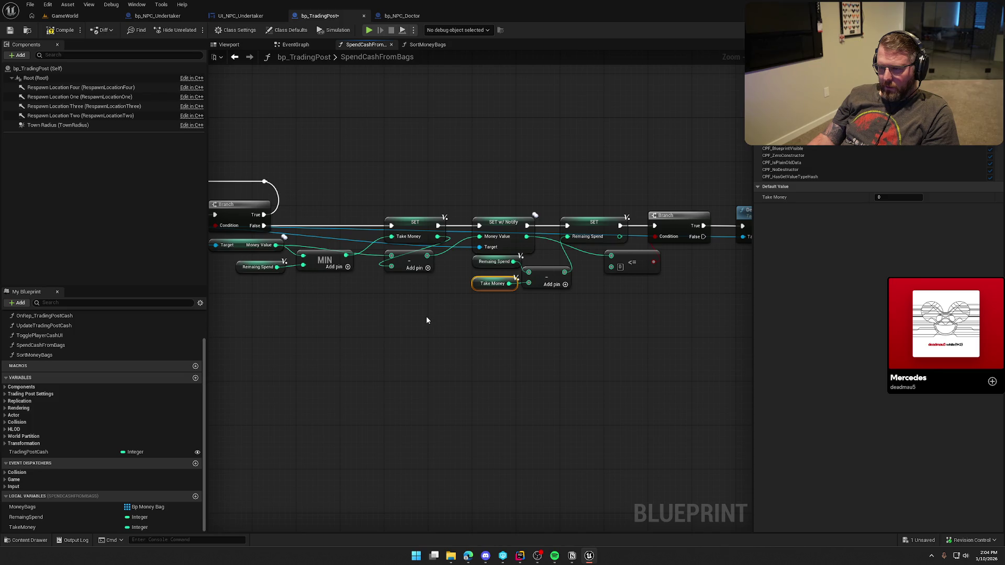
{"action": "left_click", "coordinate": [447, 318]}
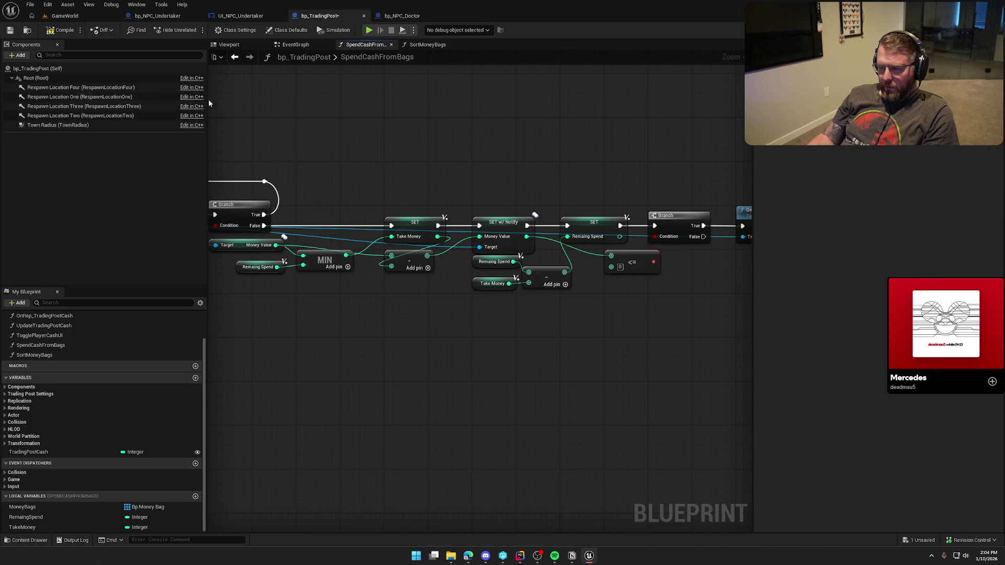
{"action": "left_click", "coordinate": [63, 30]}
{"action": "left_click", "coordinate": [65, 16]}
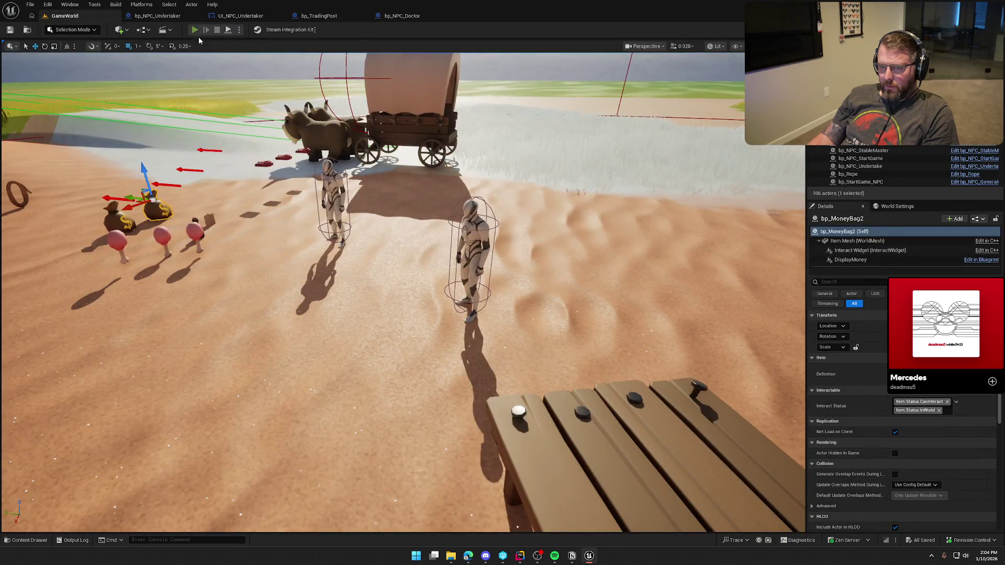
{"action": "left_click", "coordinate": [195, 30]}
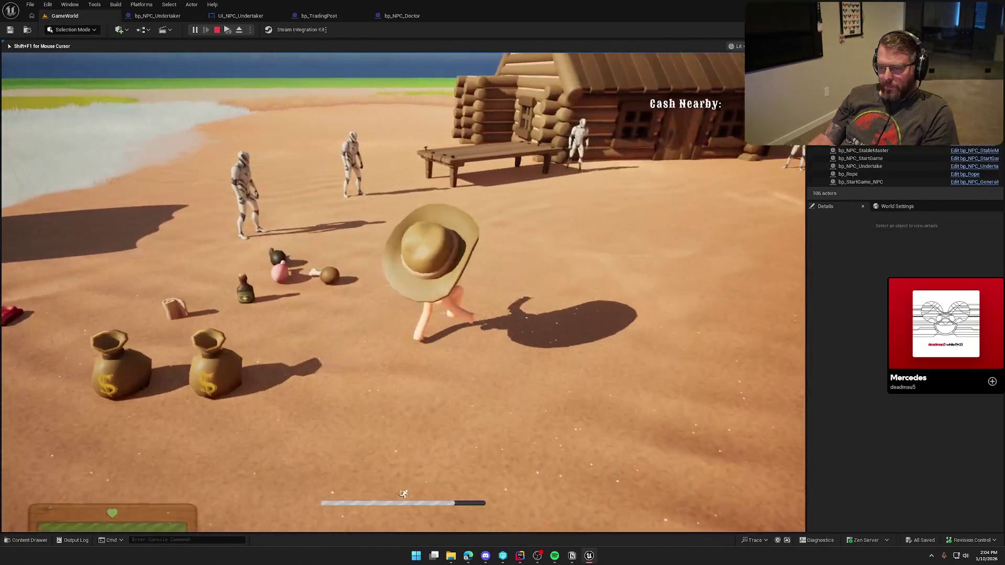
{"action": "key", "text": "w"}
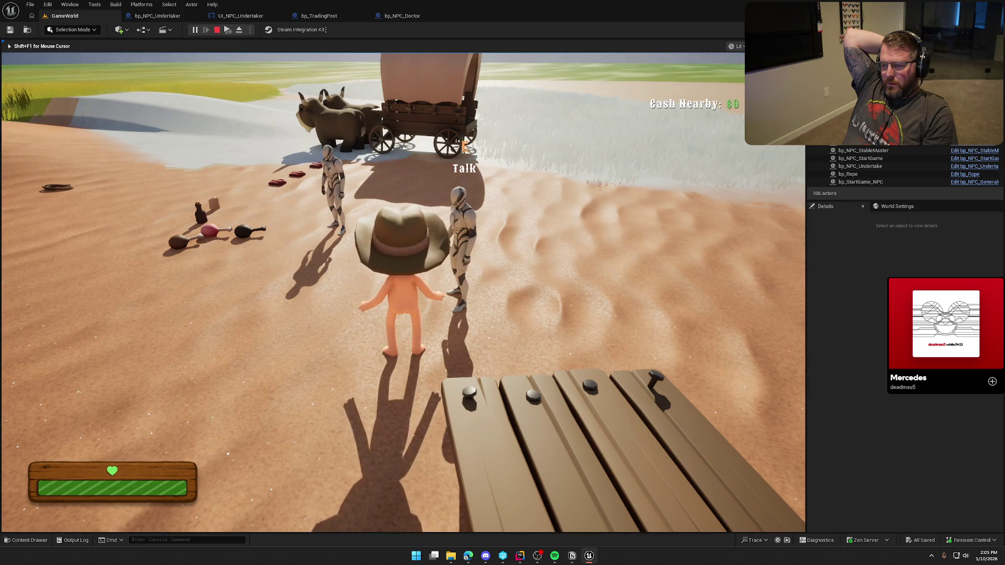
{"action": "key", "text": "Escape"}
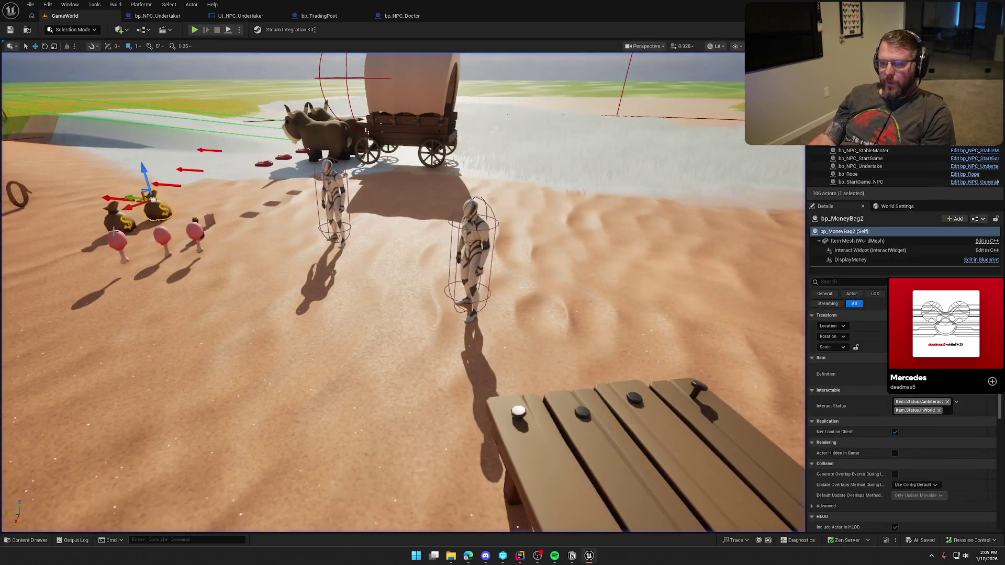
{"action": "left_click", "coordinate": [157, 15]}
In bp_NPC_Doctor's graph, shift the GET and Spend Cash in Town nodes right to make room
{"action": "left_click", "coordinate": [241, 16]}
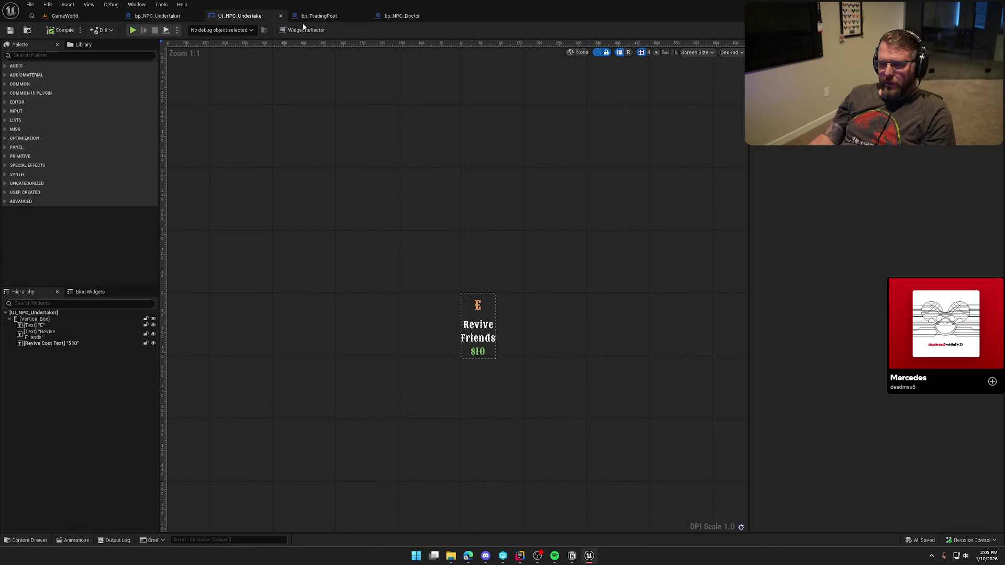
{"action": "left_click", "coordinate": [402, 16]}
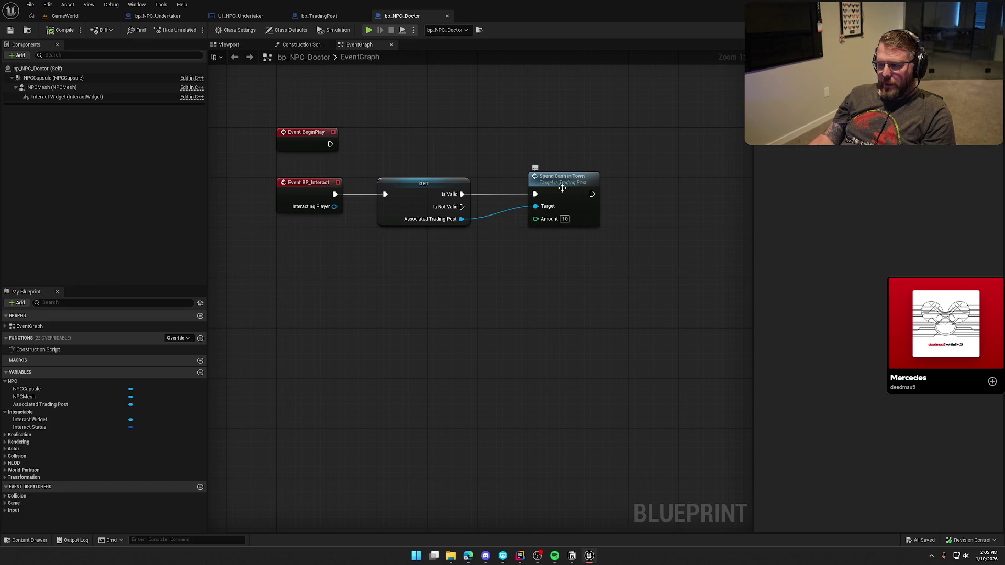
{"action": "left_click_drag", "start_coordinate": [274, 167], "coordinate": [681, 274]}
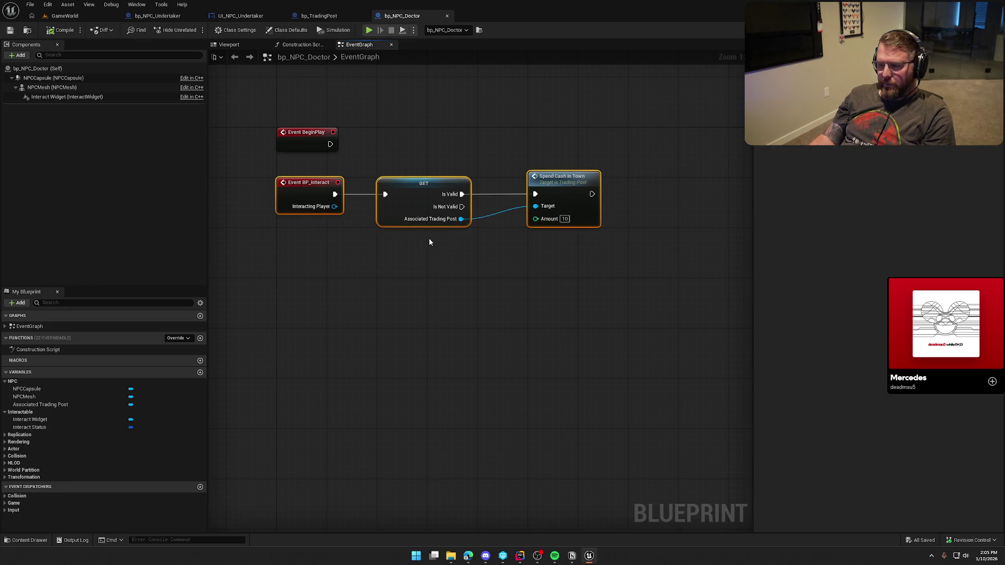
{"action": "right_click", "coordinate": [306, 187]}
{"action": "left_click", "coordinate": [385, 254]}
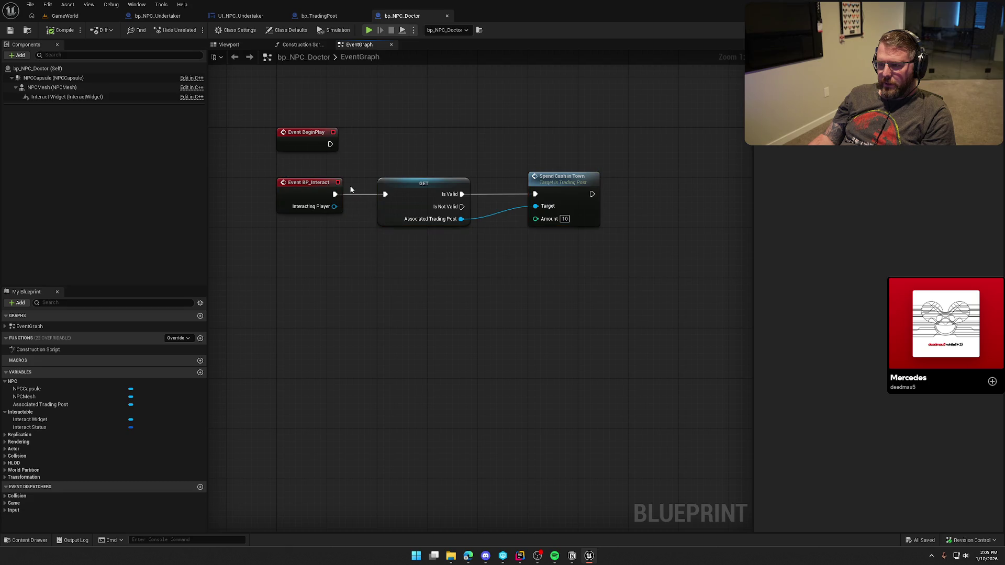
{"action": "mouse_move", "coordinate": [593, 257]}
{"action": "left_mouse_down"}
{"action": "mouse_move", "coordinate": [406, 173]}
{"action": "mouse_move", "coordinate": [514, 187]}
{"action": "left_mouse_up"}
{"action": "left_click_drag", "start_coordinate": [334, 194], "coordinate": [374, 199]}
Insert a Switch Has Authority node between the interact event and GET, aligned with the event
{"action": "type", "text": "switch has authority"}
{"action": "key", "text": "Return"}
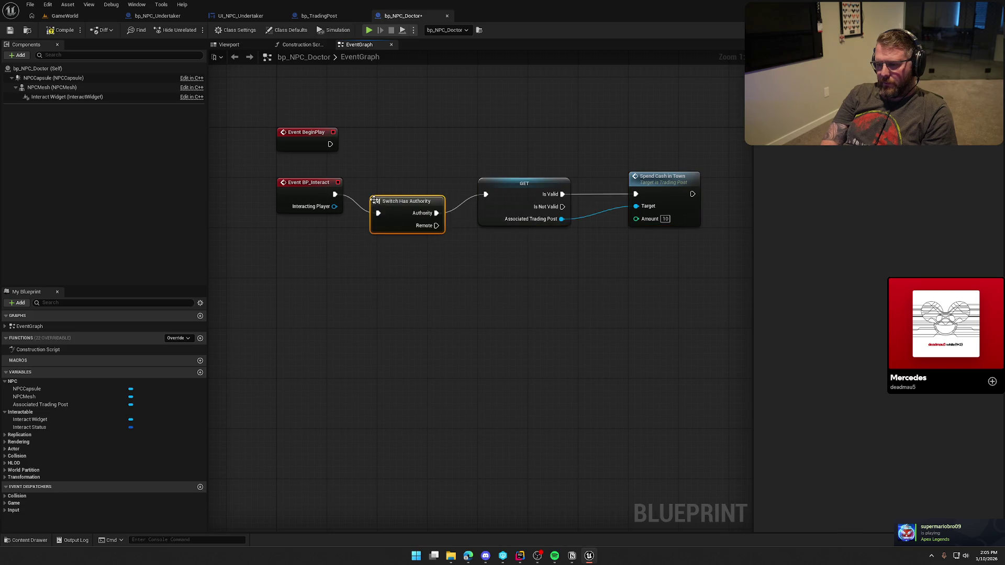
{"action": "left_click_drag", "start_coordinate": [374, 199], "coordinate": [381, 181]}
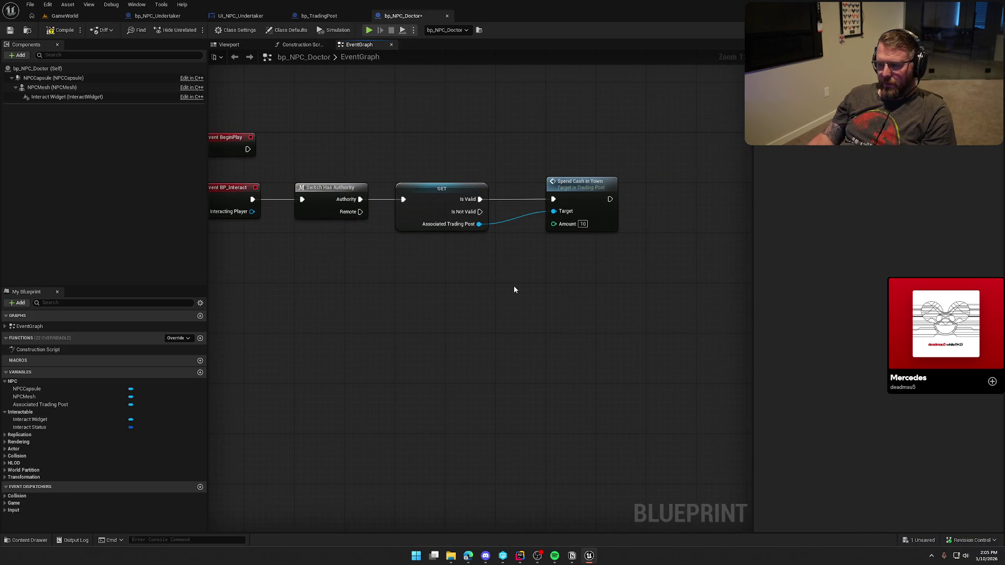
{"action": "left_click_drag", "start_coordinate": [600, 196], "coordinate": [555, 194]}
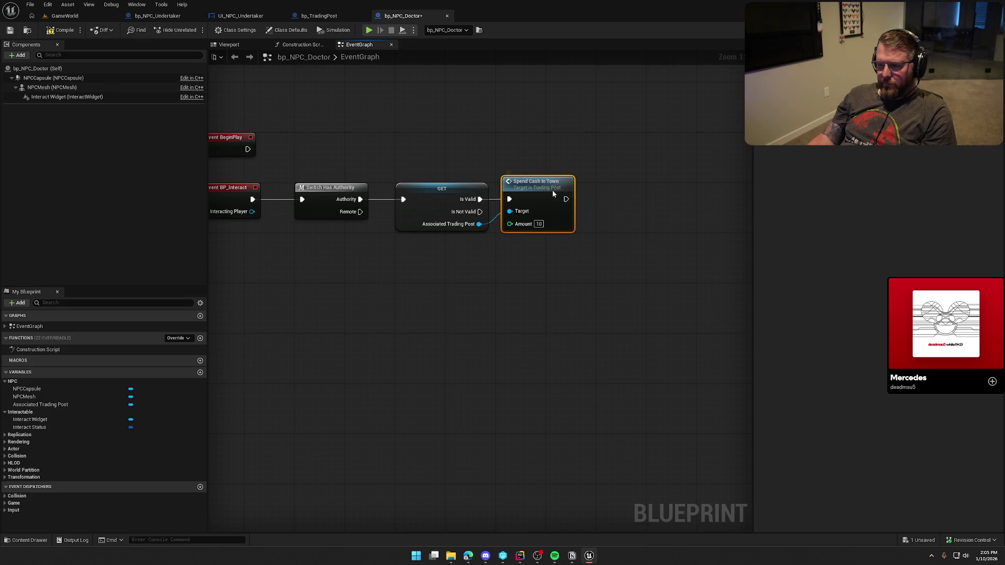
Glance at the Spend Cash in Town source, then bring up the bp_TradingPost blueprint
{"action": "double_click", "coordinate": [532, 187]}
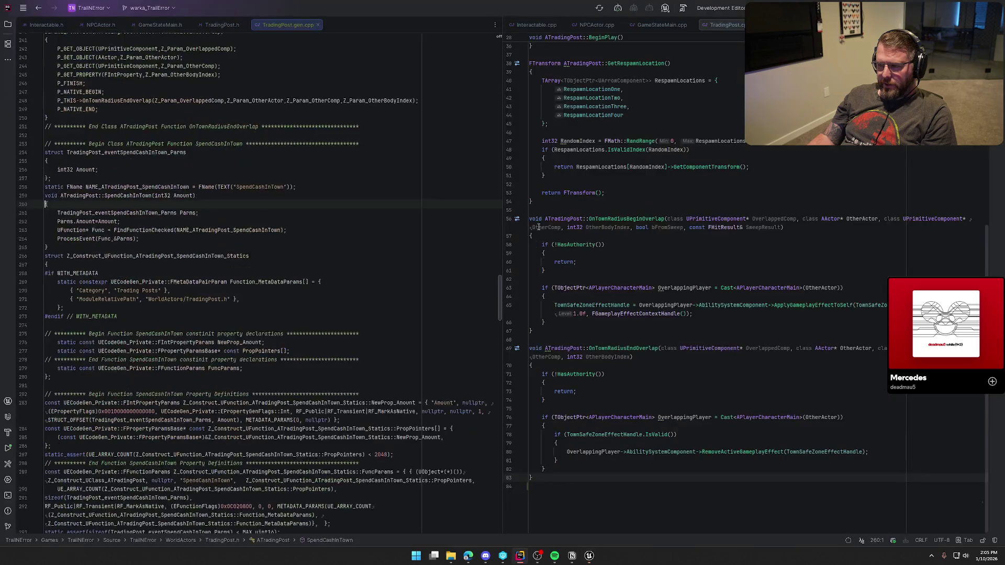
{"action": "middle_click", "coordinate": [277, 27]}
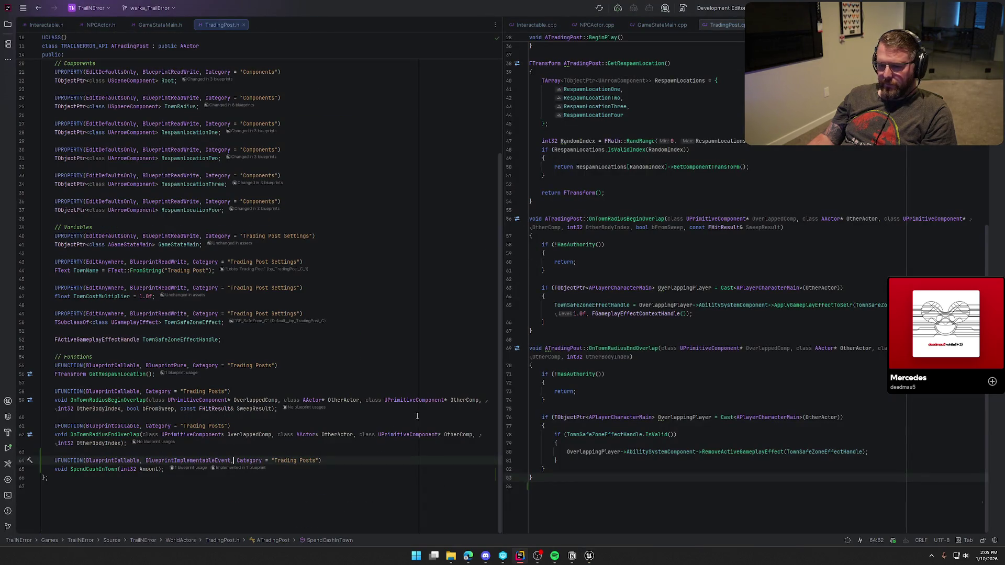
{"action": "left_click", "coordinate": [587, 556]}
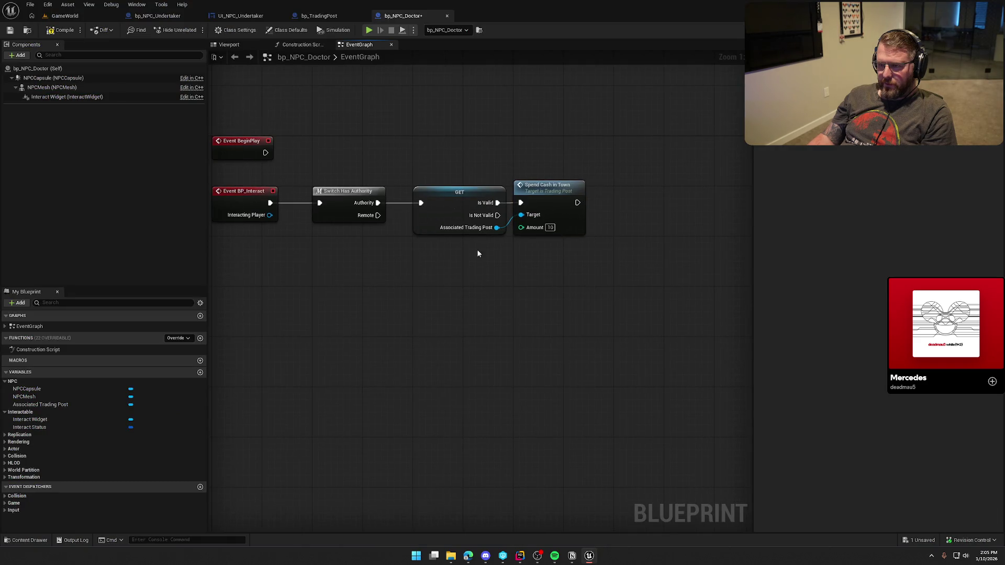
{"action": "left_click", "coordinate": [325, 20]}
{"action": "scroll", "coordinate": [395, 337], "scroll_direction": "up", "scroll_amount": 3}
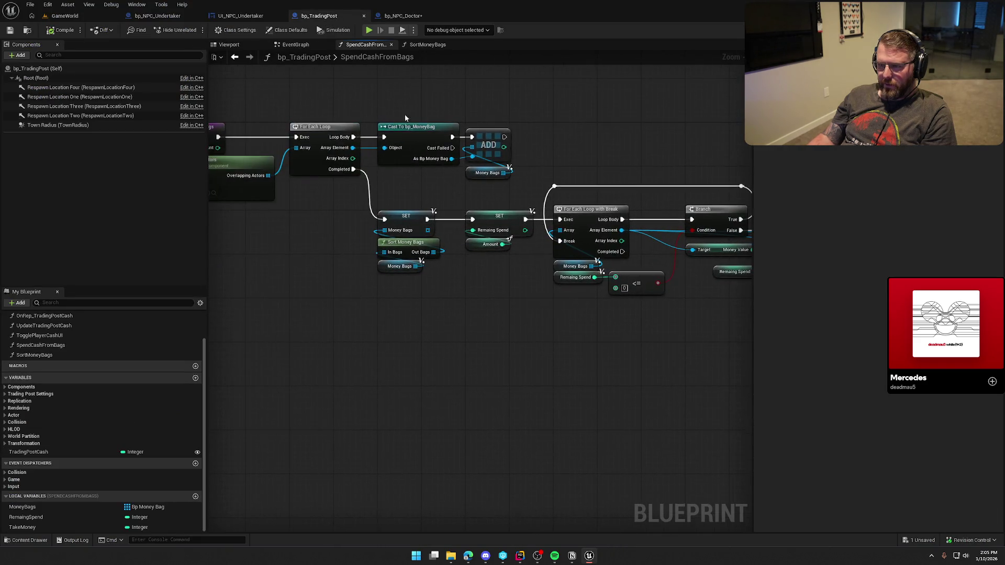
Frame the SpendCashInTown node group in bp_TradingPost's event graph
{"action": "left_click", "coordinate": [296, 45]}
{"action": "mouse_move", "coordinate": [297, 340]}
{"action": "left_mouse_down"}
{"action": "mouse_move", "coordinate": [545, 448]}
{"action": "mouse_move", "coordinate": [670, 458]}
{"action": "left_mouse_up"}
{"action": "key", "text": "f"}
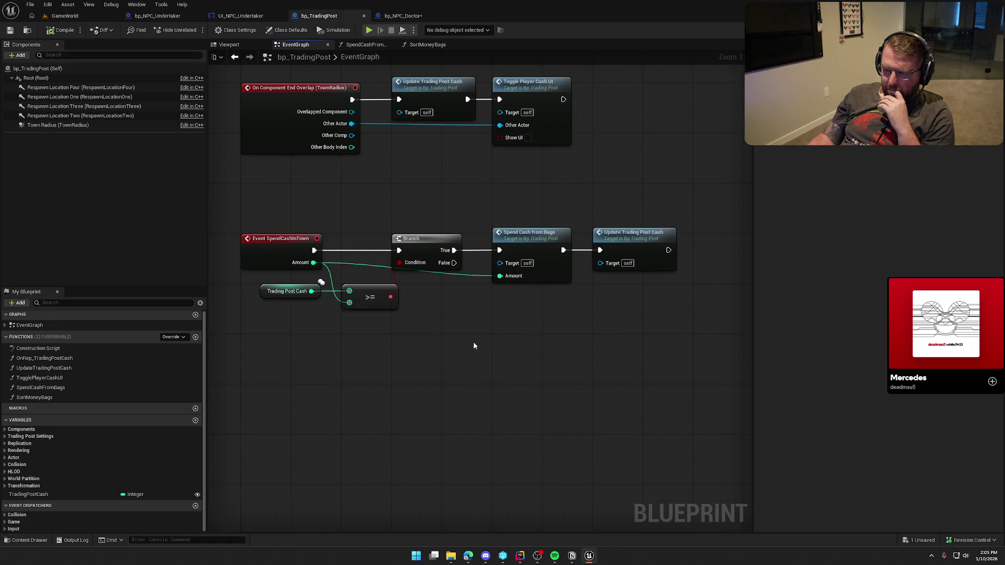
{"action": "left_click", "coordinate": [411, 15]}
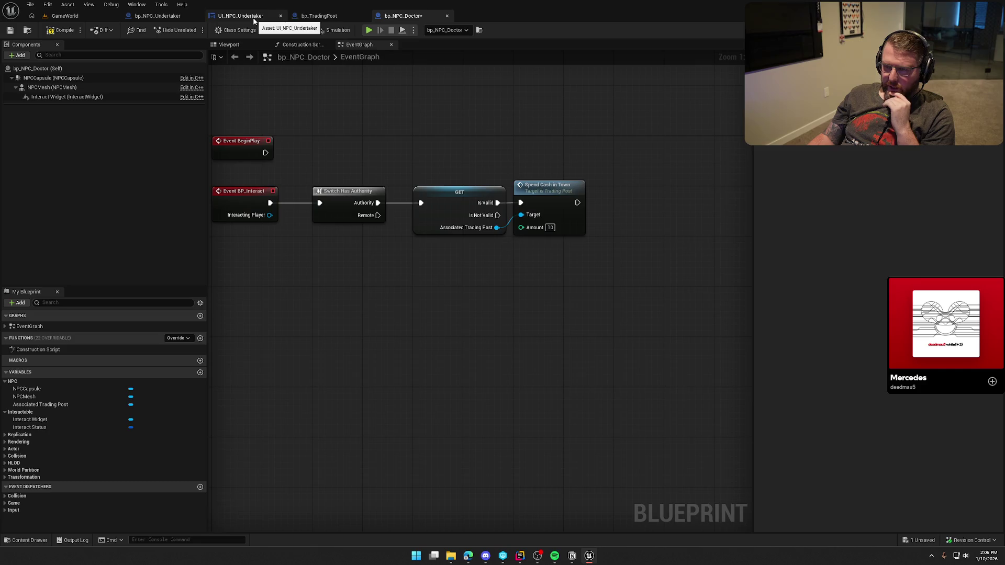
{"action": "left_click", "coordinate": [321, 16]}
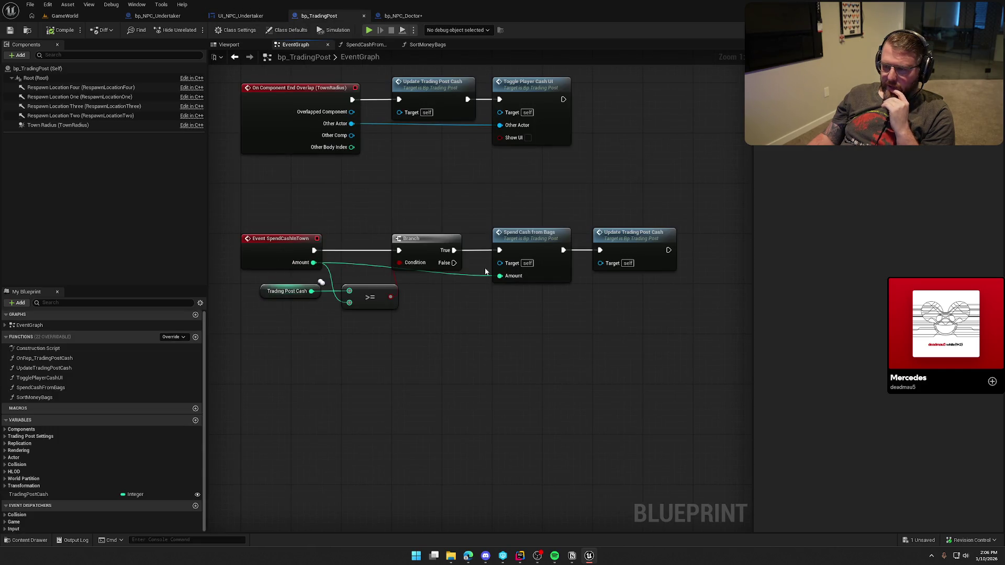
Add a Print String with the message 'you too broke' on the Branch's False output
{"action": "left_click_drag", "start_coordinate": [477, 294], "coordinate": [525, 299]}
{"action": "type", "text": "print"}
{"action": "key", "text": "Return"}
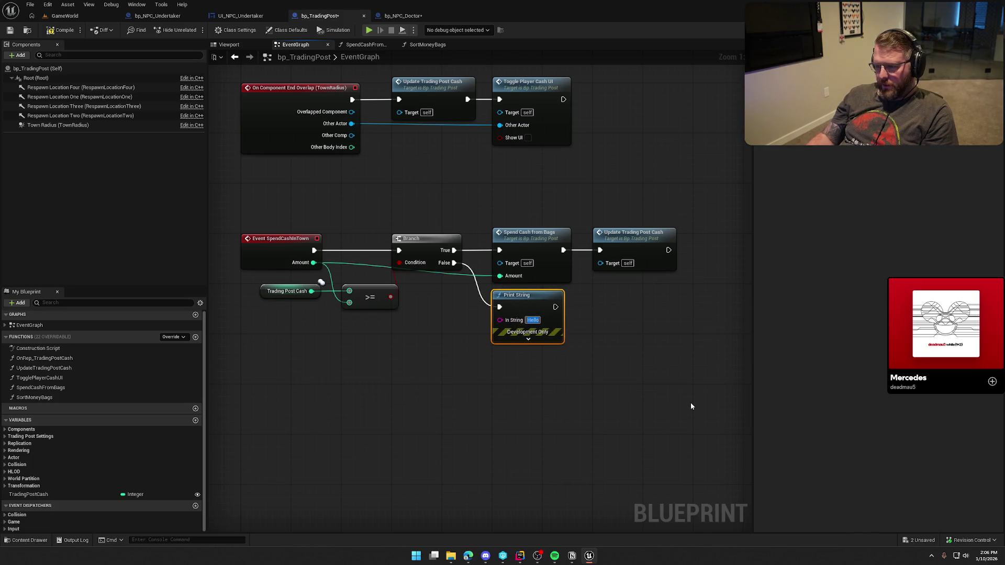
{"action": "type", "text": "you too bor"}
{"action": "key", "text": "BackSpace"}
{"action": "key", "text": "BackSpace"}
{"action": "type", "text": "roke"}
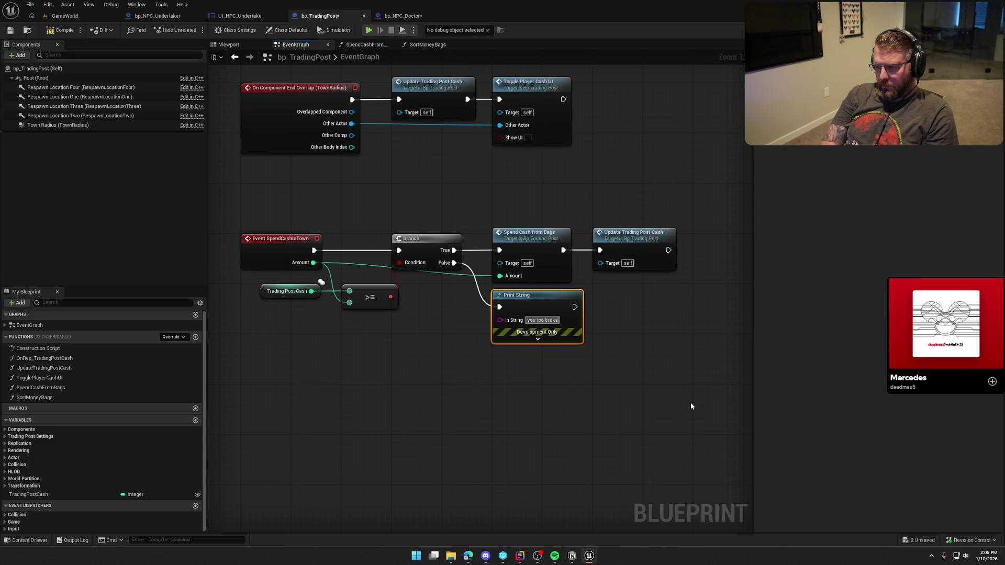
{"action": "key", "text": "Return"}
{"action": "left_click", "coordinate": [691, 406]}
Compile and save the blueprint, then start a play test in the GameWorld level
{"action": "left_click", "coordinate": [65, 31]}
{"action": "left_click", "coordinate": [65, 16]}
{"action": "key", "text": "alt+p"}
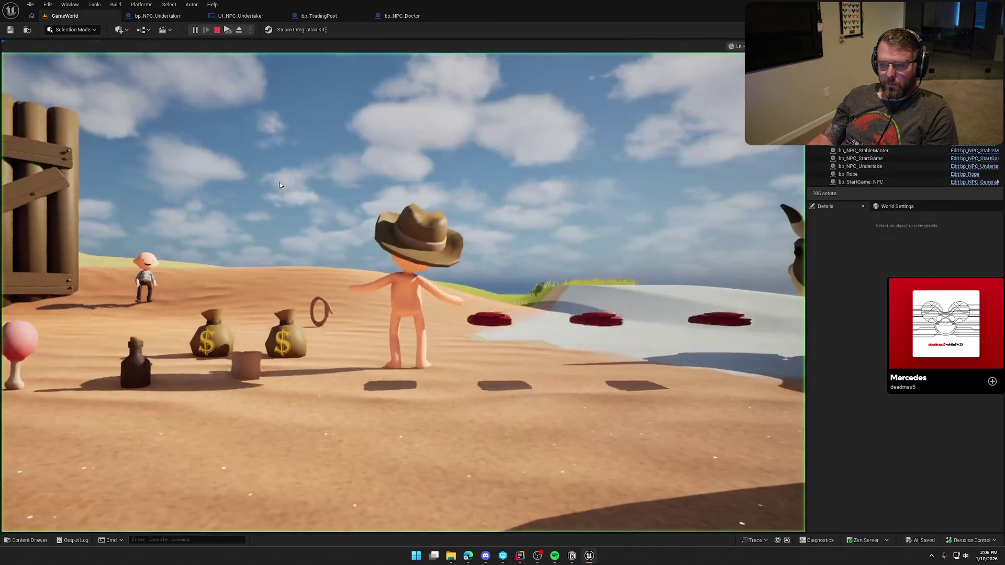
Run the character to the trading post in PIE, stop, and start a new play session
{"action": "key", "text": "w"}
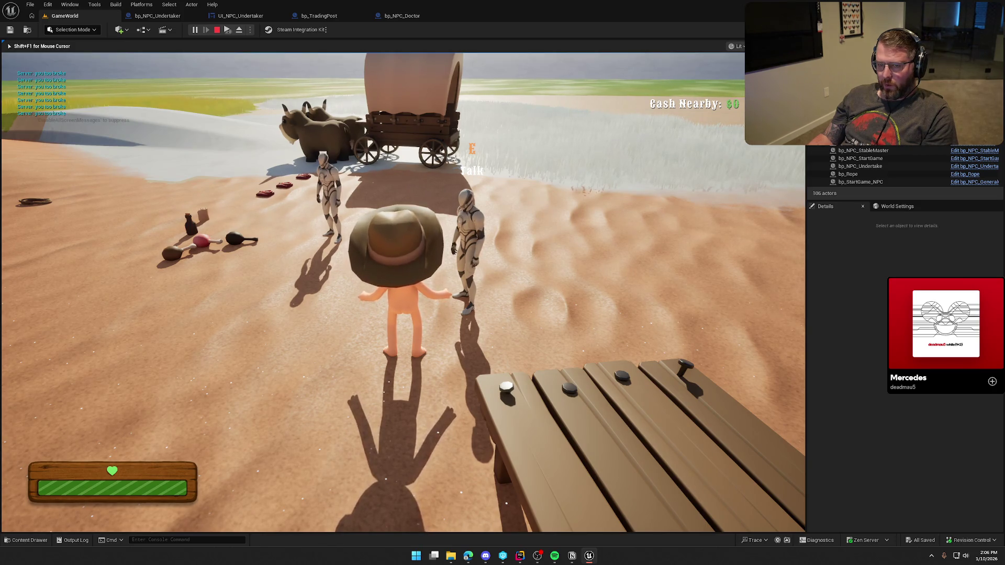
{"action": "key", "text": "Escape"}
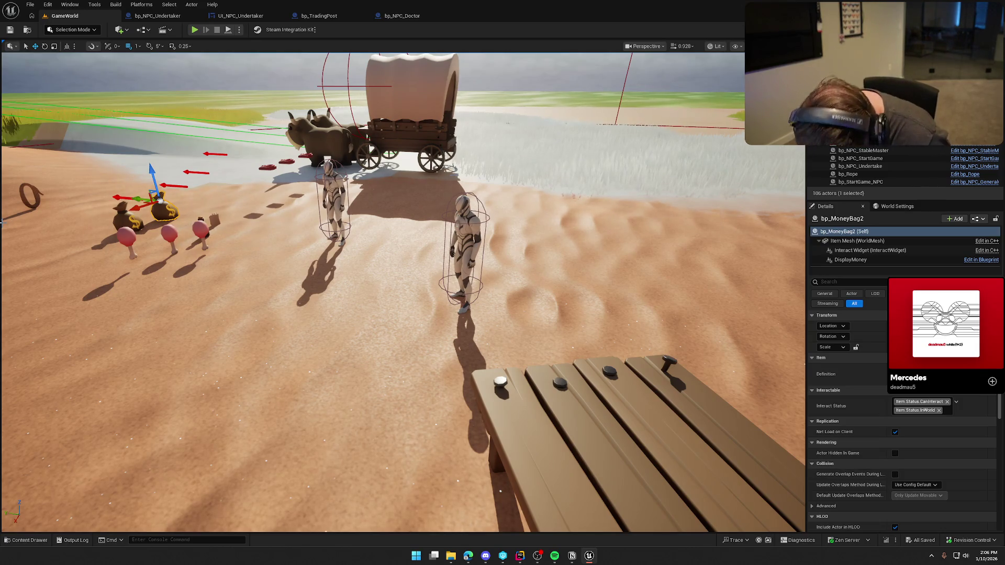
{"action": "left_click", "coordinate": [196, 30]}
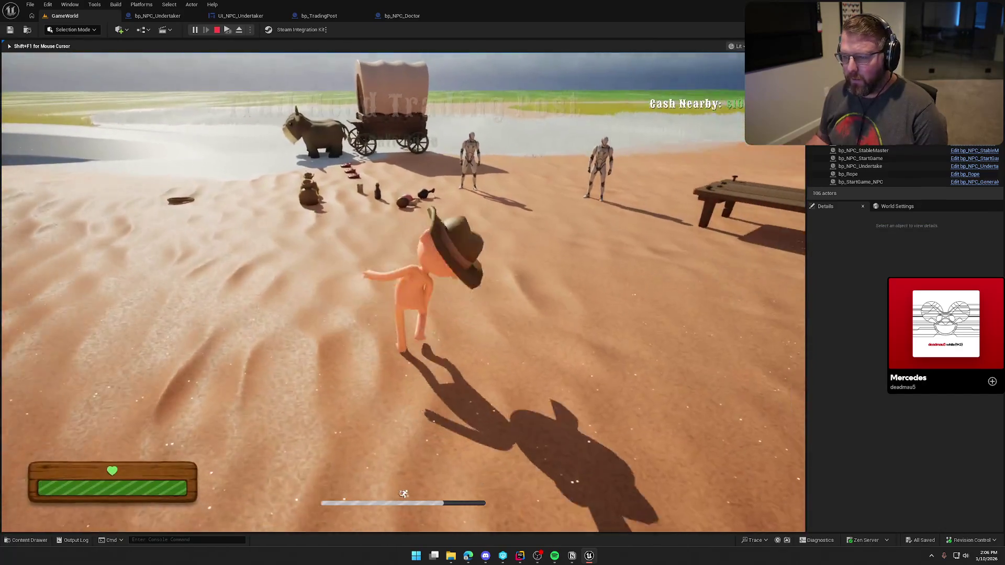
{"action": "key", "text": "super"}
{"action": "key", "text": "super"}
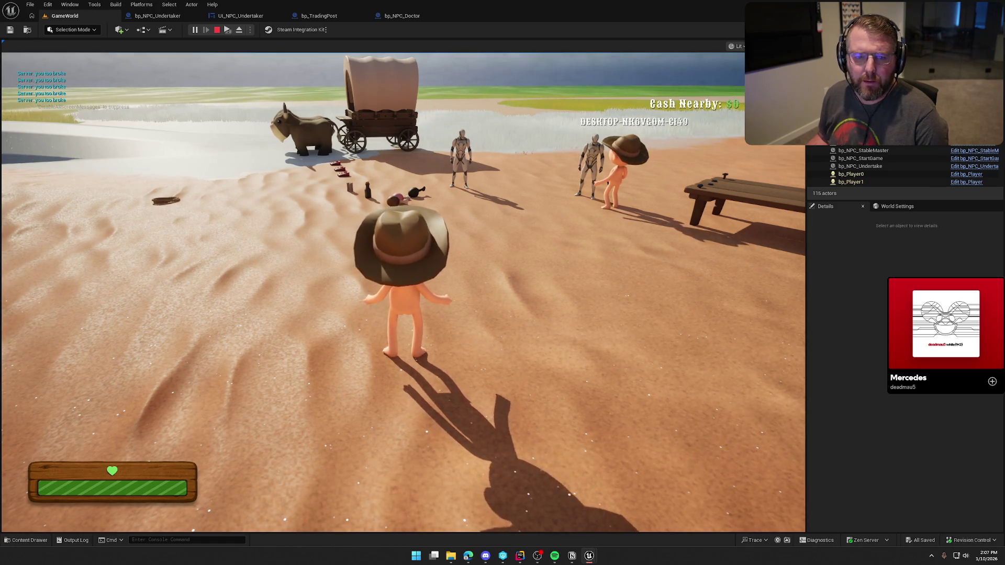
{"action": "key", "text": "super"}
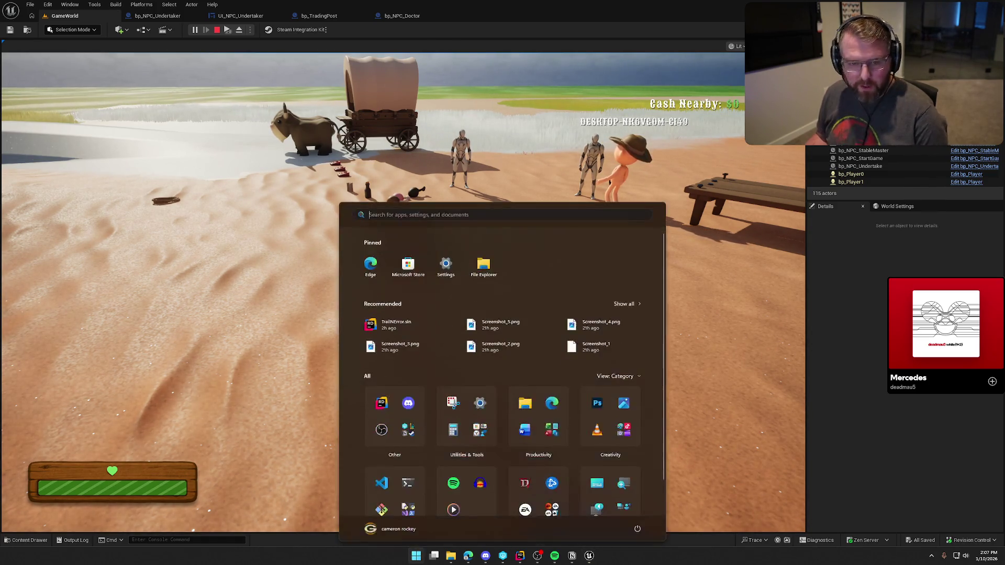
Enlarge and reposition the Client 1 preview window, then end the multiplayer session
{"action": "left_click", "coordinate": [318, 121]}
{"action": "left_click_drag", "start_coordinate": [319, 120], "coordinate": [320, 121]}
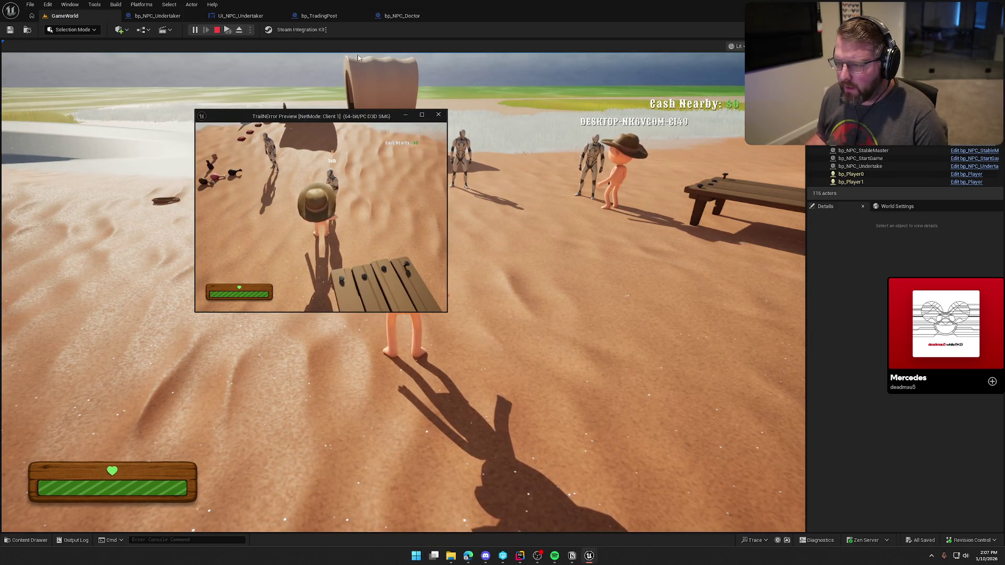
{"action": "key", "text": "super"}
{"action": "key", "text": "super"}
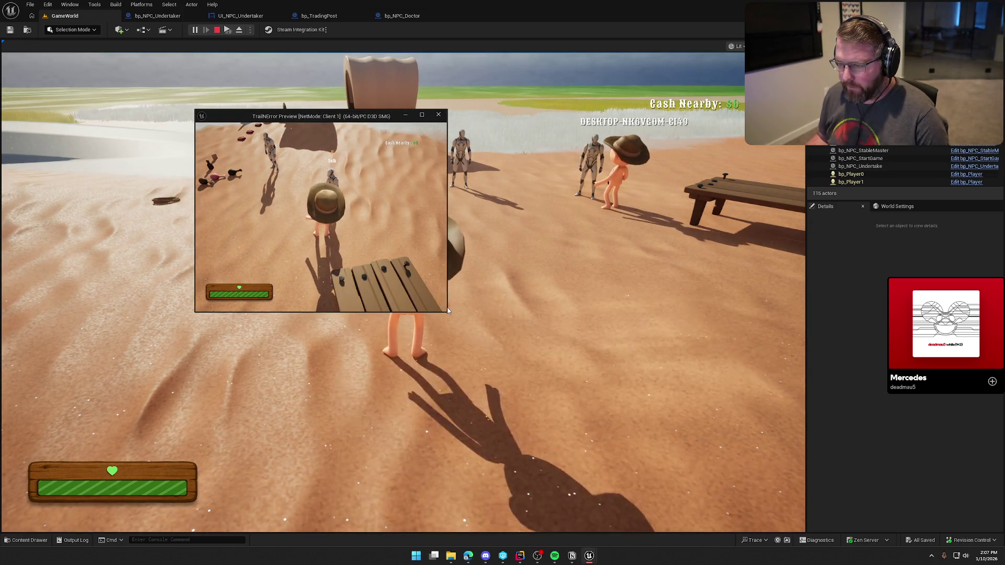
{"action": "left_click_drag", "start_coordinate": [448, 311], "coordinate": [707, 461]}
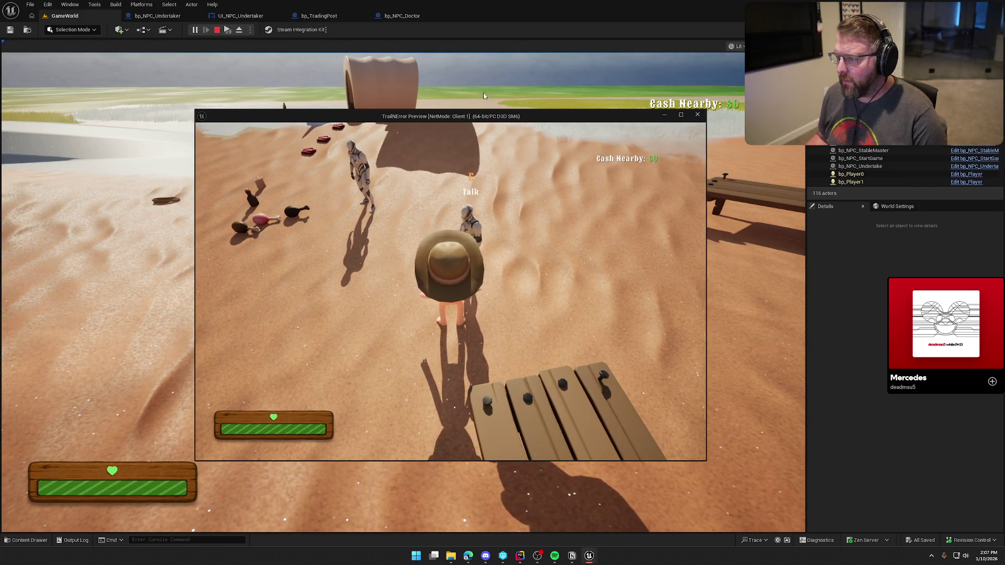
{"action": "left_click_drag", "start_coordinate": [540, 121], "coordinate": [399, 95]}
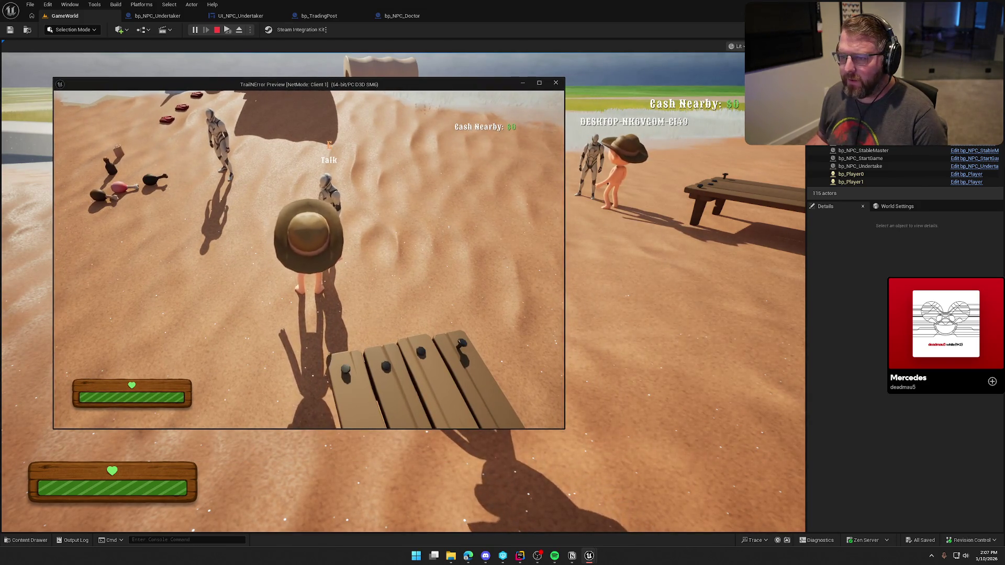
{"action": "key", "text": "Escape"}
Play again, sprinting the client character out to the dunes and back to the cabin, then stop
{"action": "left_click", "coordinate": [195, 30]}
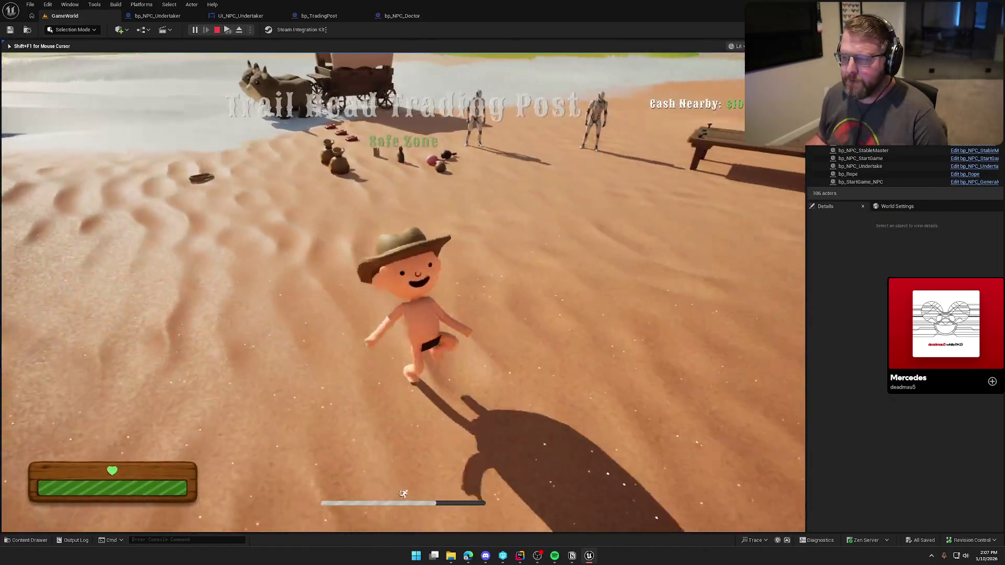
{"action": "key", "text": "super"}
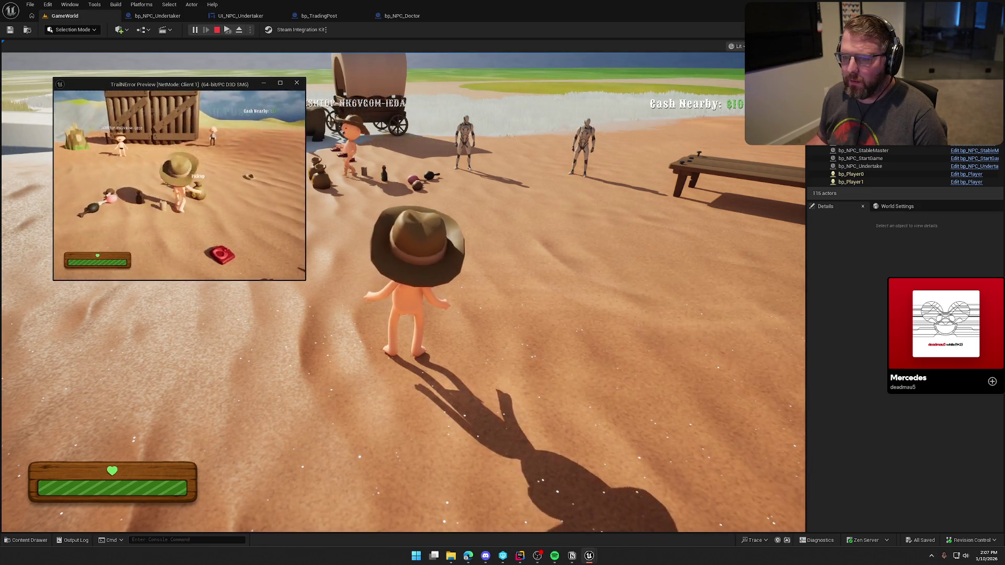
{"action": "key", "text": "w"}
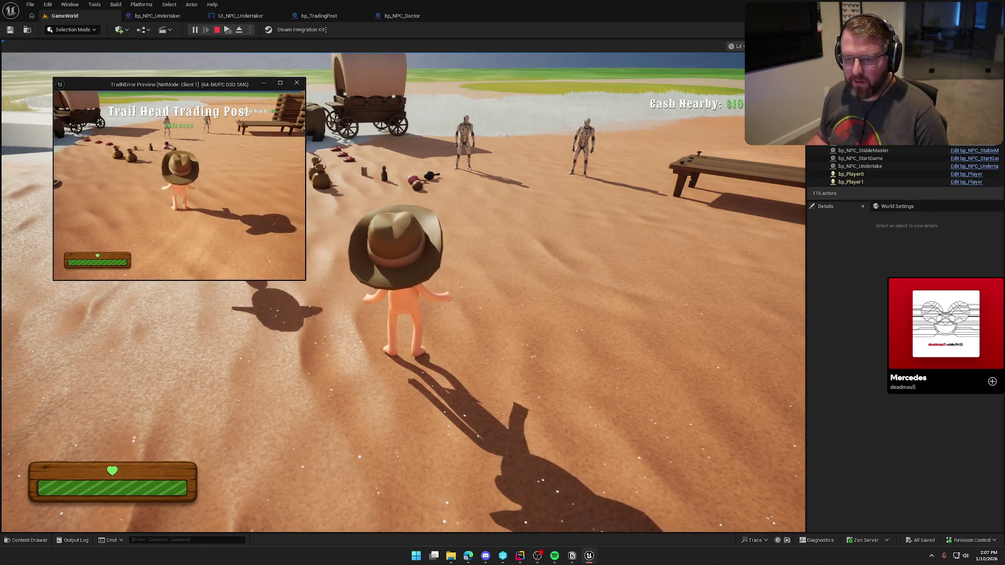
{"action": "key", "text": "super"}
{"action": "left_click_drag", "start_coordinate": [305, 281], "coordinate": [587, 445]}
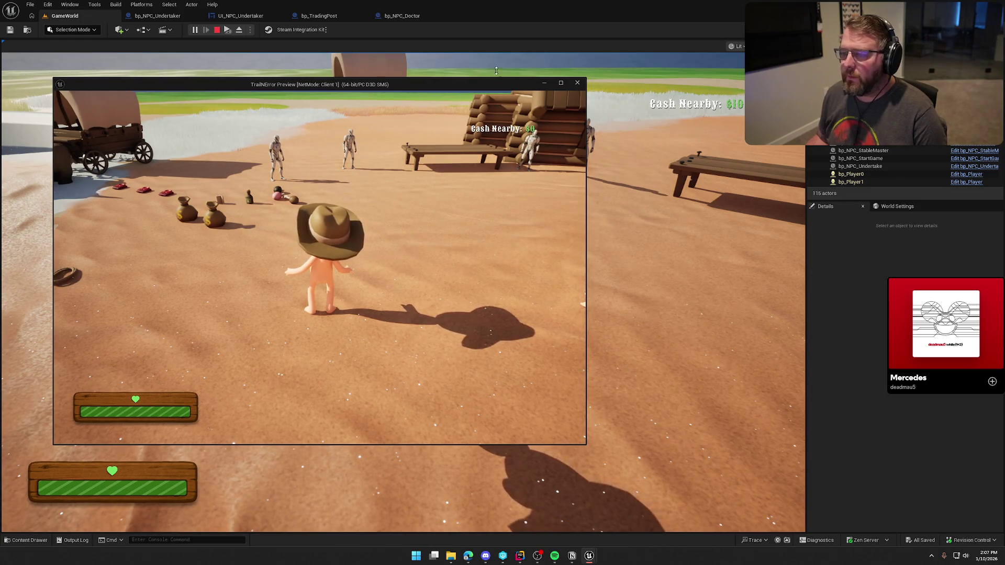
{"action": "key", "text": "w"}
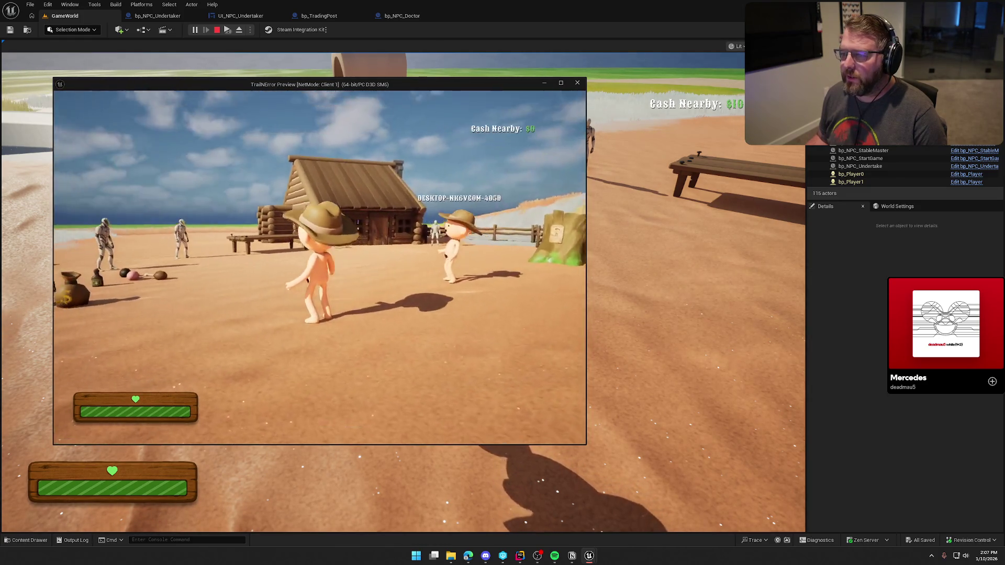
{"action": "key", "text": "shift"}
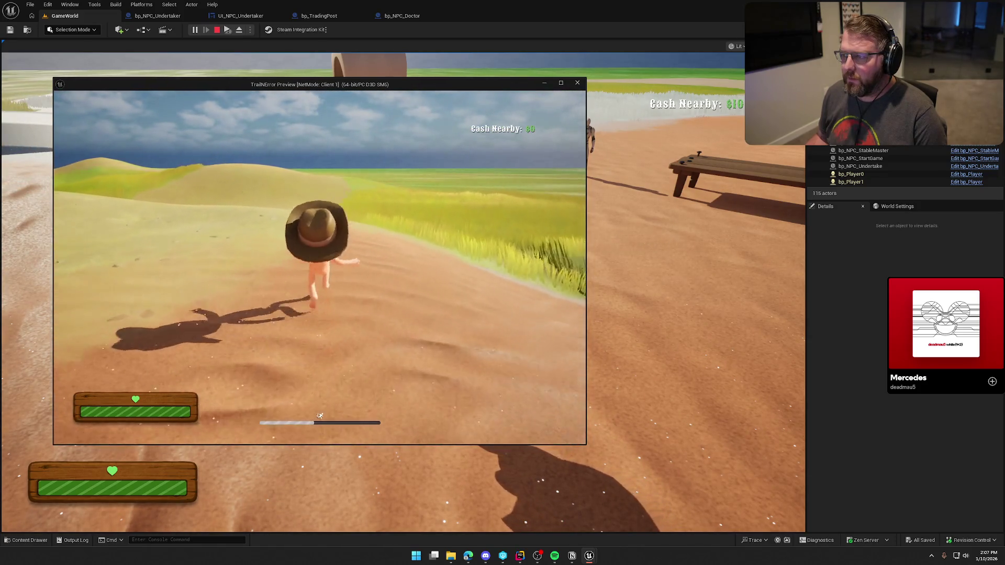
{"action": "key", "text": "s"}
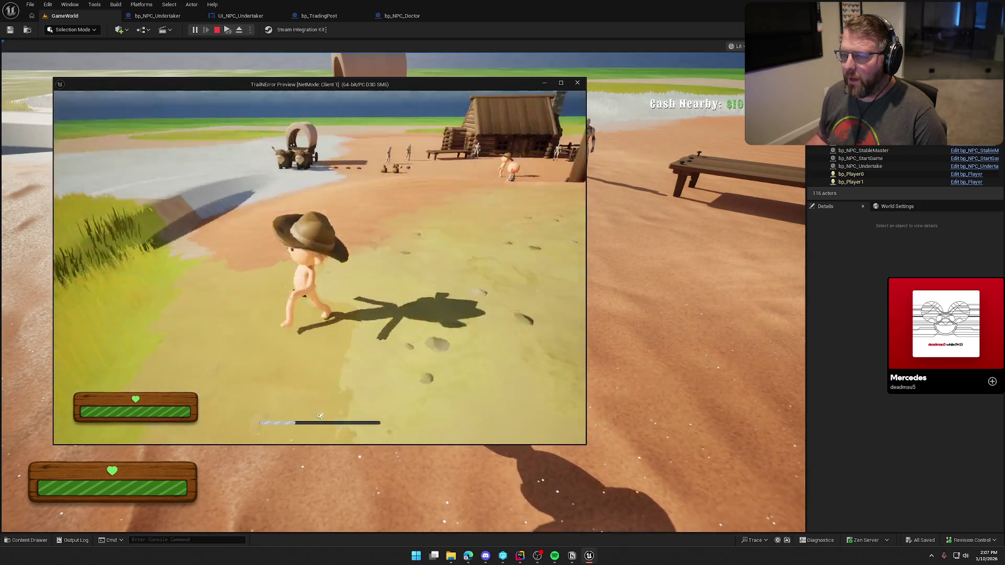
{"action": "key", "text": "w"}
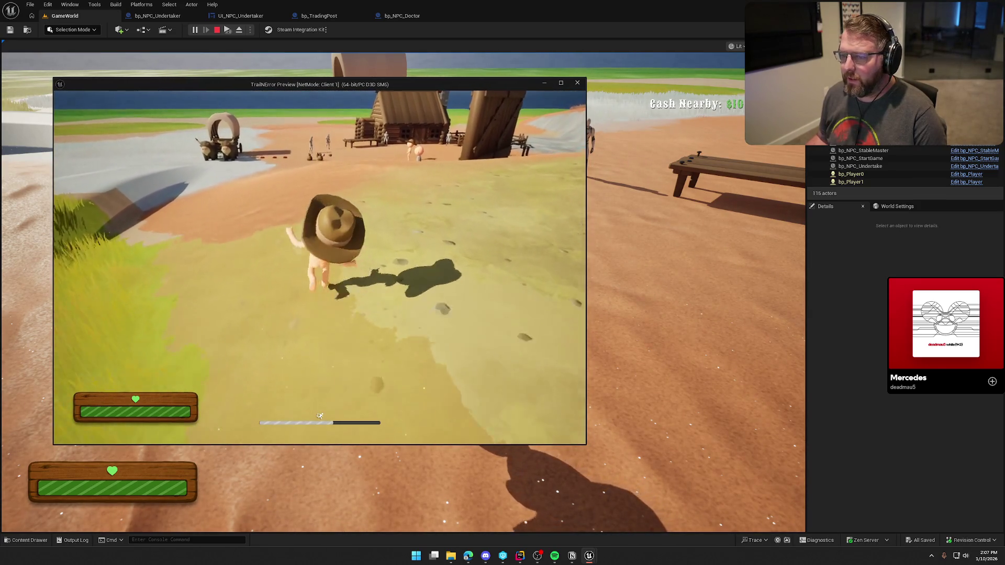
{"action": "key", "text": "shift"}
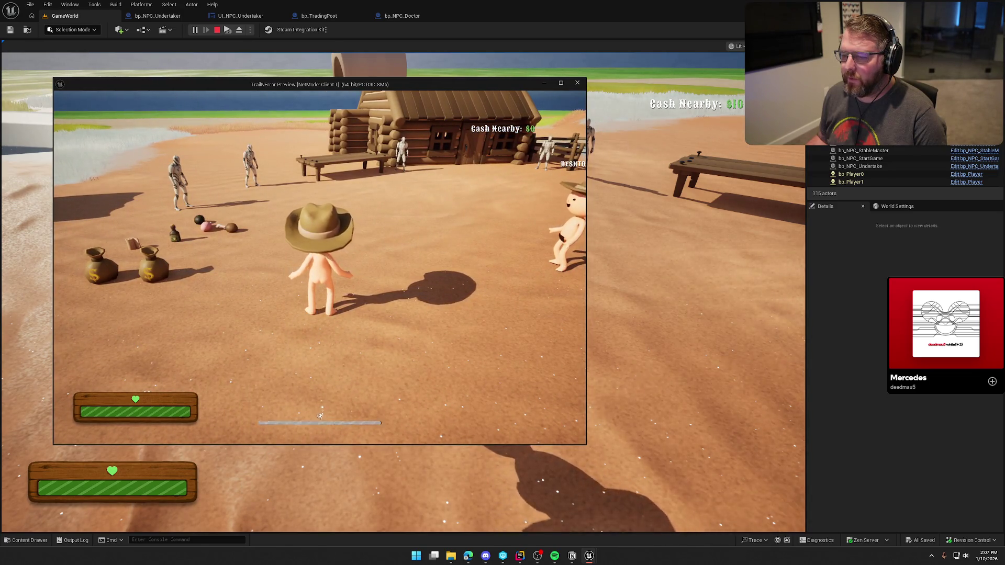
{"action": "key", "text": "Escape"}
Frame the money bag, review the TradingPost source, then open bp_TradingPost's overlap events
{"action": "key", "text": "f"}
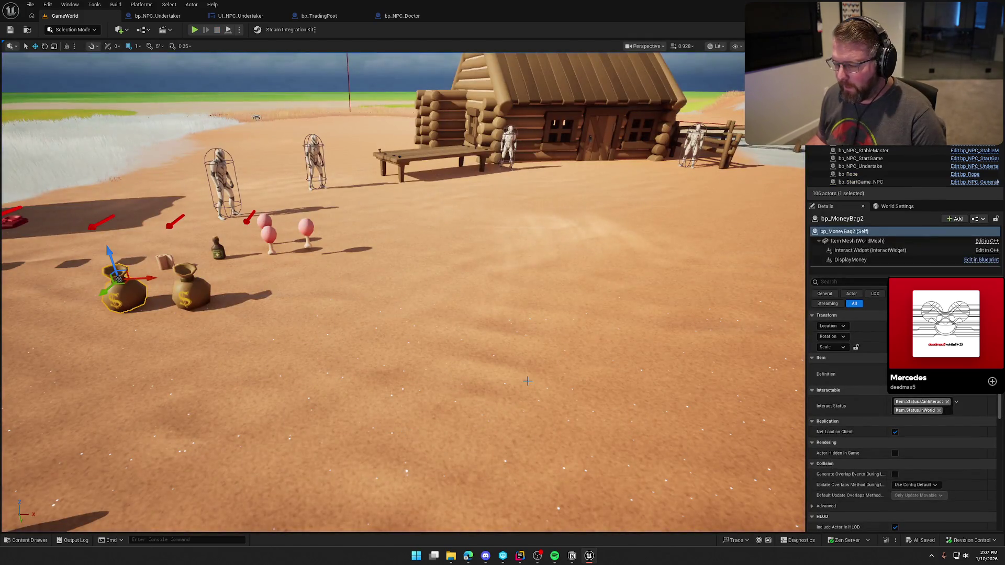
{"action": "left_click_drag", "start_coordinate": [469, 302], "coordinate": [642, 439]}
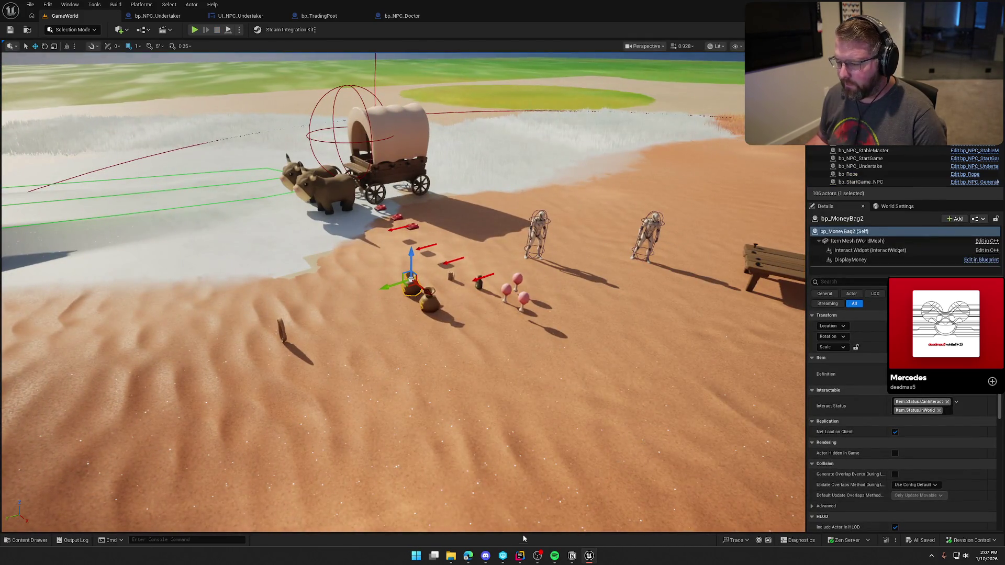
{"action": "left_click", "coordinate": [519, 556]}
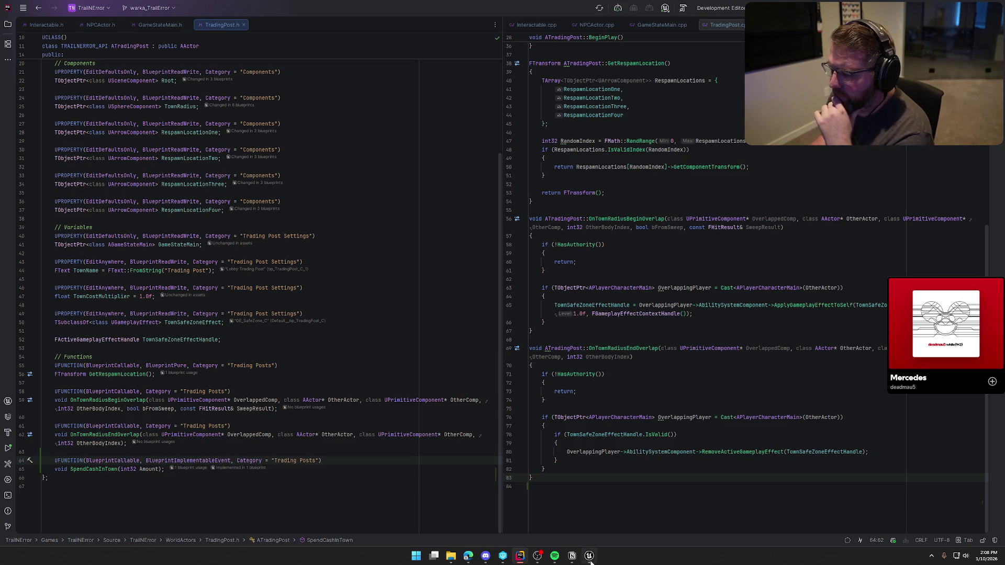
{"action": "key", "text": "alt+Tab"}
{"action": "left_click", "coordinate": [319, 16]}
{"action": "mouse_move", "coordinate": [436, 370]}
{"action": "left_mouse_down"}
{"action": "mouse_move", "coordinate": [460, 396]}
{"action": "mouse_move", "coordinate": [444, 442]}
{"action": "left_mouse_up"}
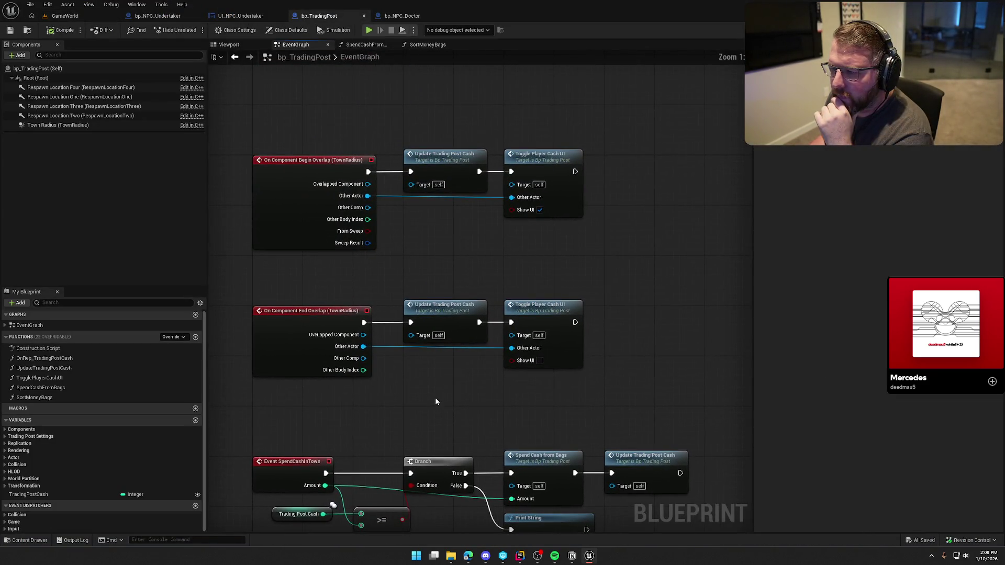
Open TogglePlayerCashUI and inspect its PC_InGame and UI_GameHUD cast chain, then return to EventGraph
{"action": "left_click_drag", "start_coordinate": [442, 391], "coordinate": [398, 398]}
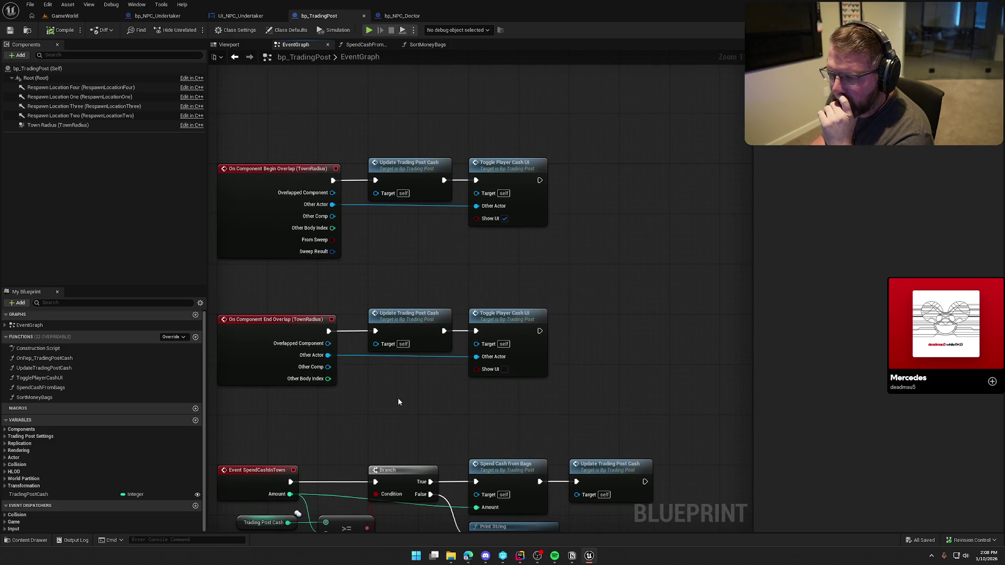
{"action": "double_click", "coordinate": [514, 174]}
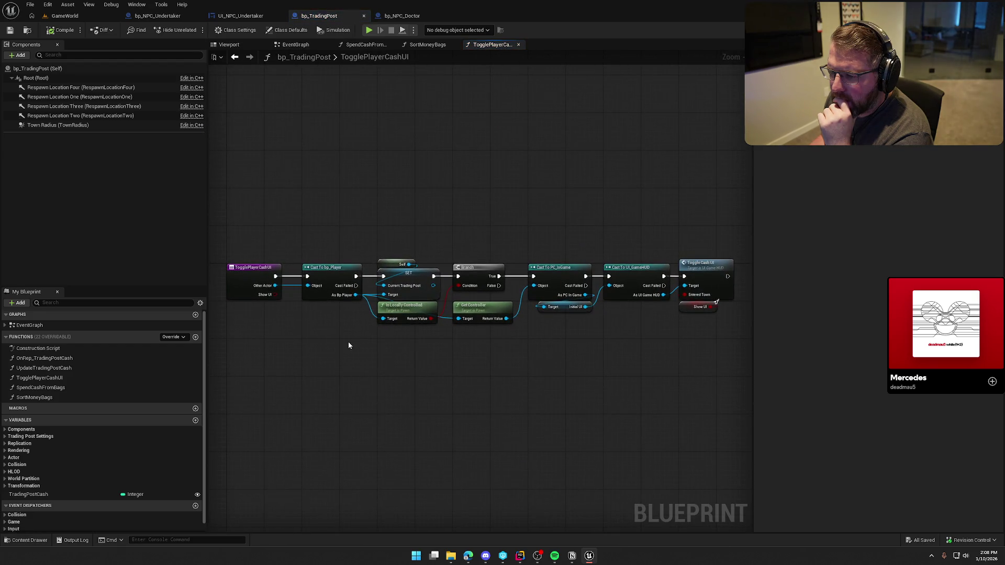
{"action": "scroll", "coordinate": [340, 335], "scroll_direction": "up", "scroll_amount": 2}
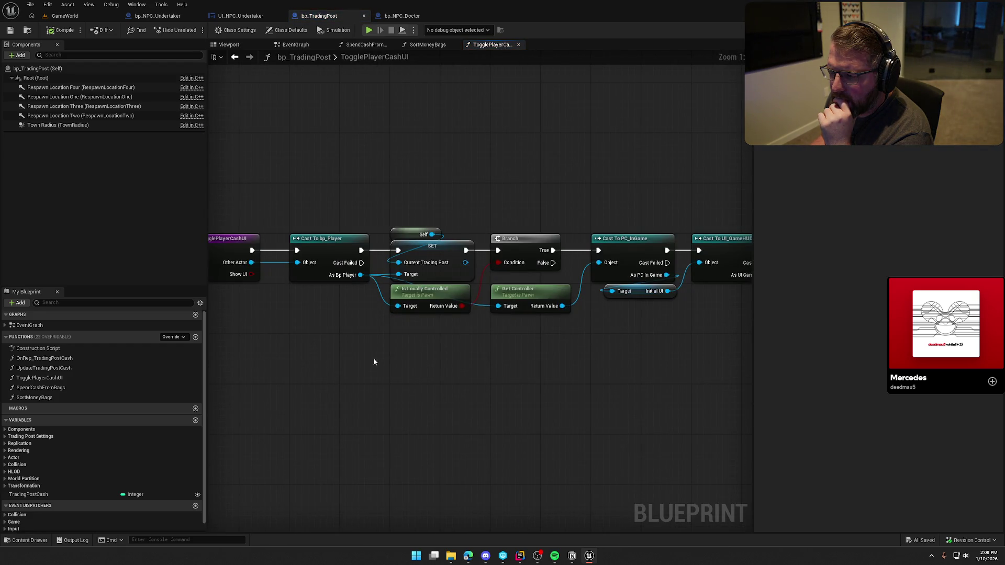
{"action": "mouse_move", "coordinate": [495, 390]}
{"action": "left_mouse_down"}
{"action": "mouse_move", "coordinate": [475, 379]}
{"action": "mouse_move", "coordinate": [539, 350]}
{"action": "mouse_move", "coordinate": [412, 339]}
{"action": "left_mouse_up"}
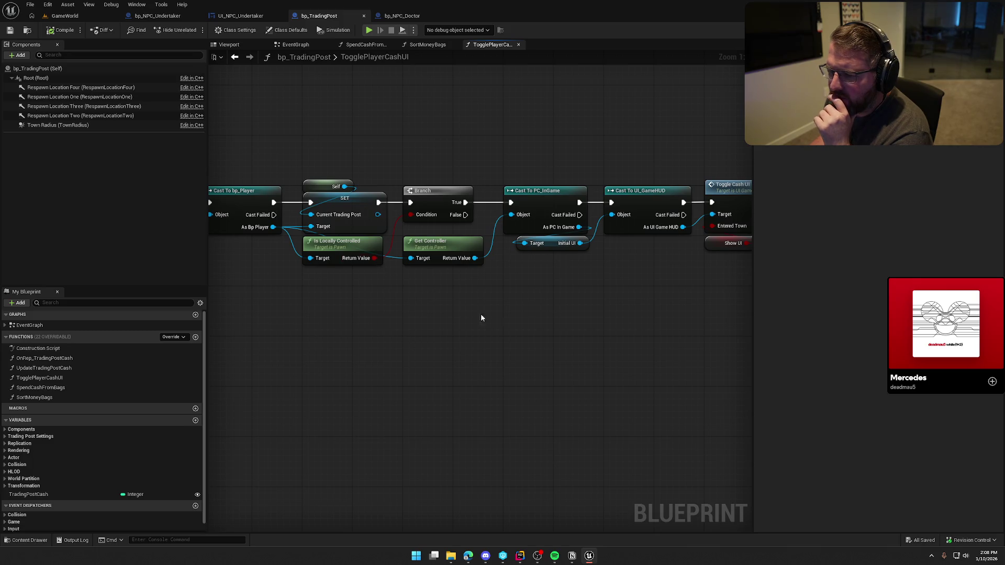
{"action": "left_click_drag", "start_coordinate": [466, 309], "coordinate": [430, 323]}
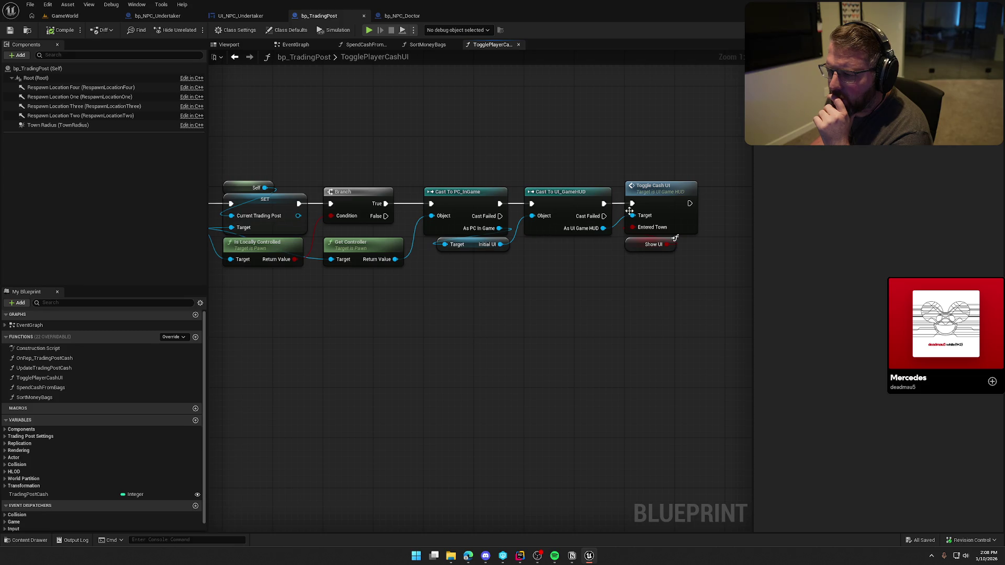
{"action": "left_click_drag", "start_coordinate": [420, 314], "coordinate": [489, 316]}
{"action": "scroll", "coordinate": [588, 308], "scroll_direction": "down", "scroll_amount": 1}
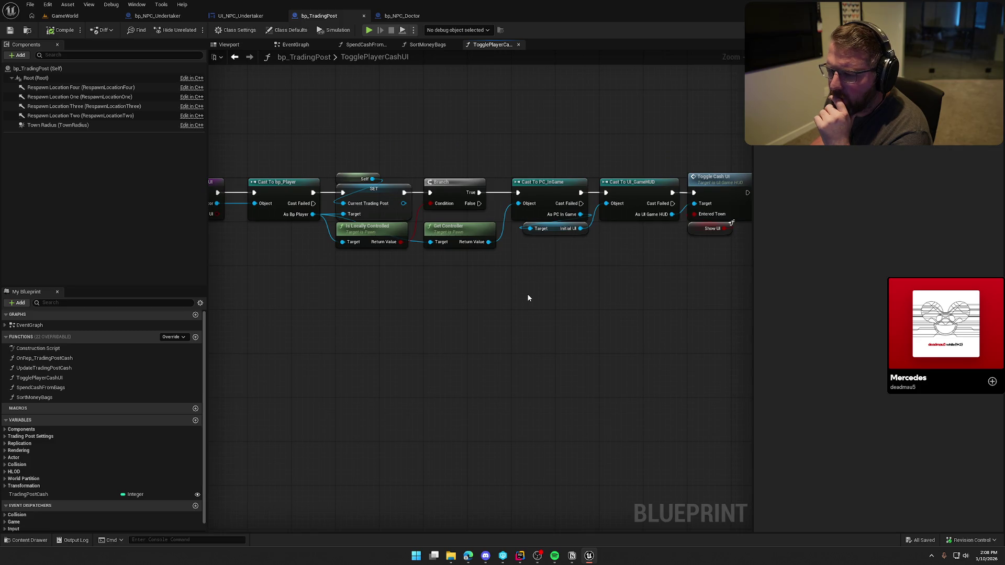
{"action": "scroll", "coordinate": [528, 298], "scroll_direction": "down", "scroll_amount": 1}
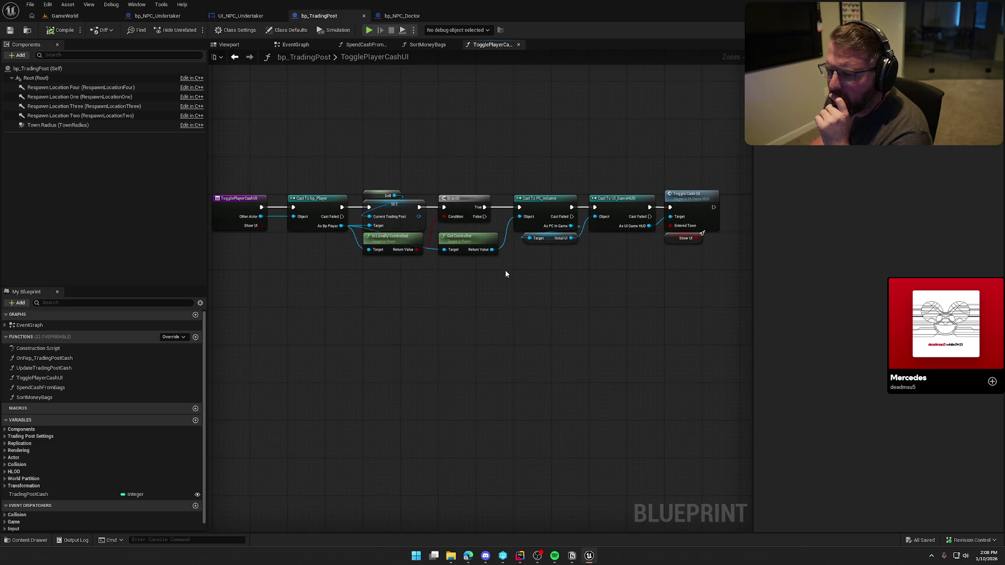
{"action": "left_click", "coordinate": [303, 45]}
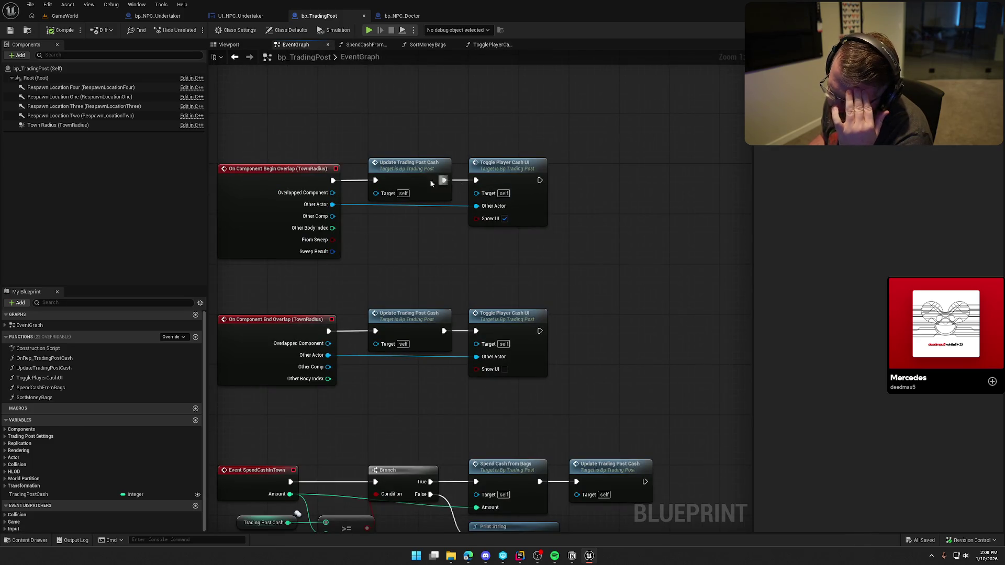
Open UpdateTradingPostCash and view its money bag cast and cash totals
{"action": "mouse_move", "coordinate": [264, 208]}
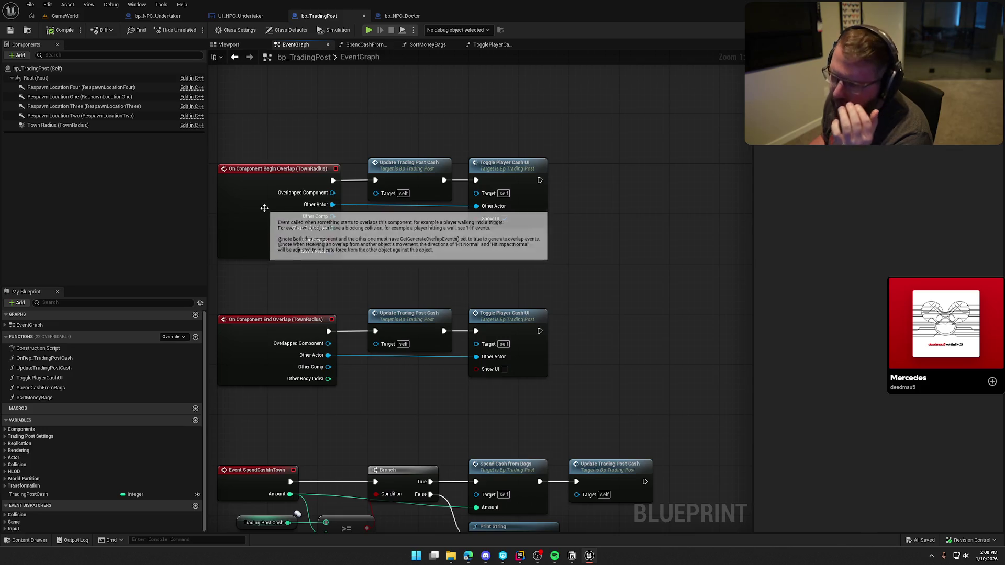
{"action": "double_click", "coordinate": [419, 172]}
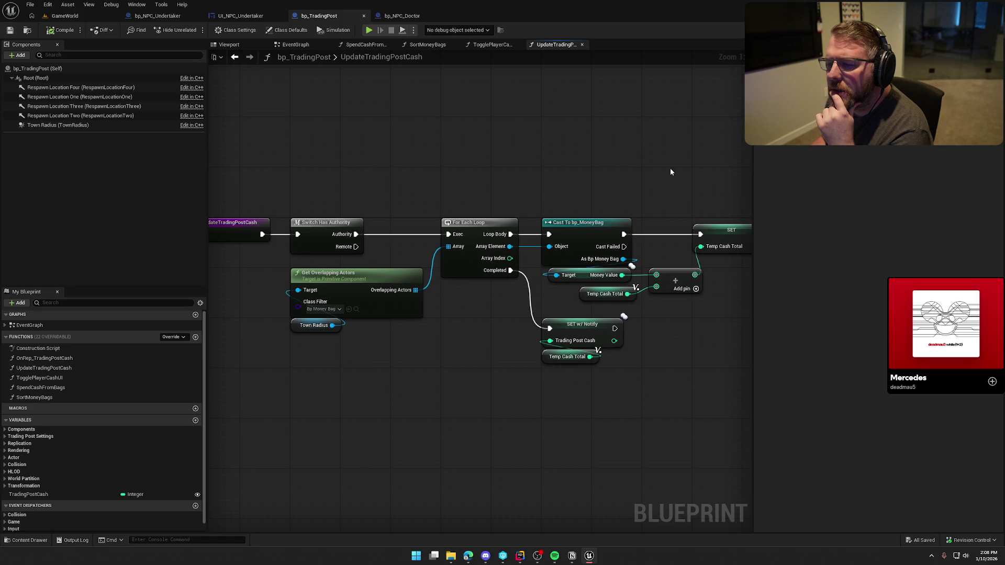
{"action": "mouse_move", "coordinate": [671, 172]}
{"action": "left_mouse_down"}
{"action": "mouse_move", "coordinate": [581, 159]}
{"action": "mouse_move", "coordinate": [662, 123]}
{"action": "mouse_move", "coordinate": [652, 127]}
{"action": "left_mouse_up"}
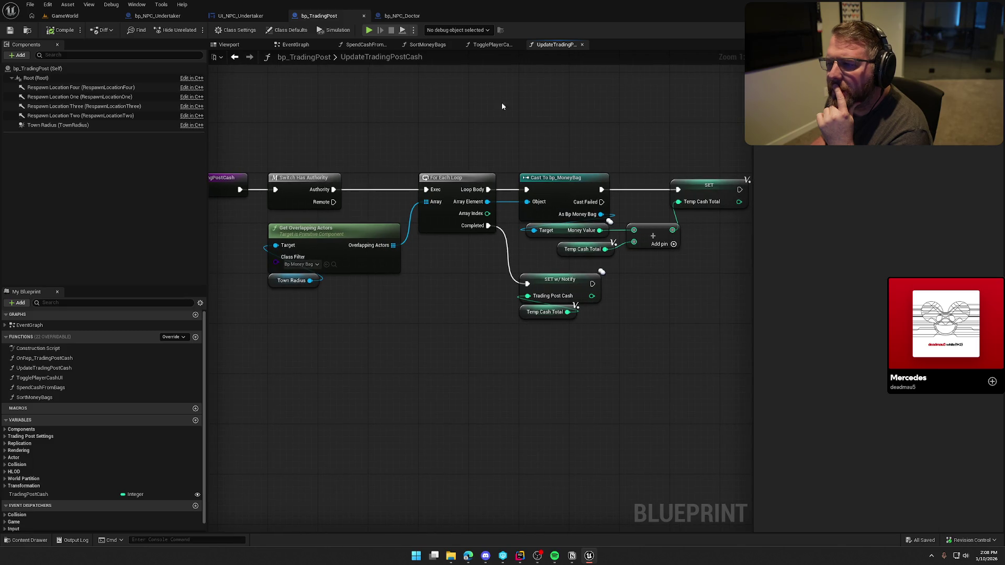
In TogglePlayerCashUI, nudge the Initial UI getter right near the Toggle Cash UI call
{"action": "left_click", "coordinate": [492, 45]}
{"action": "scroll", "coordinate": [278, 263], "scroll_direction": "up", "scroll_amount": 1}
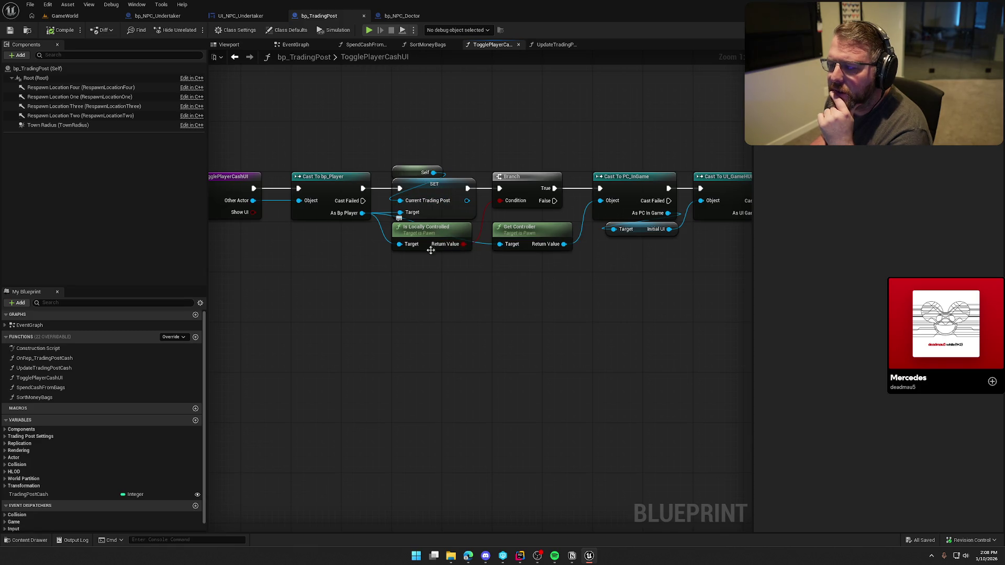
{"action": "left_click_drag", "start_coordinate": [415, 335], "coordinate": [360, 328]}
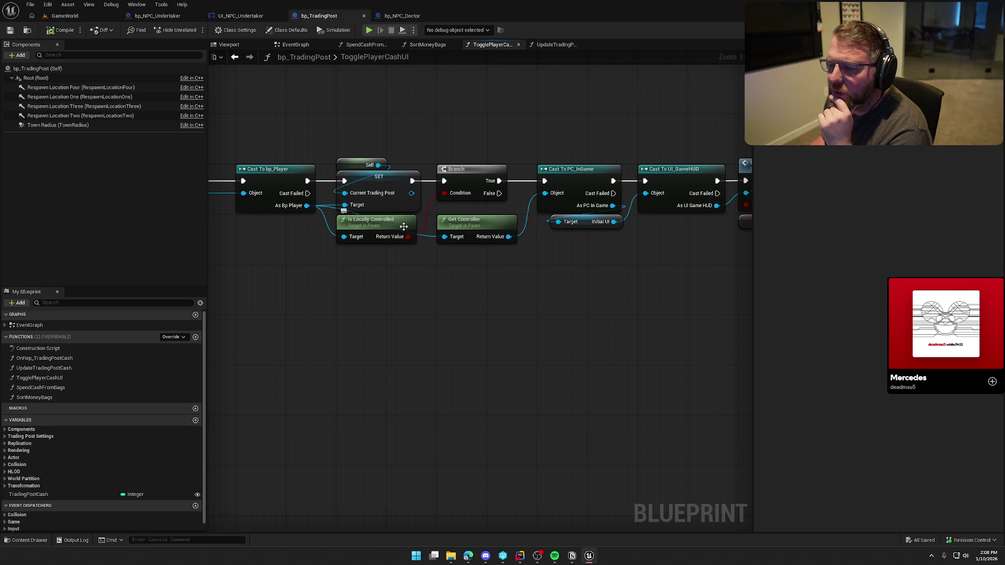
{"action": "left_click_drag", "start_coordinate": [448, 261], "coordinate": [400, 299]}
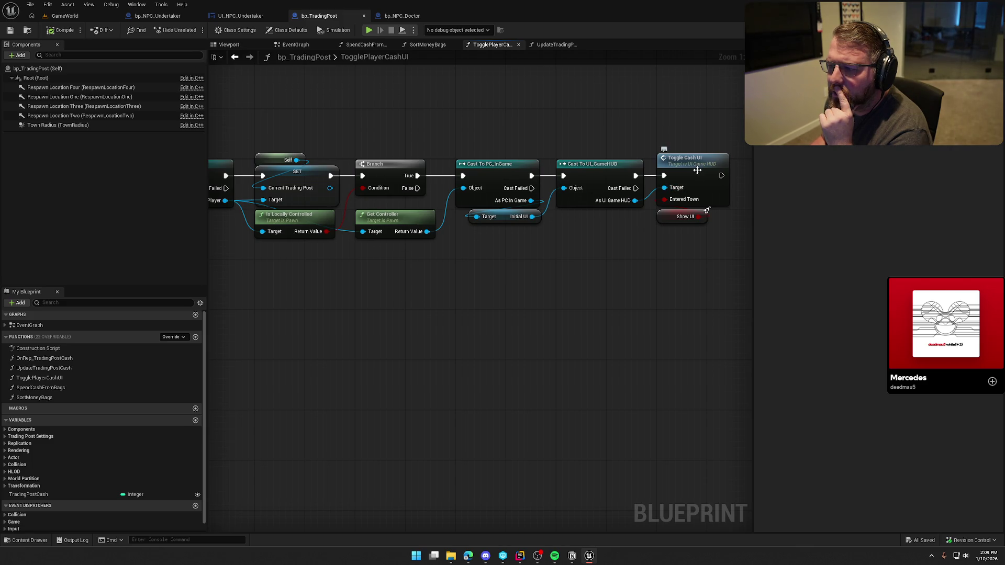
{"action": "left_click_drag", "start_coordinate": [501, 217], "coordinate": [540, 216]}
{"action": "left_click_drag", "start_coordinate": [558, 255], "coordinate": [477, 254]}
{"action": "double_click", "coordinate": [592, 181]}
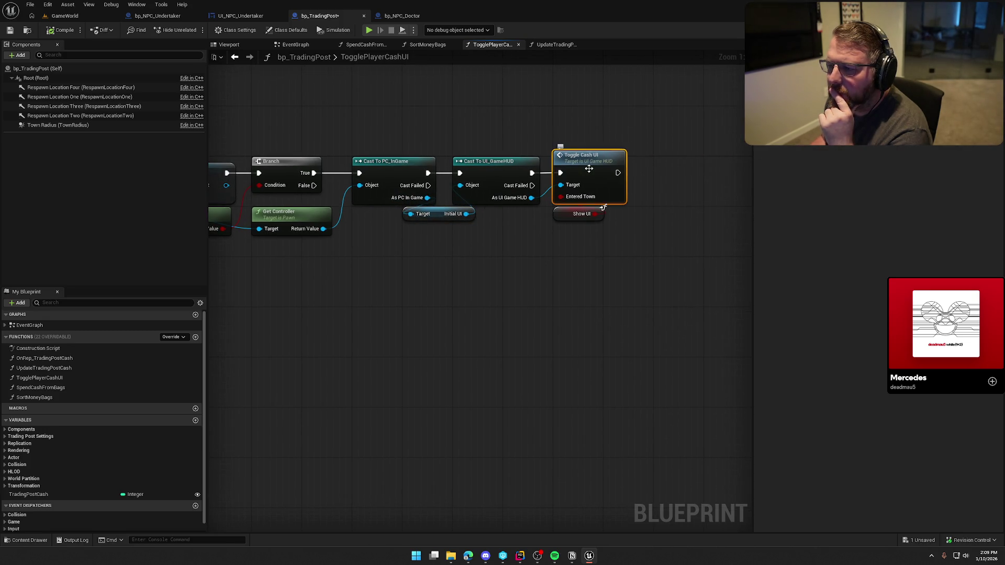
Find references to UI_GameHUD's UpdateCash event, then open bp_TradingPost's OnRep_TradingPostCash graph
{"action": "left_click_drag", "start_coordinate": [573, 310], "coordinate": [284, 289]}
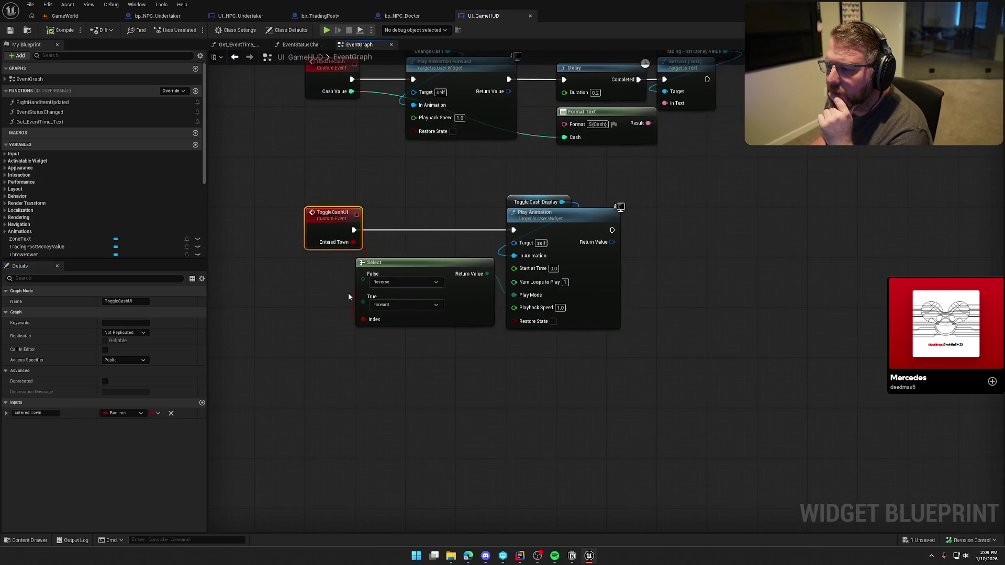
{"action": "left_click_drag", "start_coordinate": [644, 225], "coordinate": [643, 309]}
{"action": "left_click", "coordinate": [316, 151]}
{"action": "right_click", "coordinate": [308, 152]}
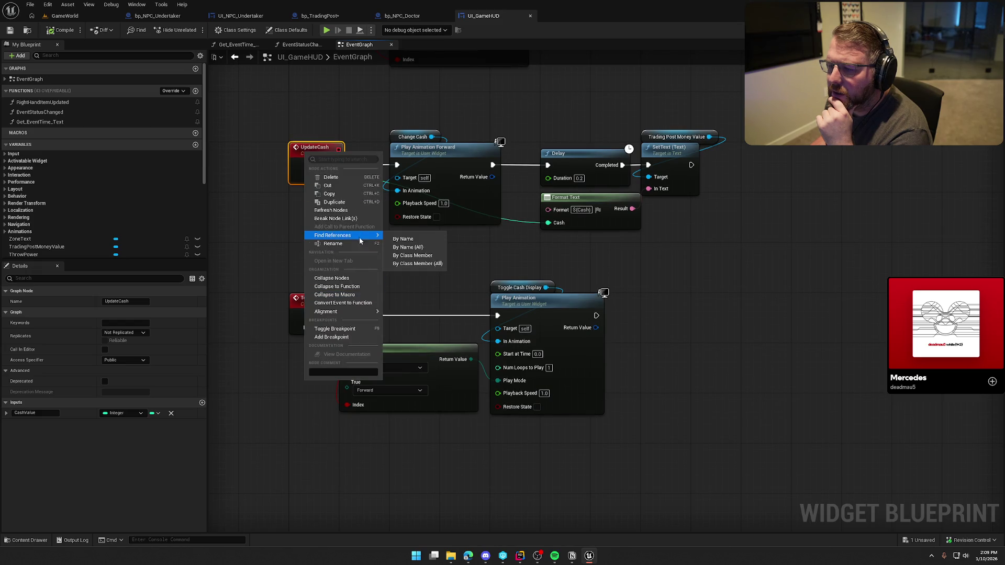
{"action": "left_click", "coordinate": [414, 265]}
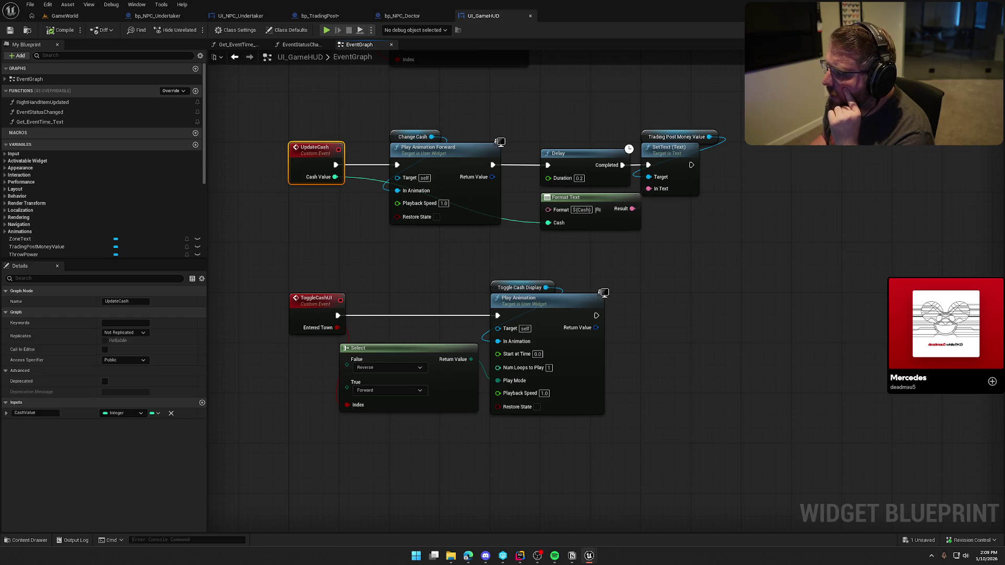
{"action": "left_click", "coordinate": [320, 16]}
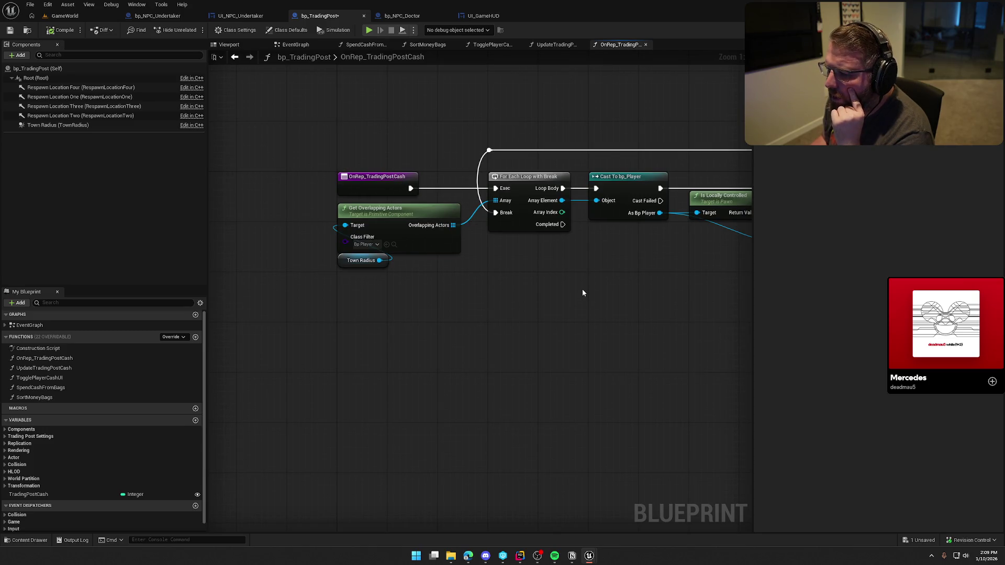
Pan through OnRep_TradingPostCash from the For Each Loop and casts to the Update Cash call
{"action": "mouse_move", "coordinate": [615, 292]}
{"action": "left_mouse_down"}
{"action": "mouse_move", "coordinate": [438, 285]}
{"action": "mouse_move", "coordinate": [584, 253]}
{"action": "left_mouse_up"}
{"action": "scroll", "coordinate": [502, 293], "scroll_direction": "down", "scroll_amount": 1}
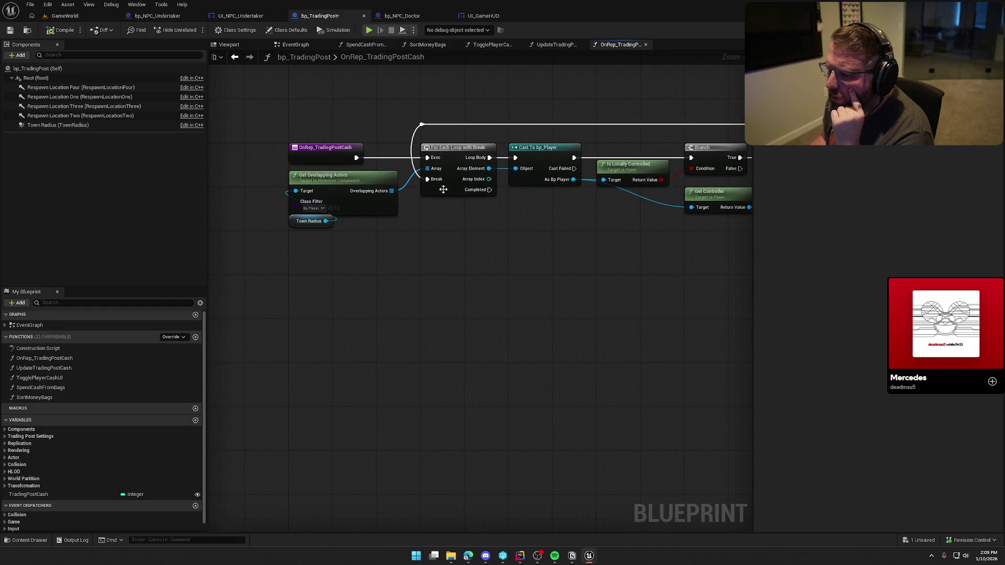
{"action": "left_click_drag", "start_coordinate": [549, 272], "coordinate": [371, 269]}
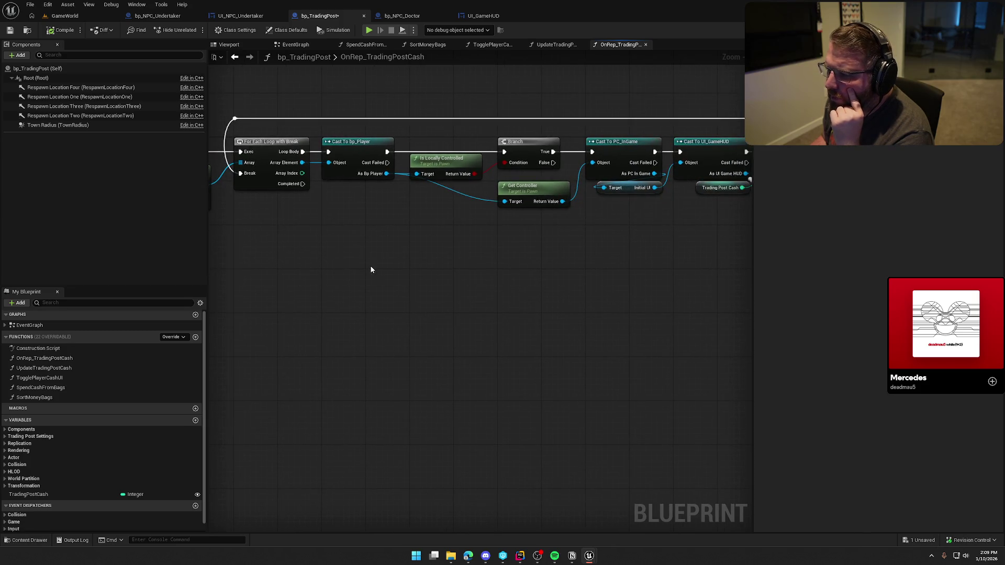
{"action": "mouse_move", "coordinate": [460, 247]}
{"action": "left_mouse_down"}
{"action": "mouse_move", "coordinate": [339, 255]}
{"action": "mouse_move", "coordinate": [443, 236]}
{"action": "left_mouse_up"}
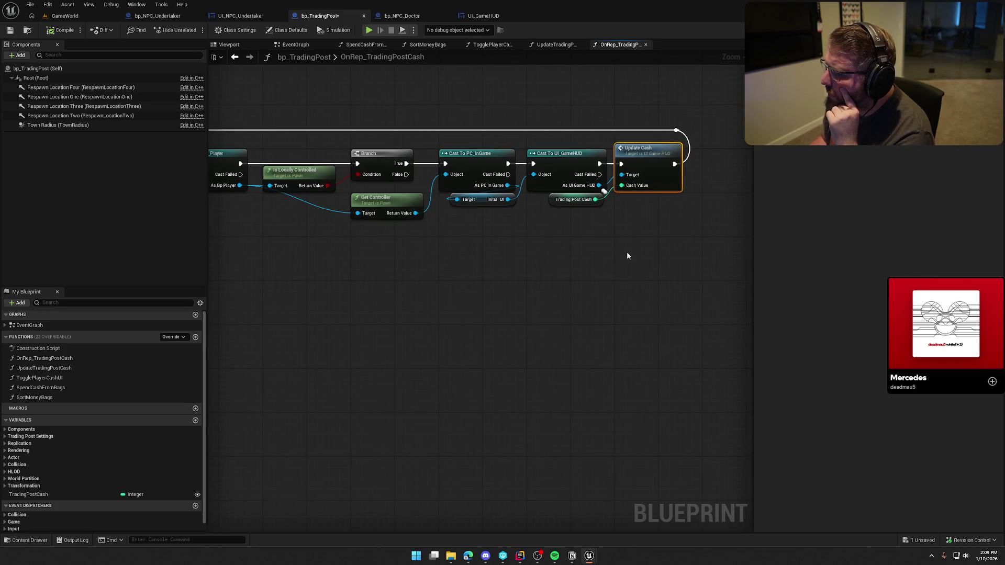
{"action": "left_click_drag", "start_coordinate": [353, 254], "coordinate": [694, 251]}
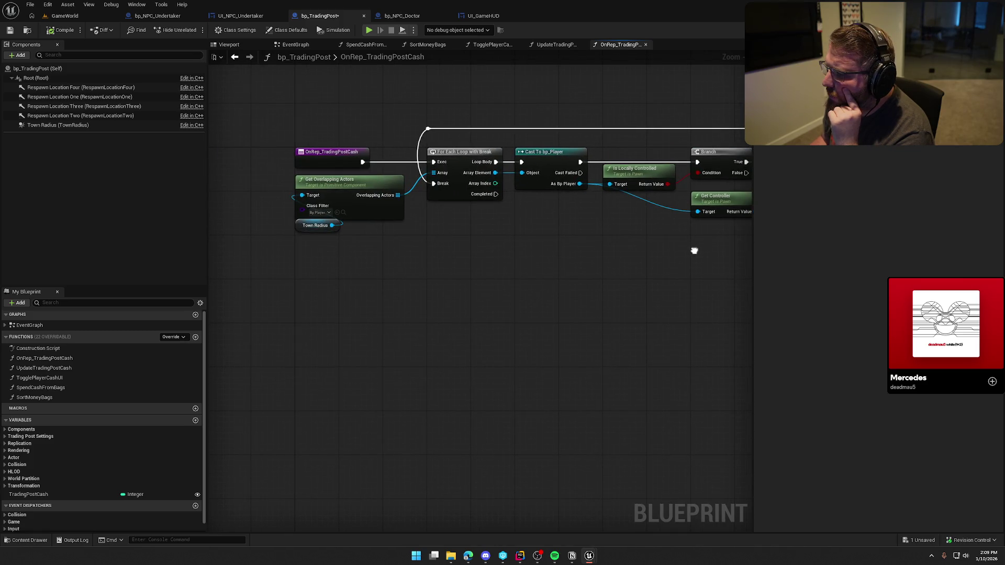
{"action": "left_click_drag", "start_coordinate": [694, 250], "coordinate": [457, 266]}
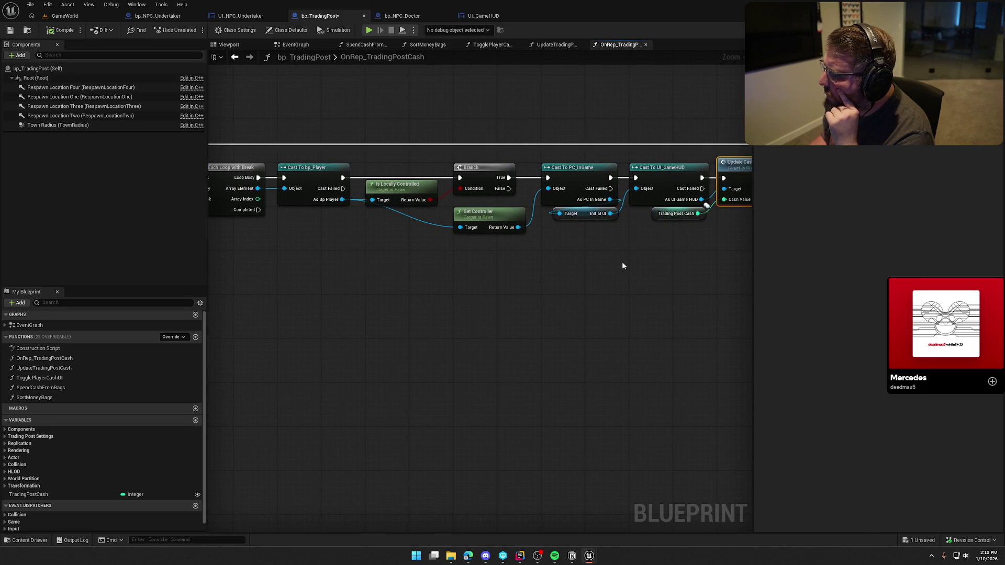
{"action": "mouse_move", "coordinate": [586, 280]}
{"action": "left_mouse_down"}
{"action": "mouse_move", "coordinate": [456, 274]}
{"action": "mouse_move", "coordinate": [732, 258]}
{"action": "left_mouse_up"}
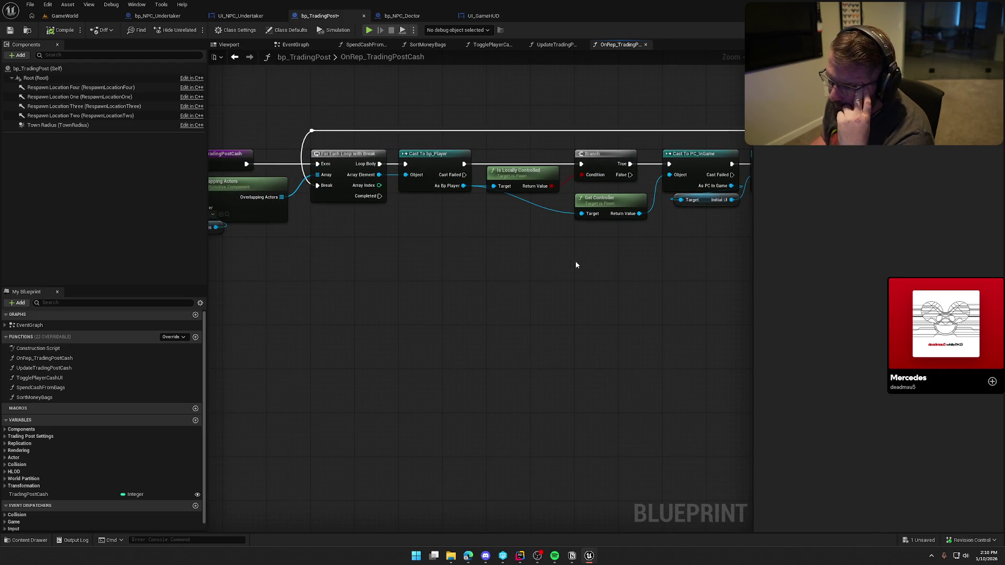
{"action": "mouse_move", "coordinate": [434, 247]}
{"action": "left_mouse_down"}
{"action": "mouse_move", "coordinate": [519, 244]}
{"action": "mouse_move", "coordinate": [310, 248]}
{"action": "left_mouse_up"}
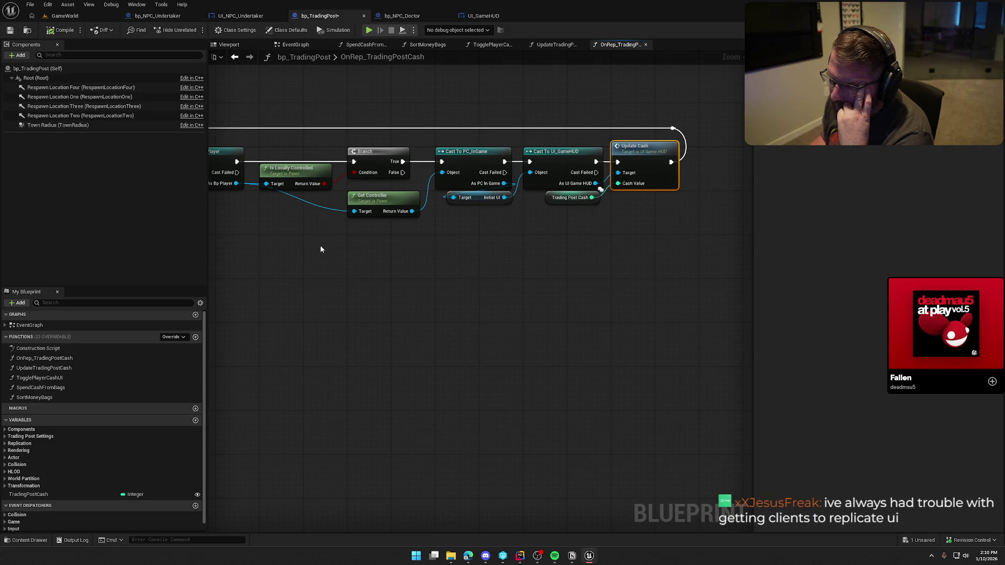
{"action": "mouse_move", "coordinate": [520, 234]}
{"action": "left_mouse_down"}
{"action": "mouse_move", "coordinate": [523, 256]}
{"action": "mouse_move", "coordinate": [599, 261]}
{"action": "left_mouse_up"}
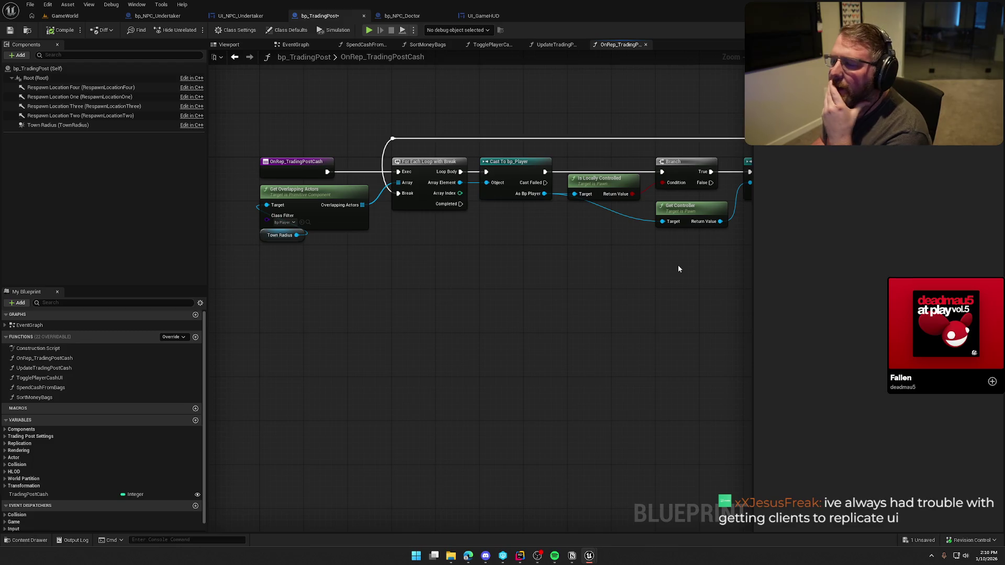
{"action": "left_click_drag", "start_coordinate": [623, 254], "coordinate": [542, 262]}
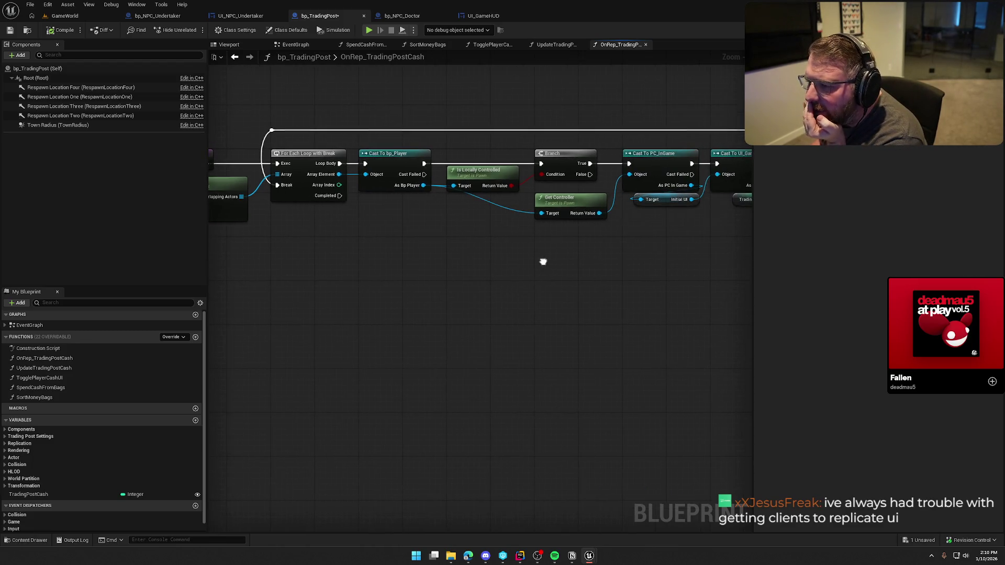
{"action": "left_click_drag", "start_coordinate": [583, 225], "coordinate": [445, 242]}
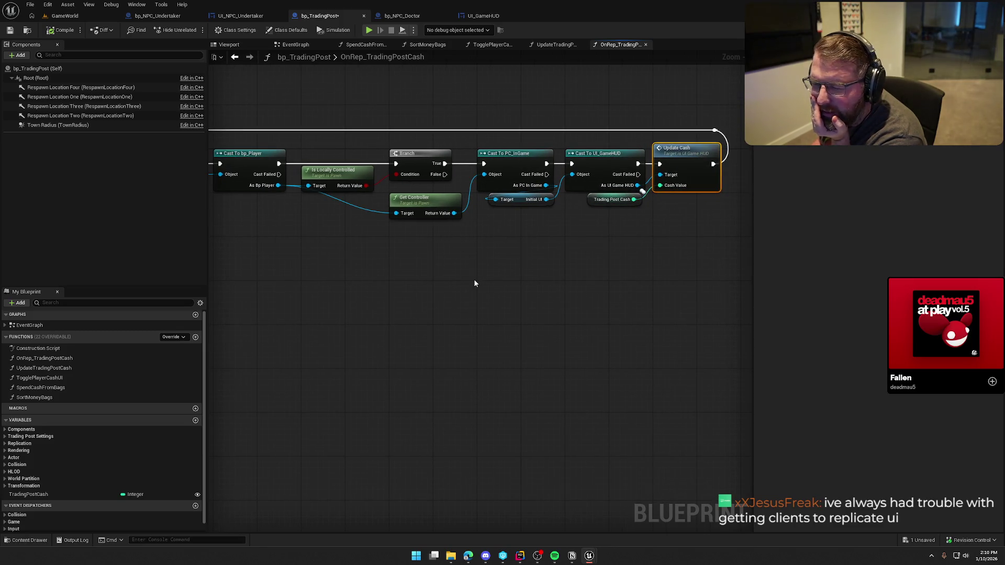
{"action": "scroll", "coordinate": [474, 279], "scroll_direction": "down", "scroll_amount": 1}
{"action": "left_click_drag", "start_coordinate": [473, 279], "coordinate": [760, 275]}
Review the overlap and cast nodes again, then show TradingPostCash's RepNotify replication details
{"action": "mouse_move", "coordinate": [497, 241]}
{"action": "left_mouse_down"}
{"action": "mouse_move", "coordinate": [317, 180]}
{"action": "mouse_move", "coordinate": [323, 204]}
{"action": "left_mouse_up"}
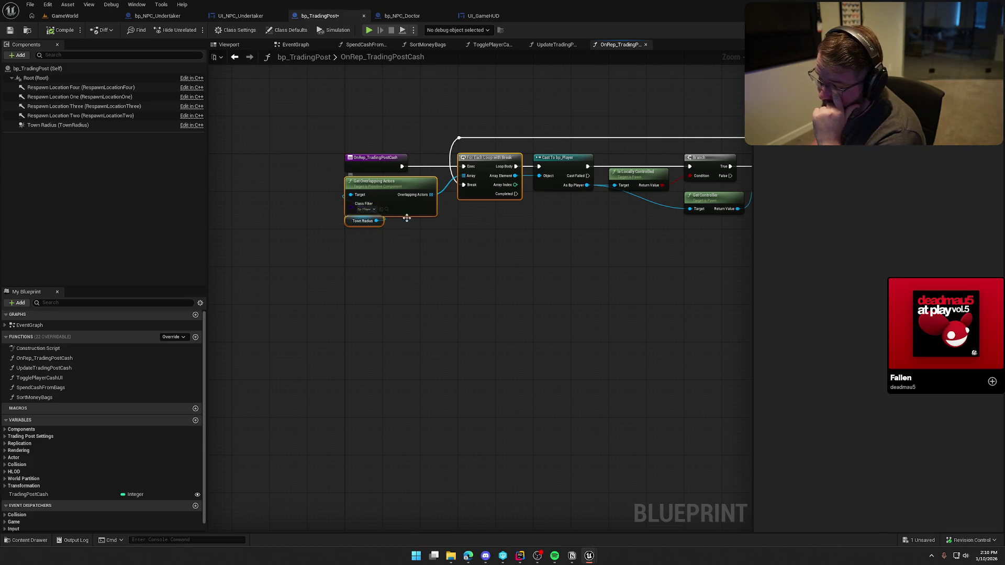
{"action": "left_click_drag", "start_coordinate": [583, 225], "coordinate": [428, 226]}
{"action": "scroll", "coordinate": [428, 226], "scroll_direction": "up", "scroll_amount": 2}
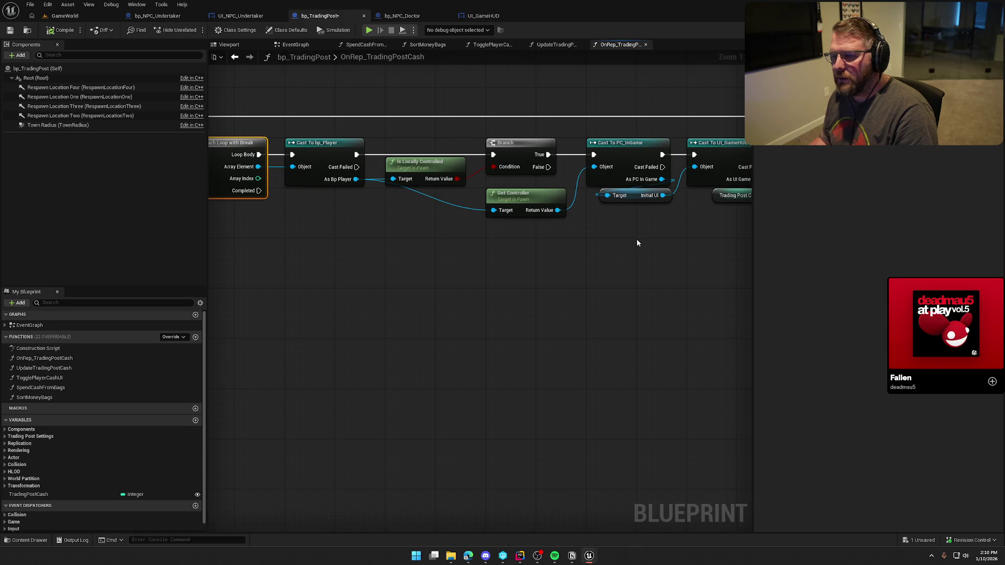
{"action": "mouse_move", "coordinate": [659, 249]}
{"action": "left_mouse_down"}
{"action": "mouse_move", "coordinate": [510, 248]}
{"action": "mouse_move", "coordinate": [709, 252]}
{"action": "left_mouse_up"}
{"action": "left_click_drag", "start_coordinate": [609, 240], "coordinate": [392, 240]}
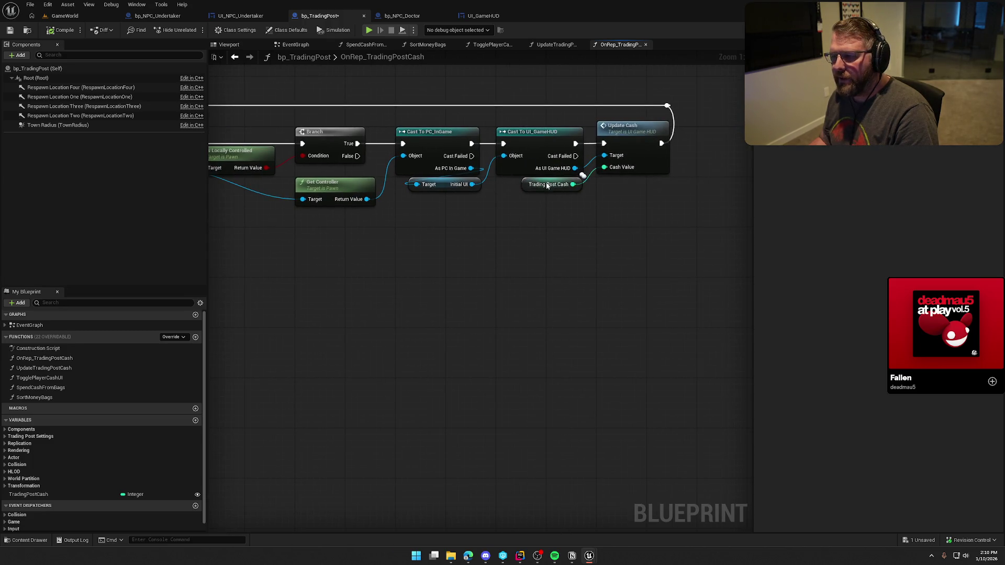
{"action": "scroll", "coordinate": [575, 220], "scroll_direction": "down", "scroll_amount": 2}
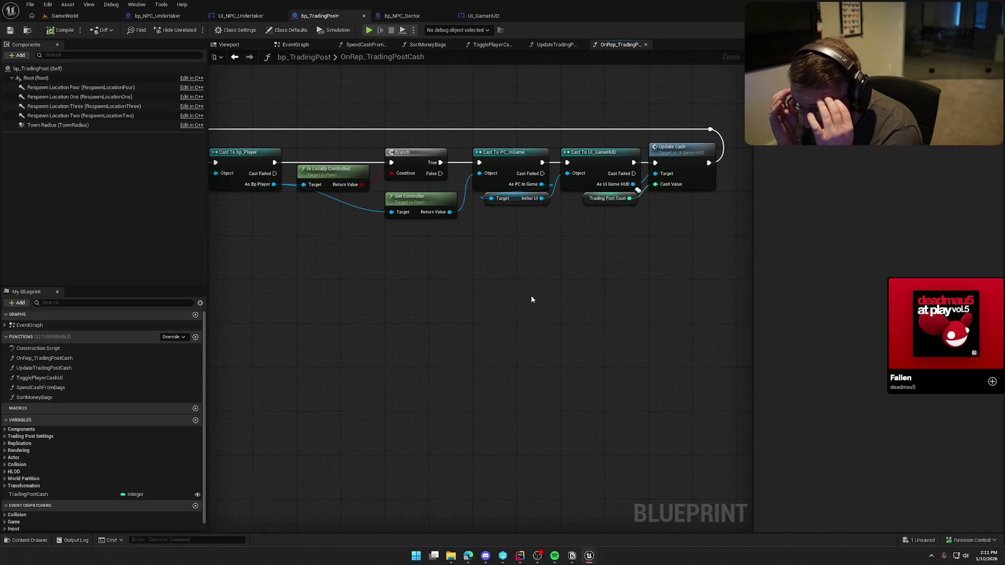
{"action": "mouse_move", "coordinate": [532, 301]}
{"action": "left_mouse_down"}
{"action": "mouse_move", "coordinate": [651, 281]}
{"action": "mouse_move", "coordinate": [553, 291]}
{"action": "left_mouse_up"}
{"action": "left_click_drag", "start_coordinate": [277, 132], "coordinate": [375, 173]}
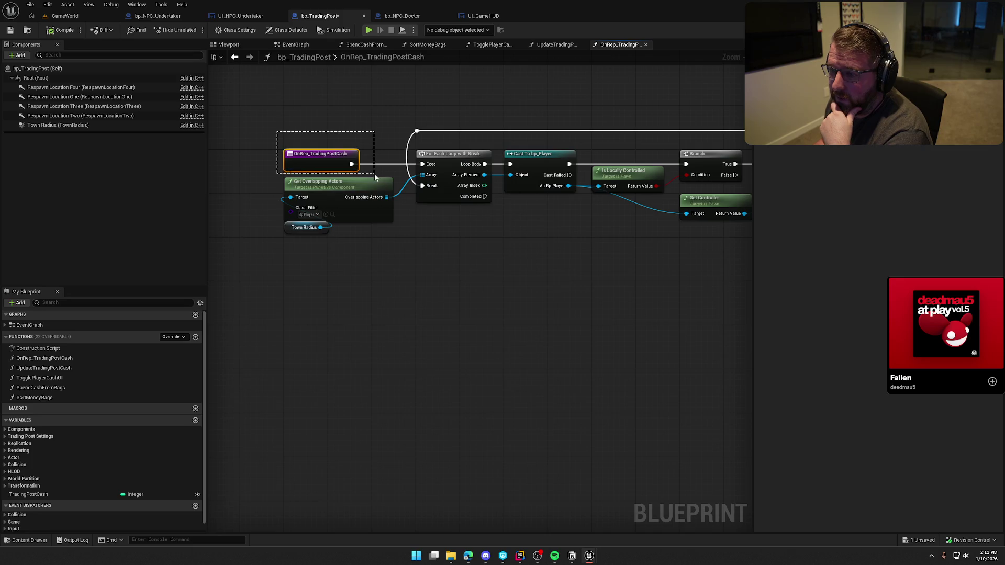
{"action": "left_click", "coordinate": [94, 495]}
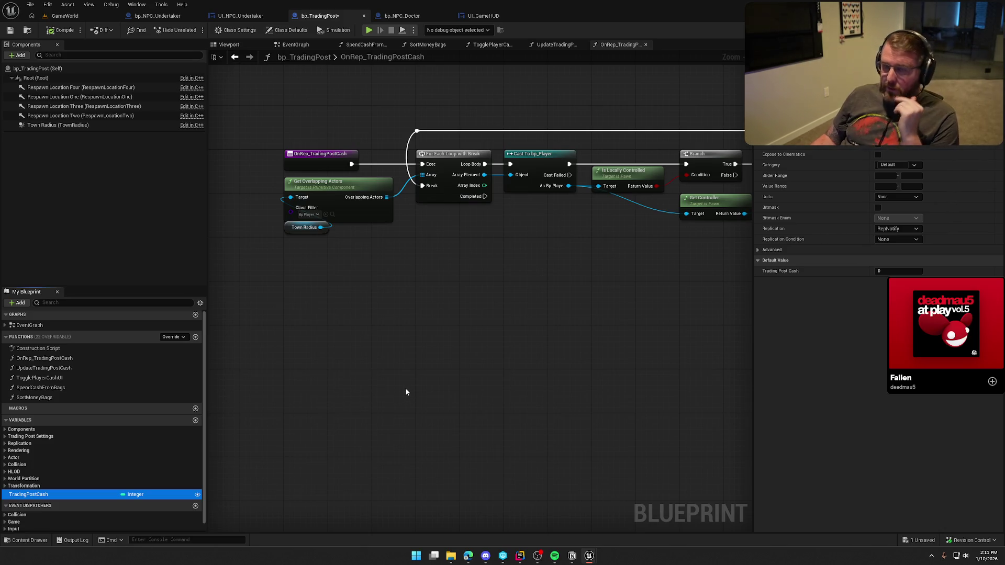
Finish viewing the Update Cash call and switch to the main EventGraph
{"action": "left_click_drag", "start_coordinate": [431, 317], "coordinate": [310, 273]}
{"action": "left_click_drag", "start_coordinate": [452, 271], "coordinate": [262, 282]}
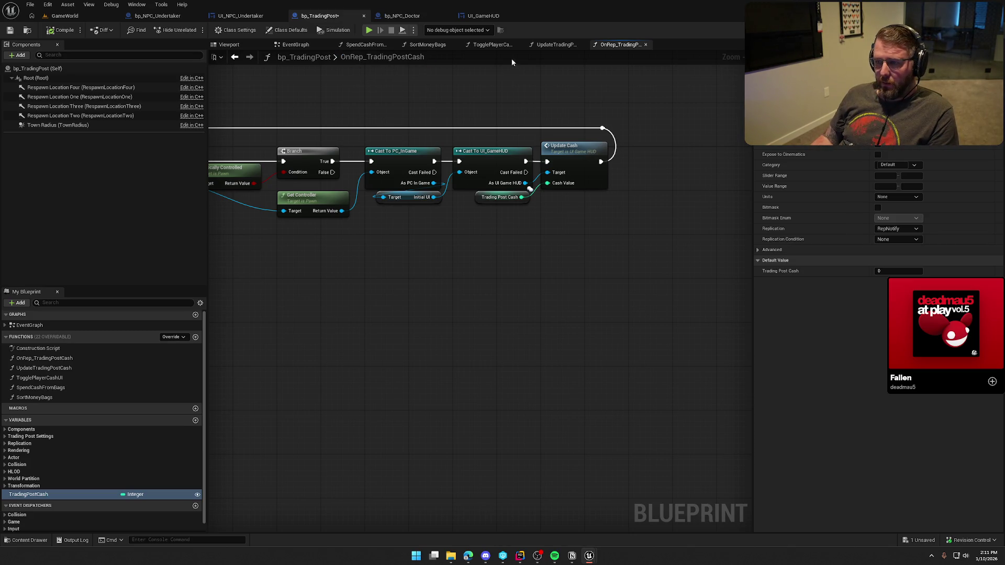
{"action": "left_click", "coordinate": [294, 45]}
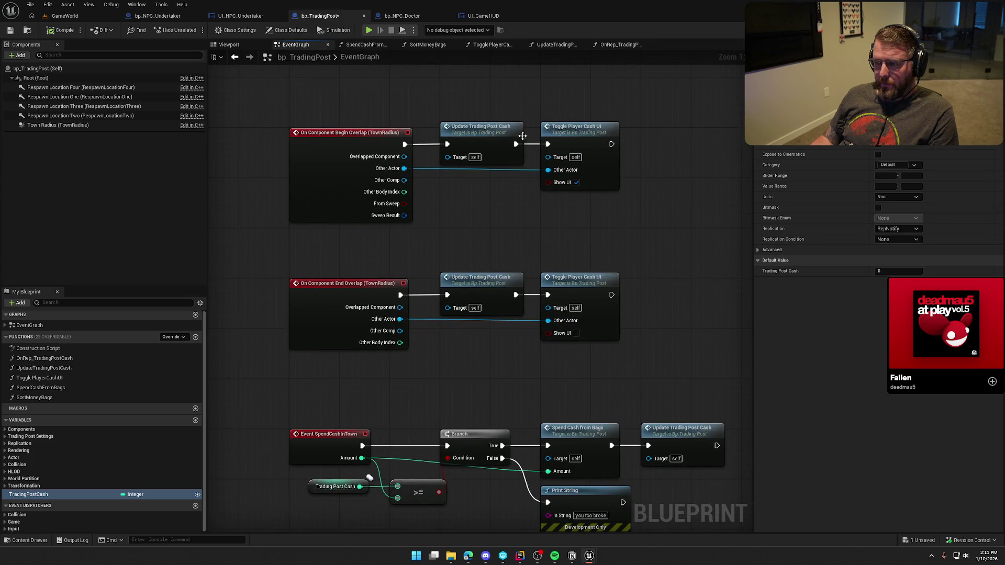
{"action": "left_click_drag", "start_coordinate": [276, 117], "coordinate": [646, 246]}
{"action": "left_click", "coordinate": [458, 217]}
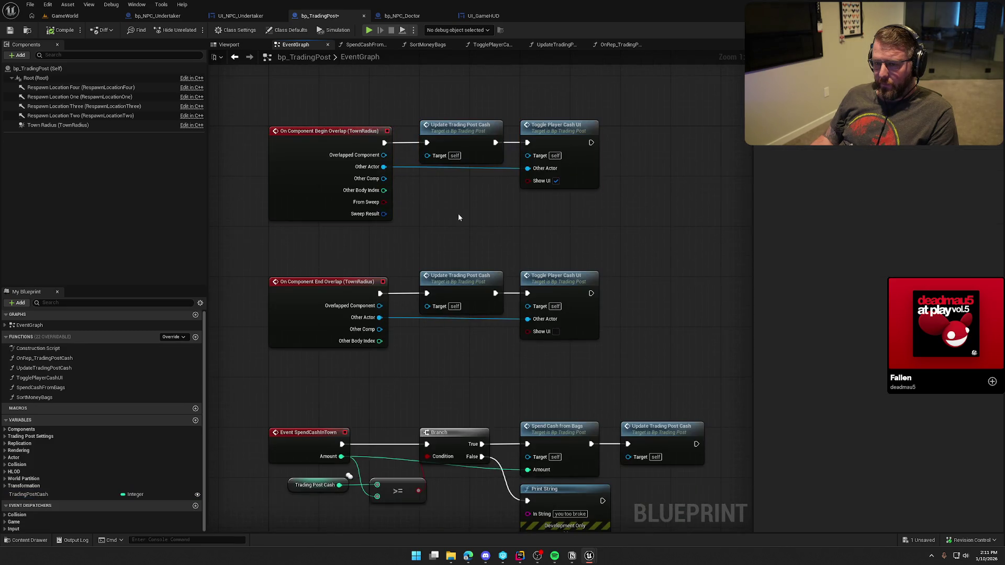
Open UpdateTradingPostCash and look over its Switch Has Authority, overlap query and money bag sum
{"action": "double_click", "coordinate": [451, 134]}
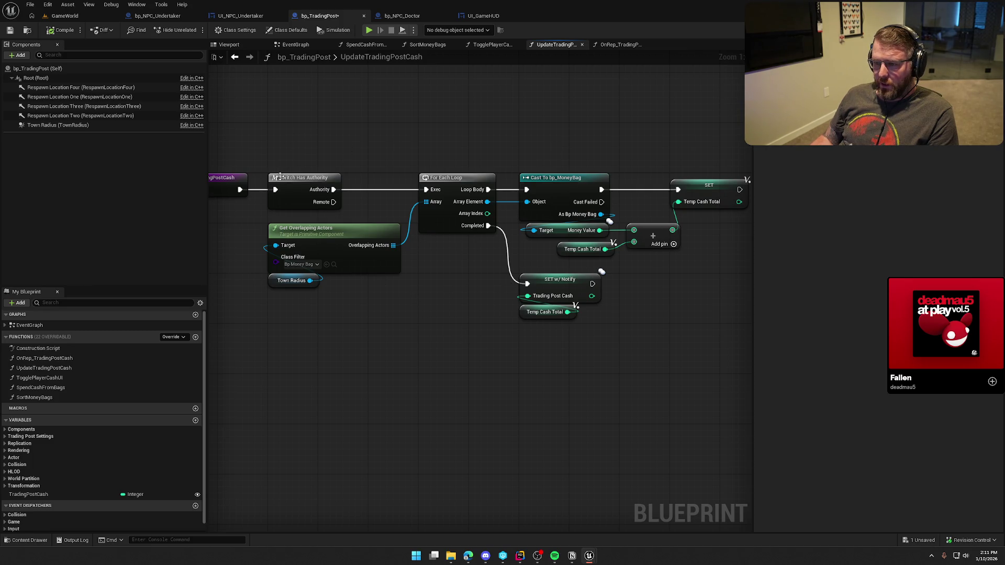
{"action": "left_click_drag", "start_coordinate": [332, 266], "coordinate": [205, 259]}
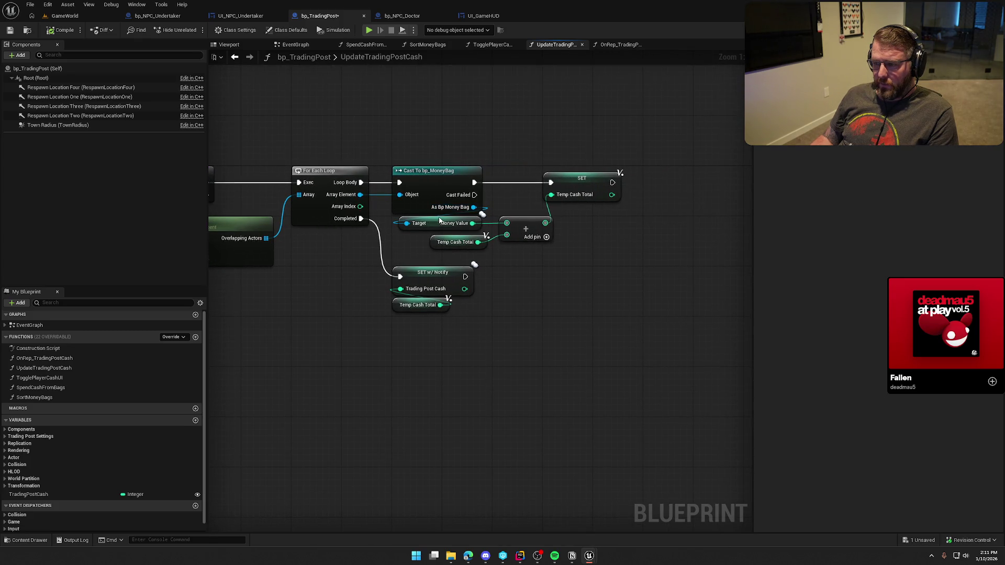
{"action": "left_click_drag", "start_coordinate": [316, 316], "coordinate": [371, 310]}
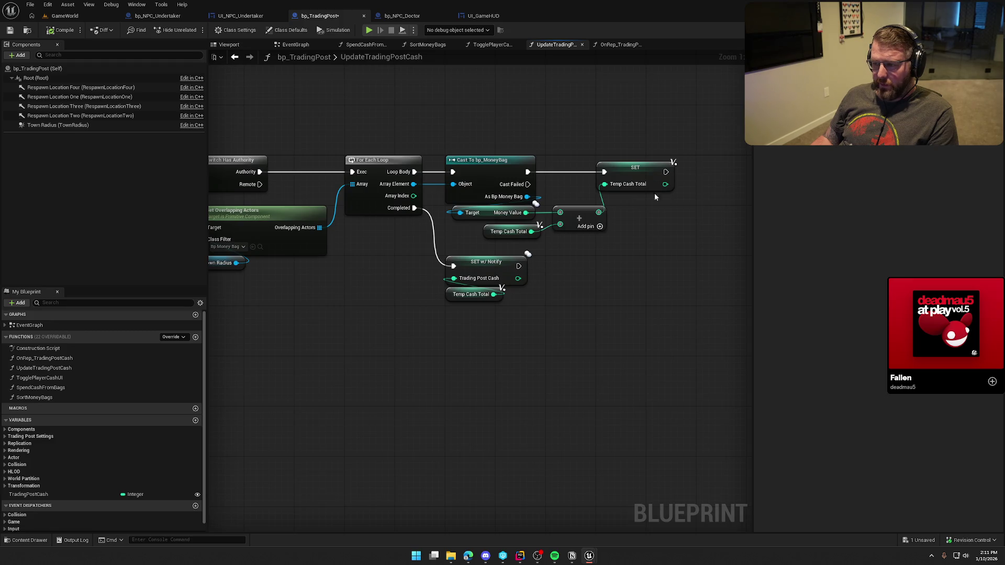
{"action": "mouse_move", "coordinate": [480, 288]}
{"action": "left_mouse_down"}
{"action": "mouse_move", "coordinate": [407, 297]}
{"action": "mouse_move", "coordinate": [463, 285]}
{"action": "left_mouse_up"}
{"action": "left_click", "coordinate": [389, 289]}
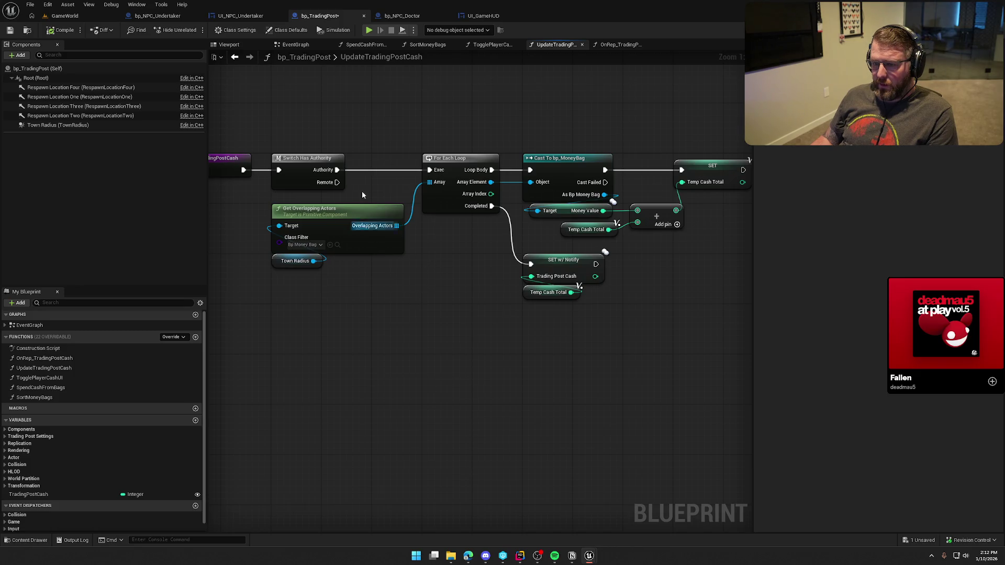
{"action": "left_click_drag", "start_coordinate": [376, 242], "coordinate": [444, 238]}
Move every node except the entry node right to open space after it
{"action": "left_click", "coordinate": [278, 155]}
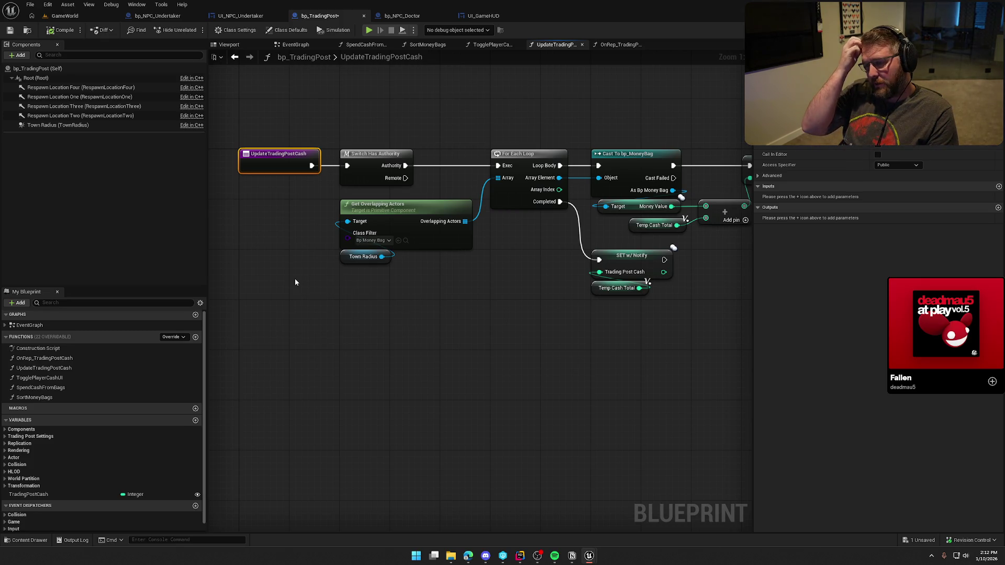
{"action": "scroll", "coordinate": [357, 352], "scroll_direction": "down", "scroll_amount": 1}
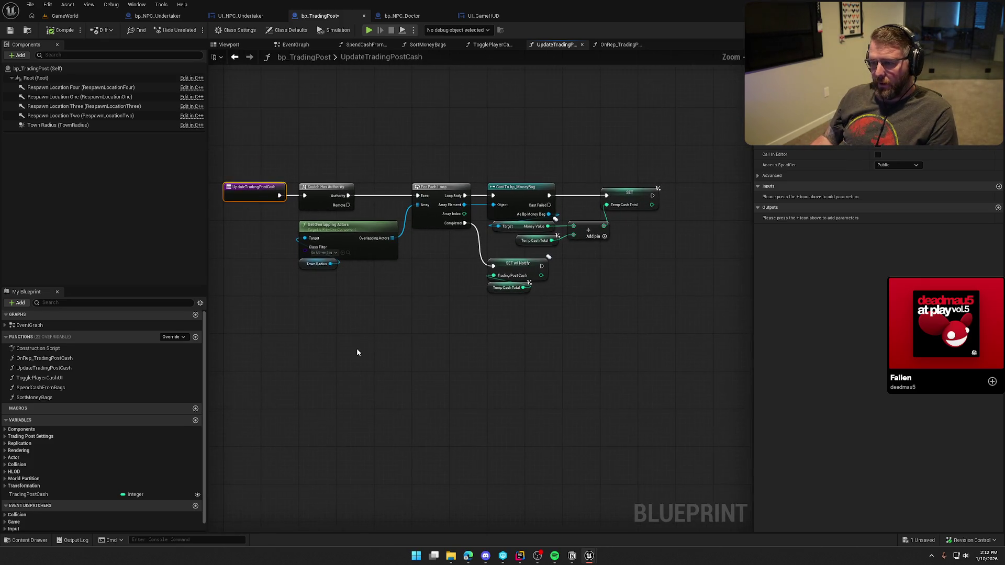
{"action": "left_click_drag", "start_coordinate": [309, 152], "coordinate": [682, 317]}
{"action": "scroll", "coordinate": [343, 209], "scroll_direction": "up", "scroll_amount": 1}
{"action": "left_click_drag", "start_coordinate": [308, 179], "coordinate": [459, 179]}
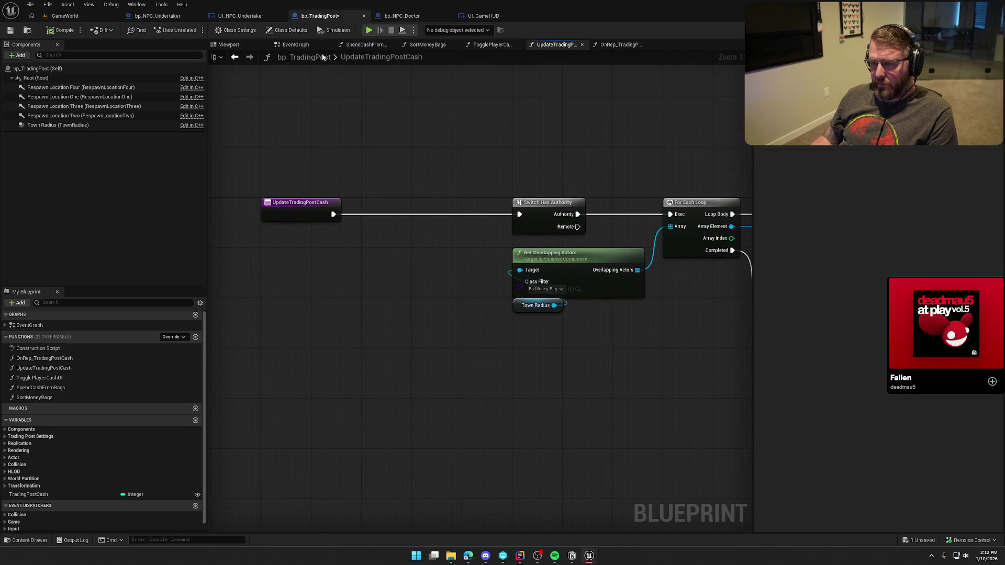
{"action": "left_click", "coordinate": [296, 45]}
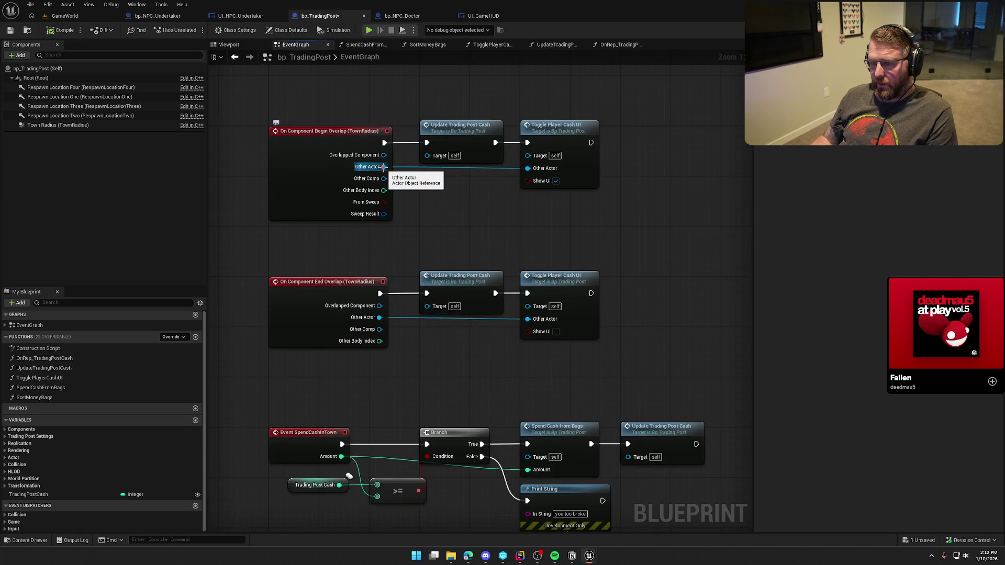
Add an 'Other Actor' Object Reference input parameter to UpdateTradingPostCash
{"action": "left_click", "coordinate": [464, 141]}
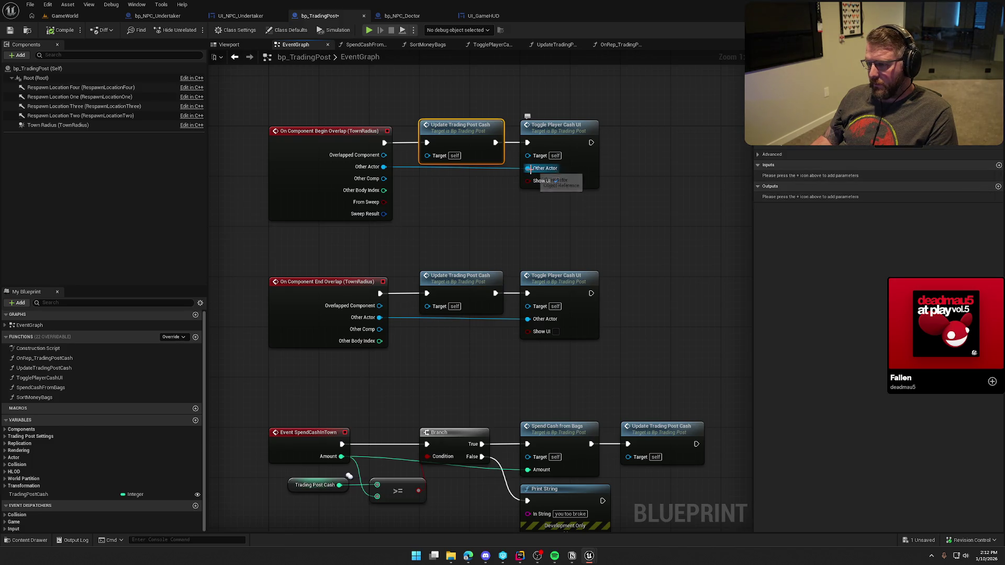
{"action": "left_click", "coordinate": [998, 166]}
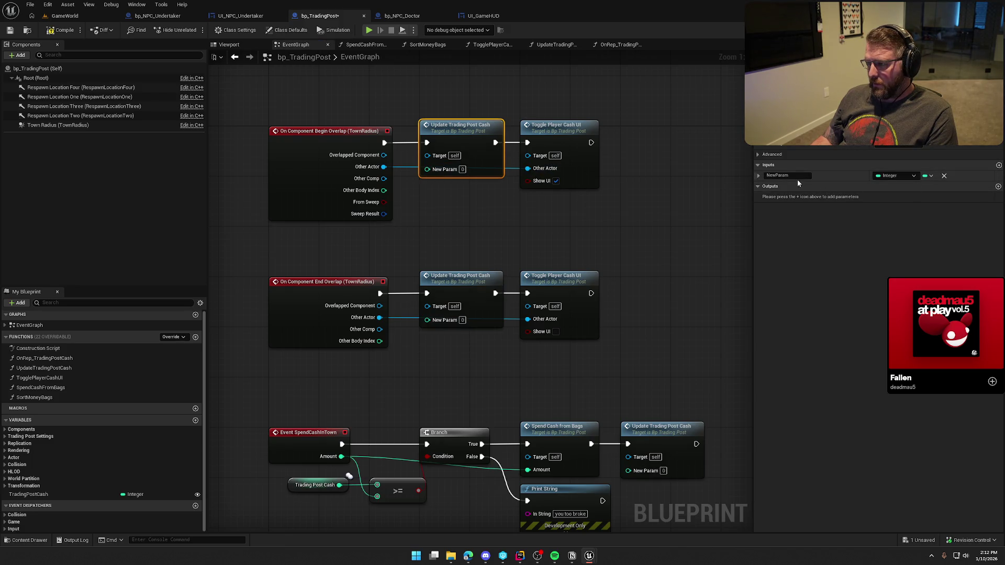
{"action": "type", "text": "Other"}
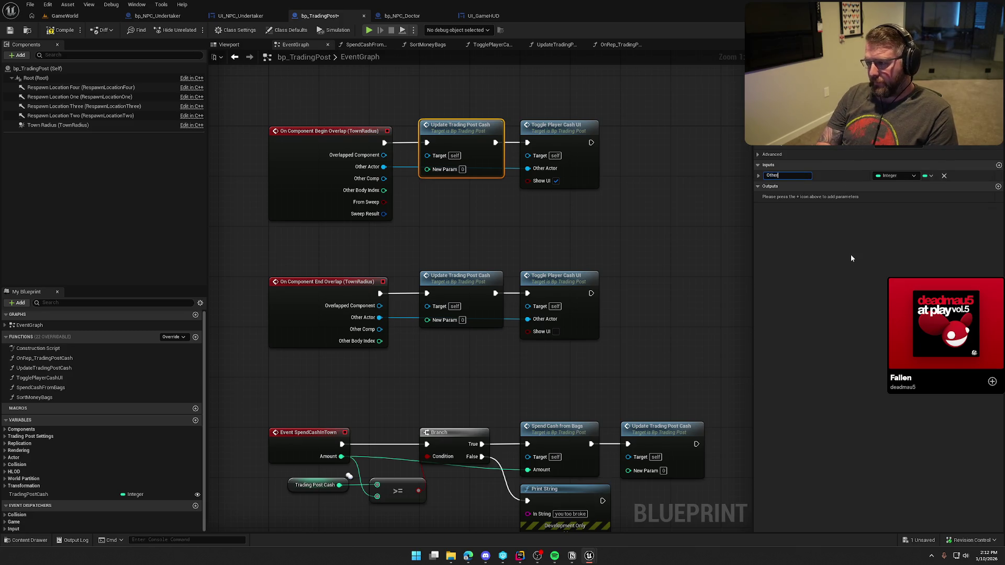
{"action": "type", "text": " Actor"}
{"action": "key", "text": "Return"}
{"action": "left_click", "coordinate": [895, 176]}
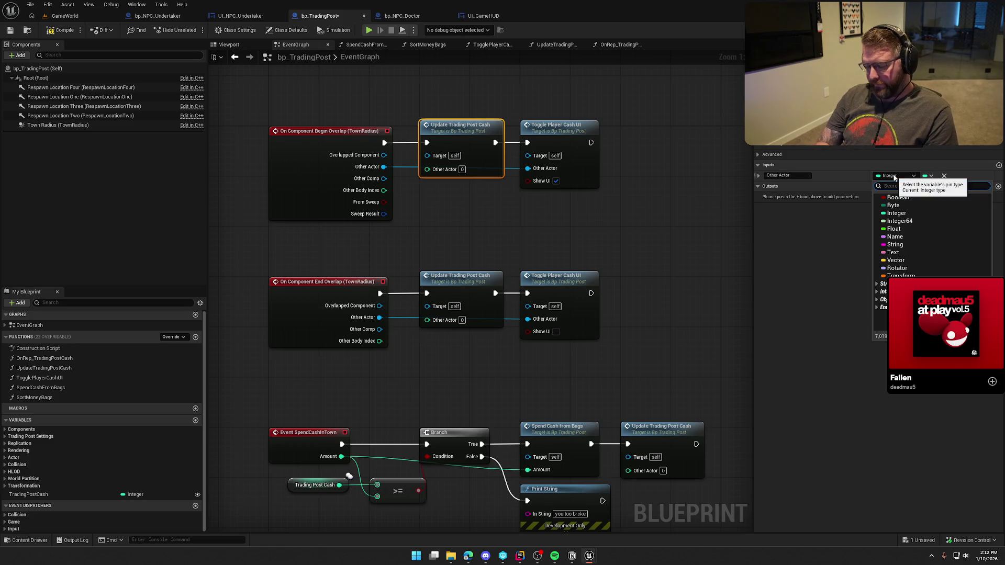
{"action": "type", "text": "object"}
{"action": "left_click", "coordinate": [846, 212]}
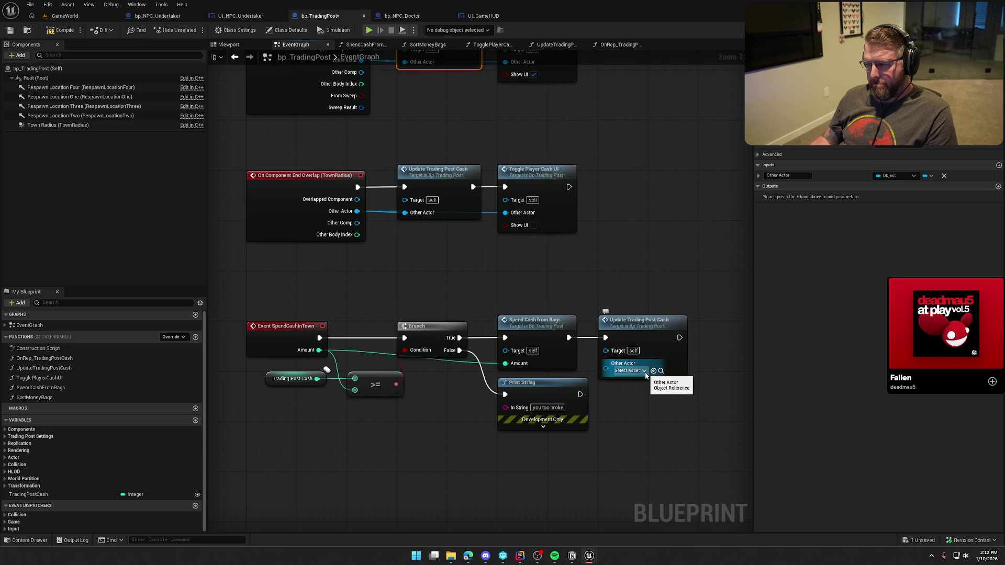
{"action": "double_click", "coordinate": [638, 325]}
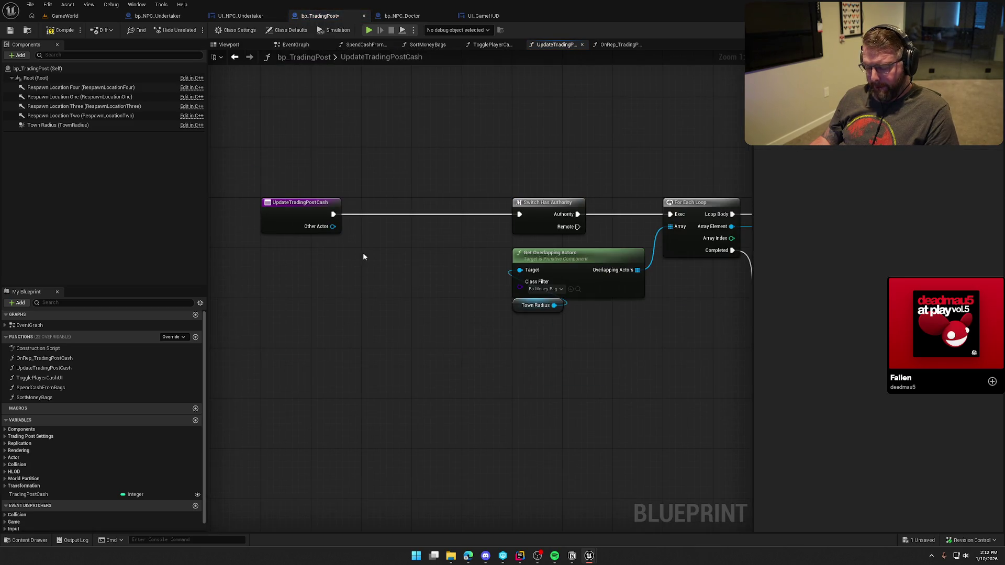
Add a Cast To bp_MoneyBag node pulled from the Other Actor input
{"action": "left_click_drag", "start_coordinate": [332, 226], "coordinate": [364, 247]}
{"action": "type", "text": "cast"}
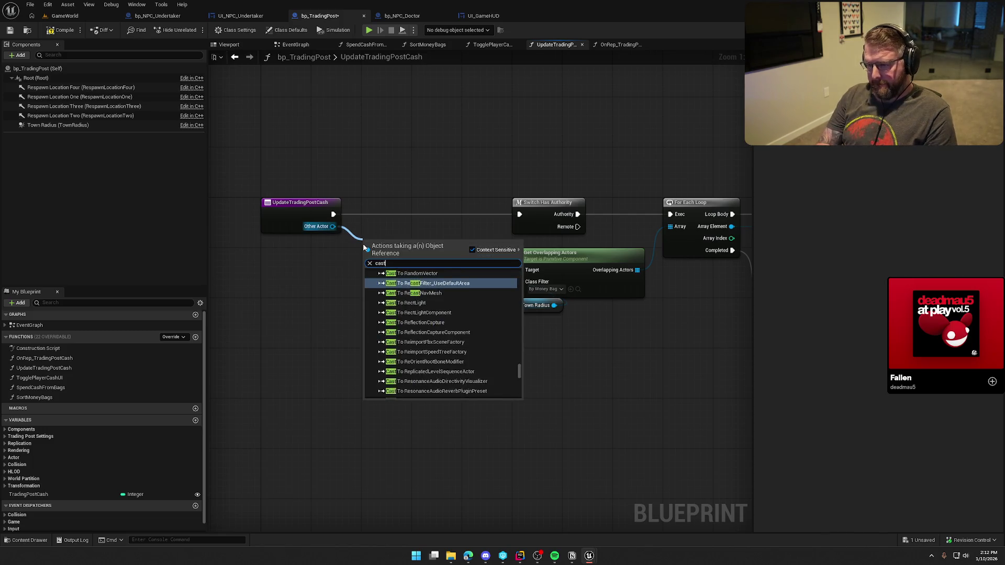
{"action": "type", "text": " to money"}
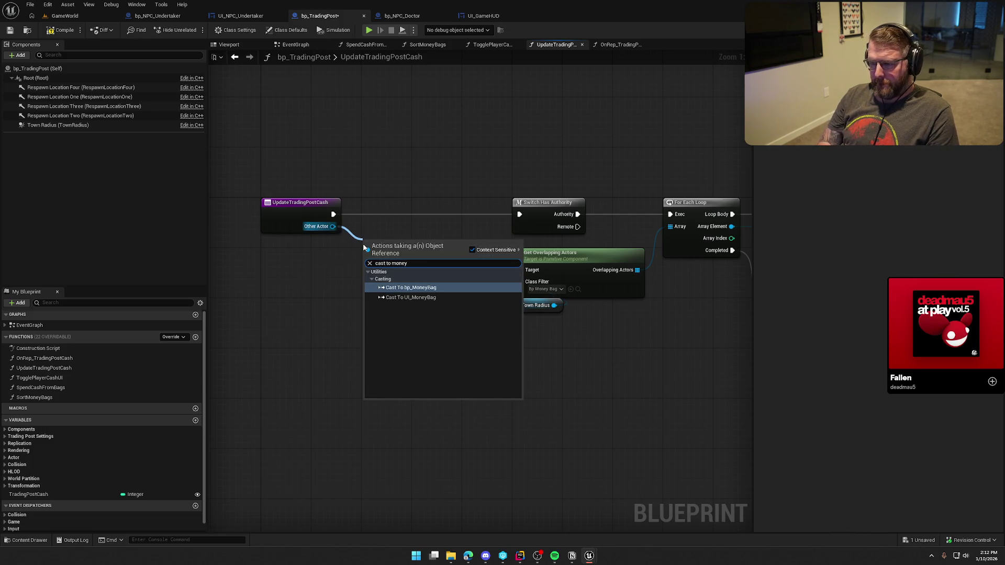
{"action": "key", "text": "Return"}
Route the function's entry execution through the cast first, then compile and save the blueprint
{"action": "mouse_move", "coordinate": [334, 214]}
{"action": "left_mouse_down"}
{"action": "mouse_move", "coordinate": [369, 252]}
{"action": "mouse_move", "coordinate": [409, 222]}
{"action": "mouse_move", "coordinate": [403, 209]}
{"action": "mouse_move", "coordinate": [518, 220]}
{"action": "left_mouse_up"}
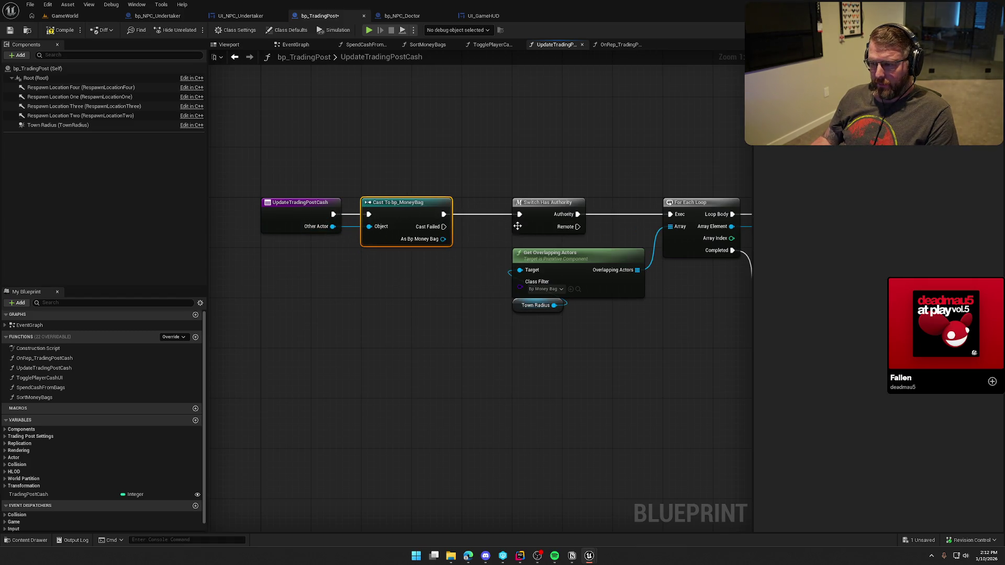
{"action": "scroll", "coordinate": [452, 341], "scroll_direction": "down", "scroll_amount": 2}
{"action": "left_click_drag", "start_coordinate": [452, 341], "coordinate": [287, 316]}
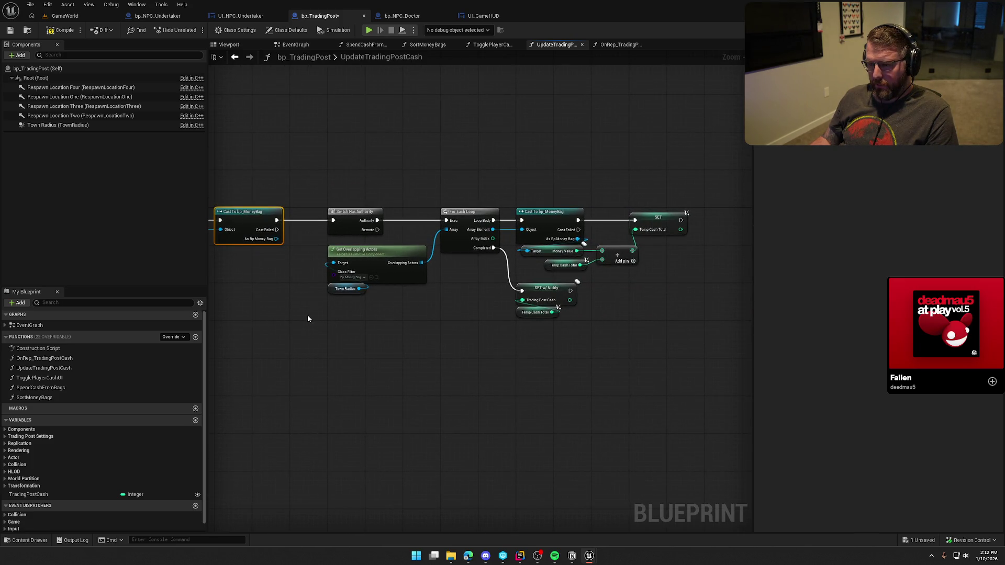
{"action": "left_click_drag", "start_coordinate": [264, 317], "coordinate": [327, 314]}
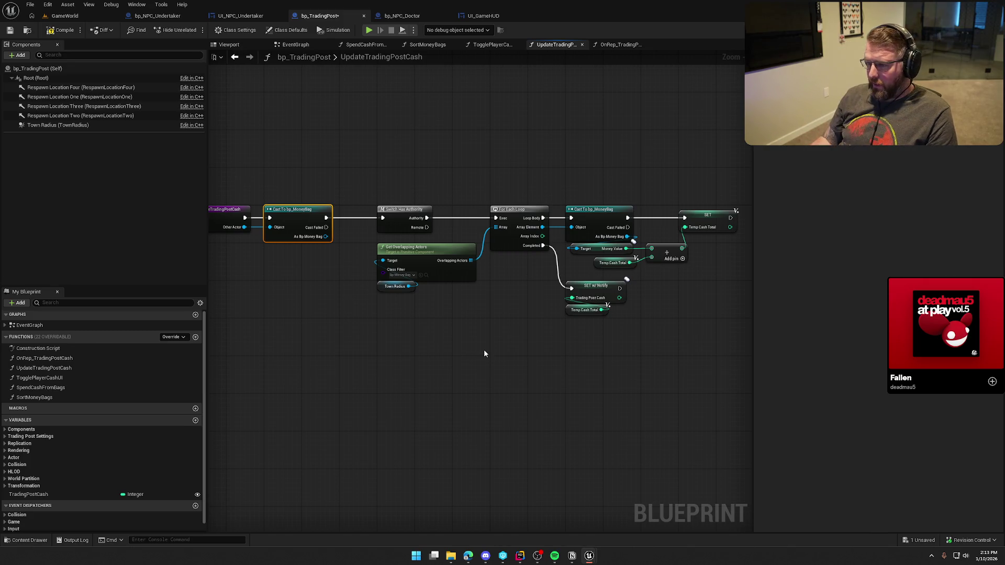
{"action": "mouse_move", "coordinate": [473, 355]}
{"action": "left_mouse_down"}
{"action": "mouse_move", "coordinate": [391, 350]}
{"action": "mouse_move", "coordinate": [512, 338]}
{"action": "left_mouse_up"}
{"action": "left_click", "coordinate": [60, 30]}
{"action": "left_click", "coordinate": [296, 45]}
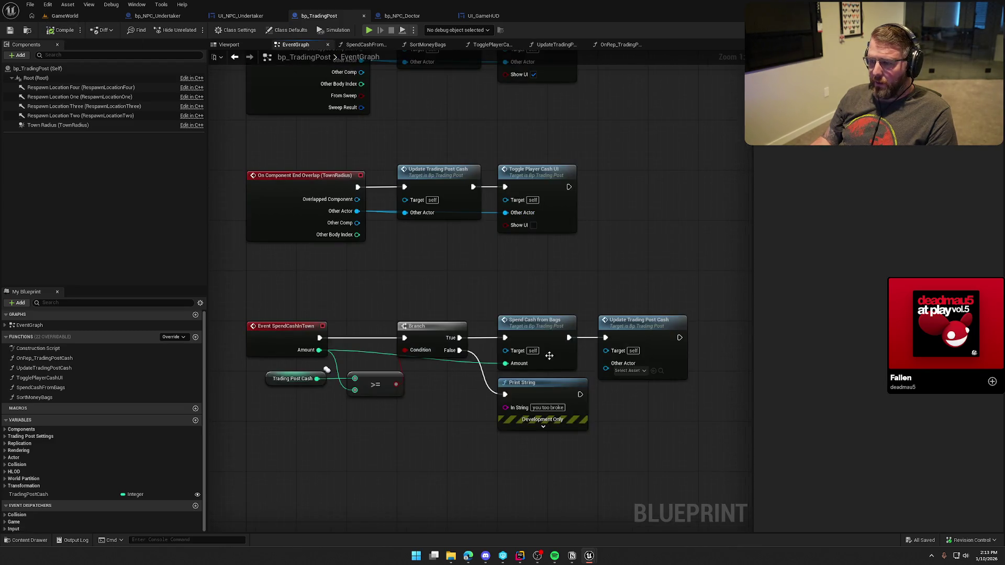
Move the Print String node in the SpendCashInTown logic further left
{"action": "left_click_drag", "start_coordinate": [622, 406], "coordinate": [594, 356]}
{"action": "left_click", "coordinate": [533, 335]}
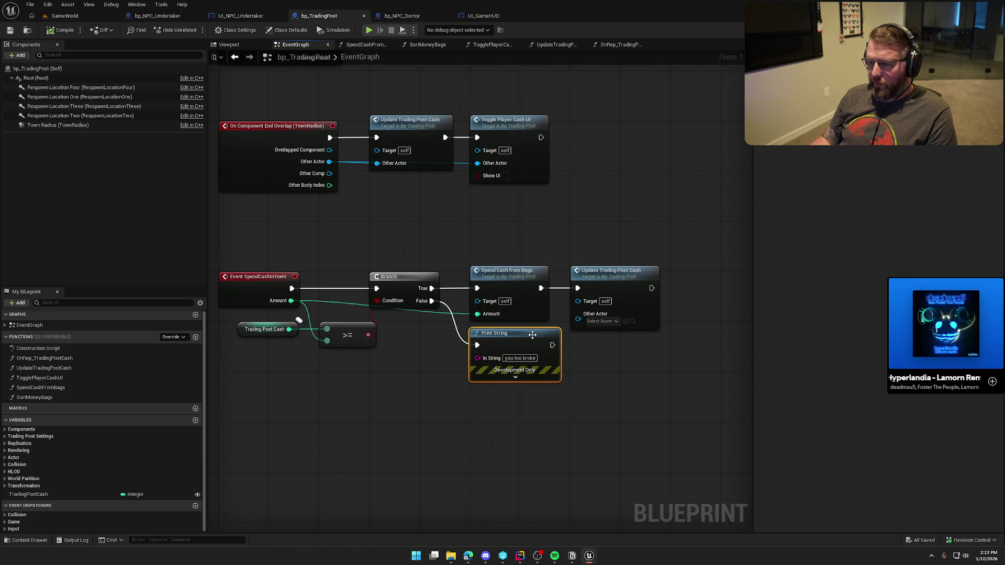
{"action": "left_click_drag", "start_coordinate": [533, 335], "coordinate": [482, 335]}
{"action": "left_click", "coordinate": [518, 353]}
Cancel the Other Actor pin menu and reopen the UpdateTradingPostCash function graph
{"action": "left_click_drag", "start_coordinate": [577, 318], "coordinate": [592, 364]}
{"action": "left_click", "coordinate": [538, 231]}
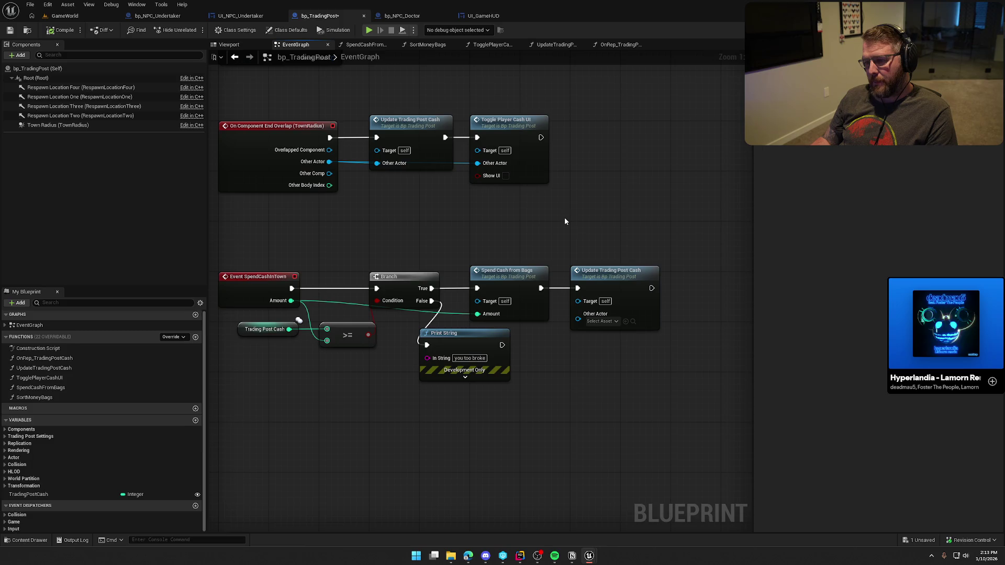
{"action": "double_click", "coordinate": [615, 288]}
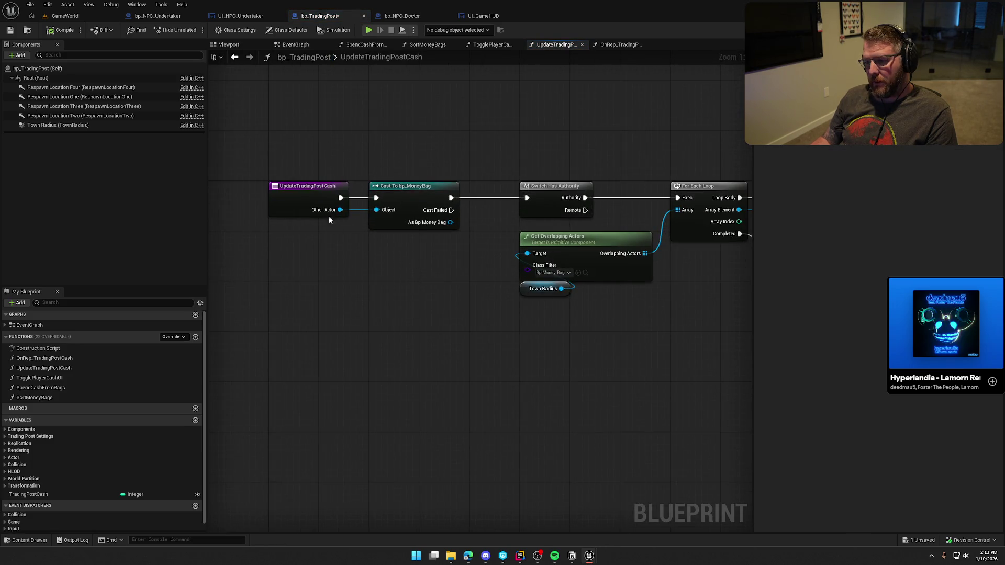
Add a Not Equal node on Other Actor and place it under the cast
{"action": "left_click_drag", "start_coordinate": [340, 210], "coordinate": [375, 250]}
{"action": "type", "text": "not equal"}
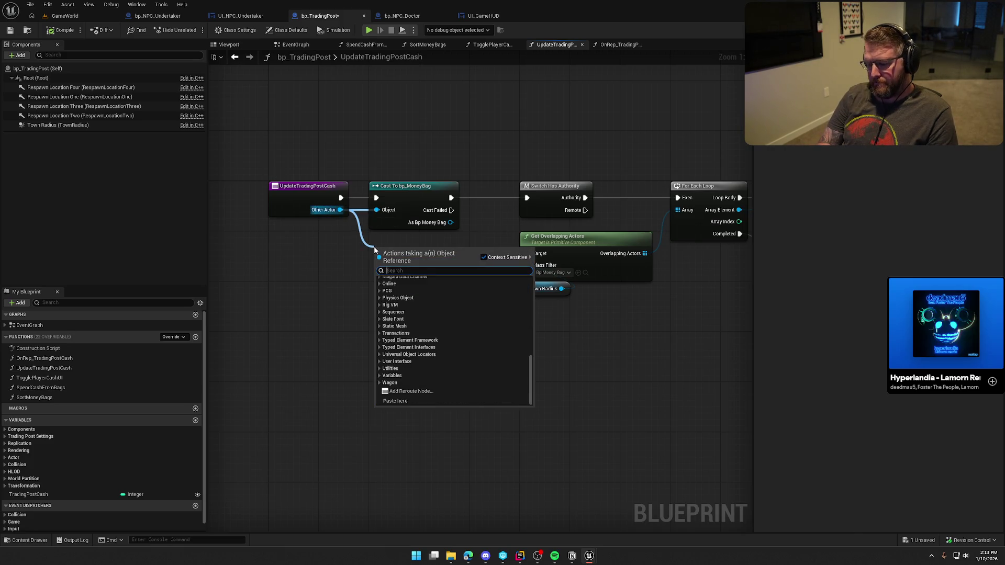
{"action": "key", "text": "Return"}
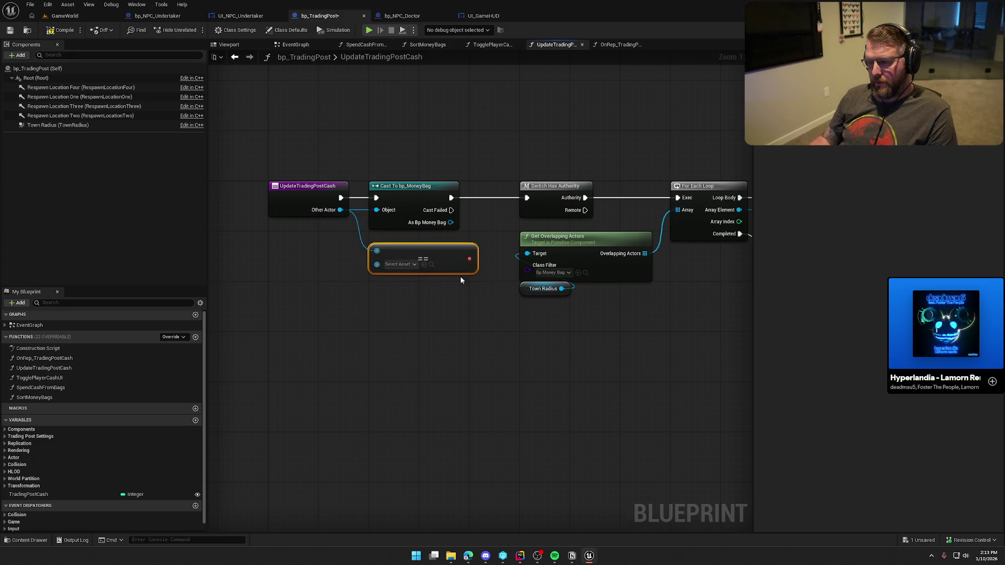
{"action": "left_click_drag", "start_coordinate": [482, 327], "coordinate": [407, 311]}
{"action": "left_click_drag", "start_coordinate": [349, 258], "coordinate": [300, 263]}
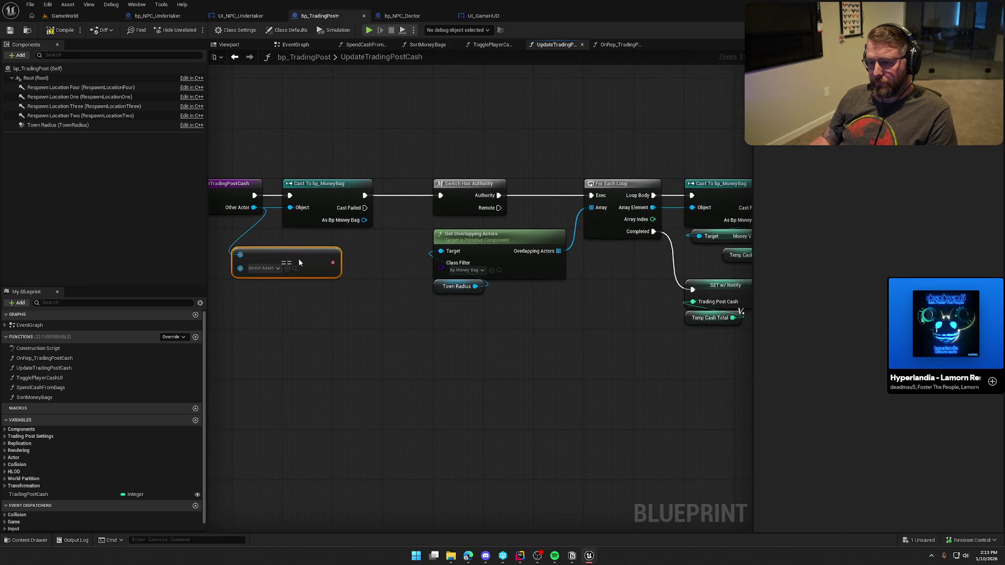
Add a Branch driven by Cast Failed, then compile and save the blueprint
{"action": "left_click", "coordinate": [366, 287]}
{"action": "mouse_move", "coordinate": [364, 208]}
{"action": "left_mouse_down"}
{"action": "mouse_move", "coordinate": [378, 235]}
{"action": "mouse_move", "coordinate": [370, 317]}
{"action": "mouse_move", "coordinate": [372, 240]}
{"action": "mouse_move", "coordinate": [440, 197]}
{"action": "left_mouse_up"}
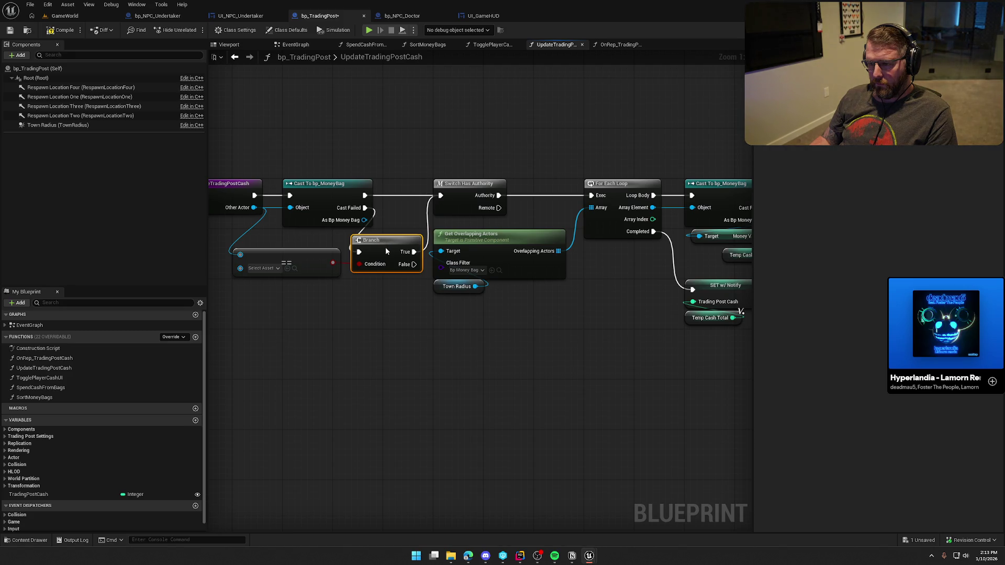
{"action": "left_click_drag", "start_coordinate": [384, 247], "coordinate": [470, 254]}
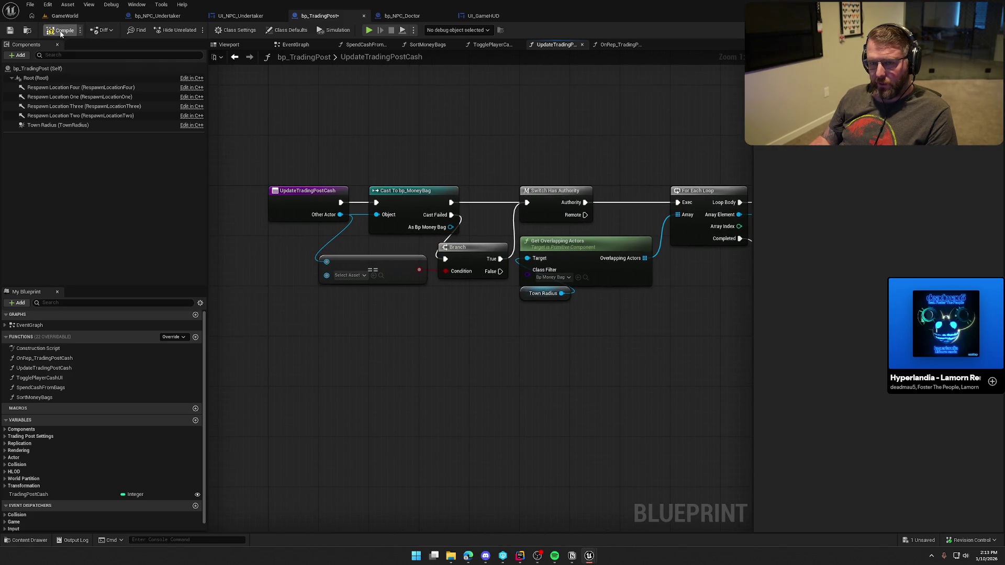
{"action": "key", "text": "ctrl+s"}
{"action": "left_click_drag", "start_coordinate": [376, 142], "coordinate": [376, 189]}
In EventGraph, shift the Print String node right and open the TogglePlayerCashUI graph
{"action": "left_click", "coordinate": [293, 45]}
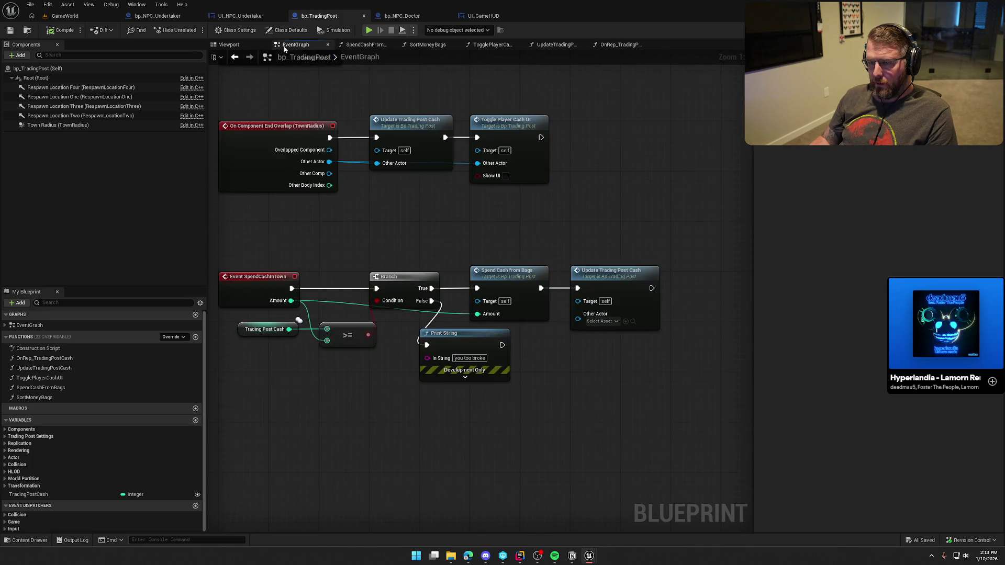
{"action": "mouse_move", "coordinate": [622, 324]}
{"action": "left_mouse_down"}
{"action": "mouse_move", "coordinate": [612, 321]}
{"action": "mouse_move", "coordinate": [608, 360]}
{"action": "left_mouse_up"}
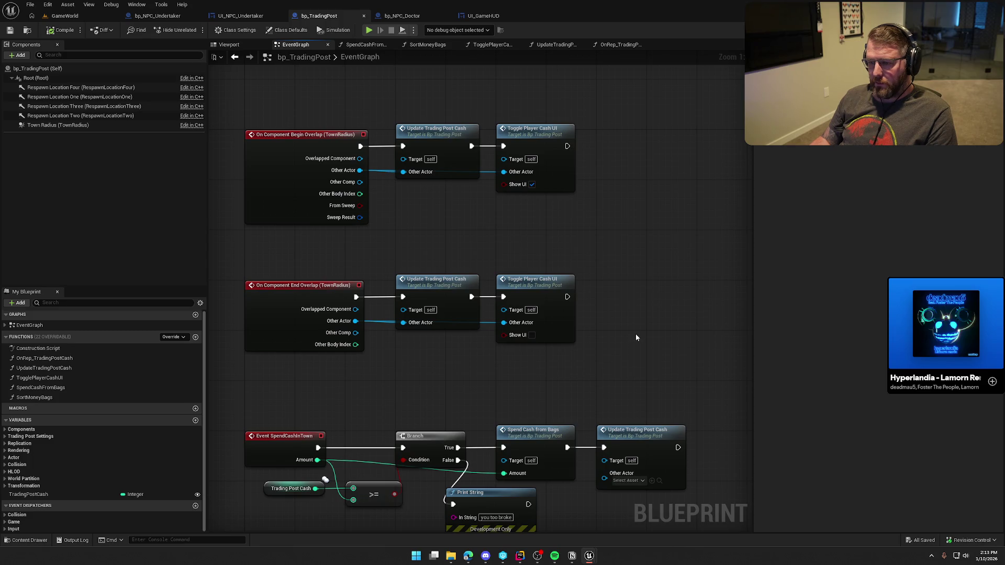
{"action": "left_click_drag", "start_coordinate": [637, 337], "coordinate": [655, 253]}
{"action": "left_click_drag", "start_coordinate": [517, 411], "coordinate": [567, 417]}
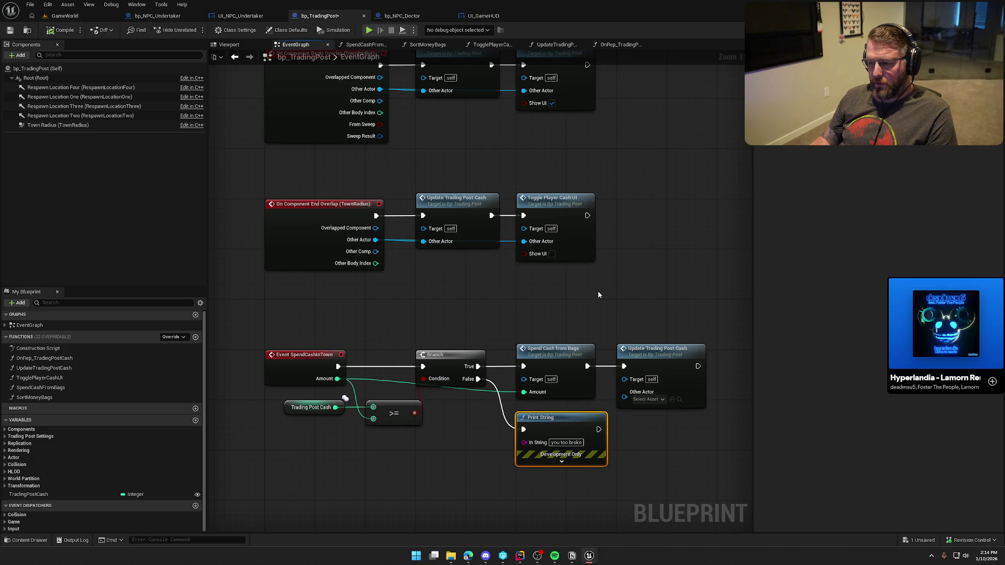
{"action": "left_click_drag", "start_coordinate": [597, 291], "coordinate": [589, 399]}
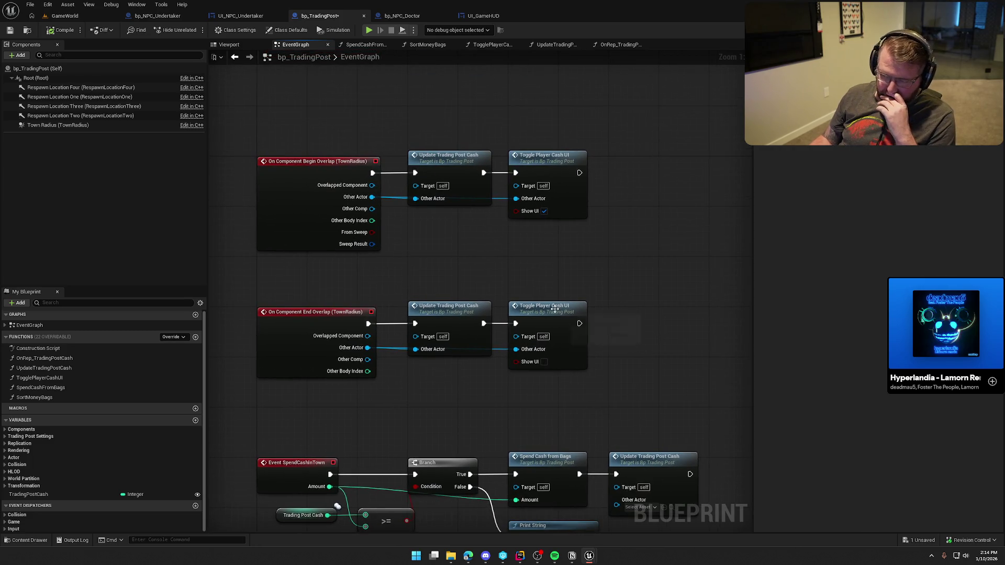
{"action": "double_click", "coordinate": [541, 169]}
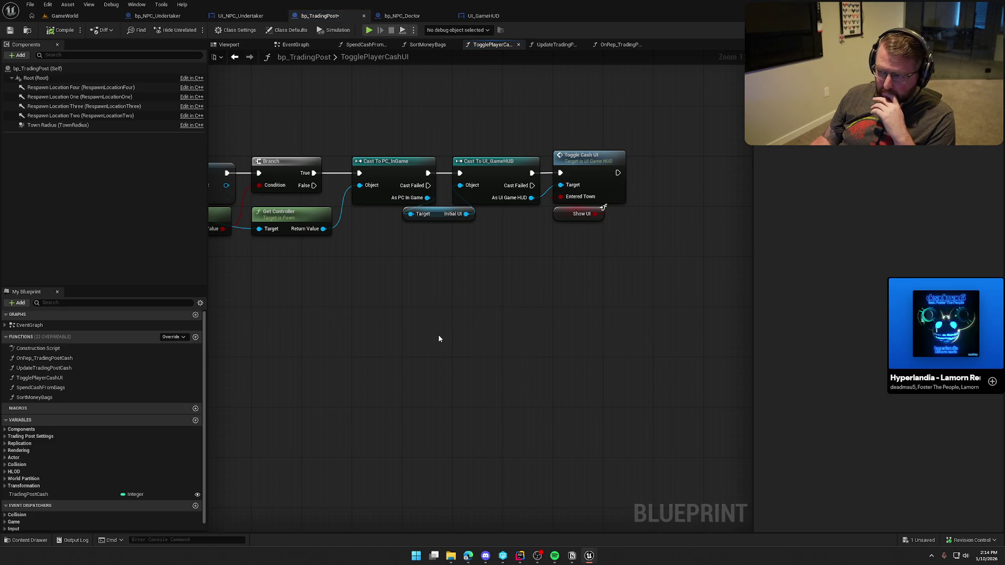
Switch to the running GameWorld play test and enlarge the client player's window
{"action": "left_click", "coordinate": [65, 15]}
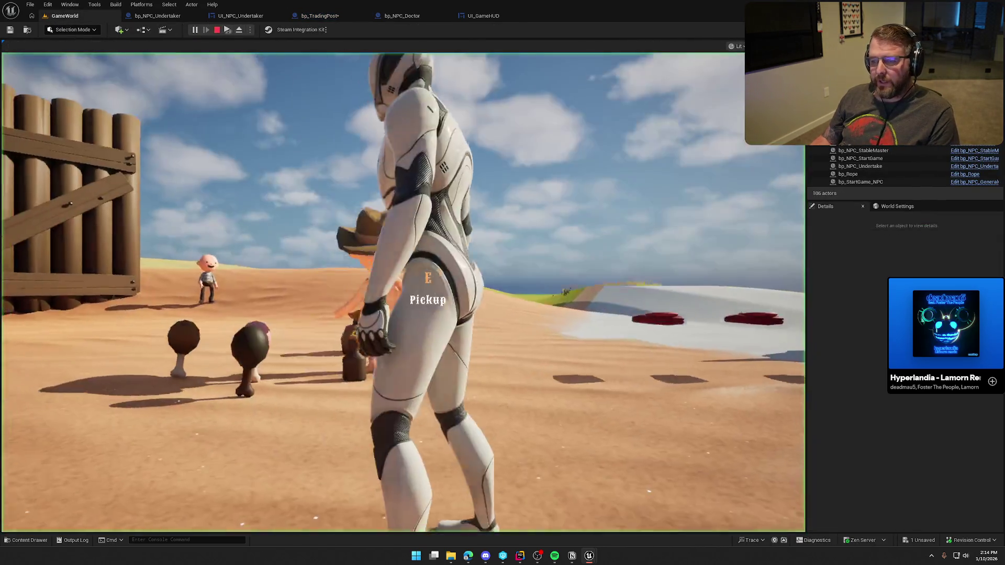
{"action": "left_click", "coordinate": [403, 293]}
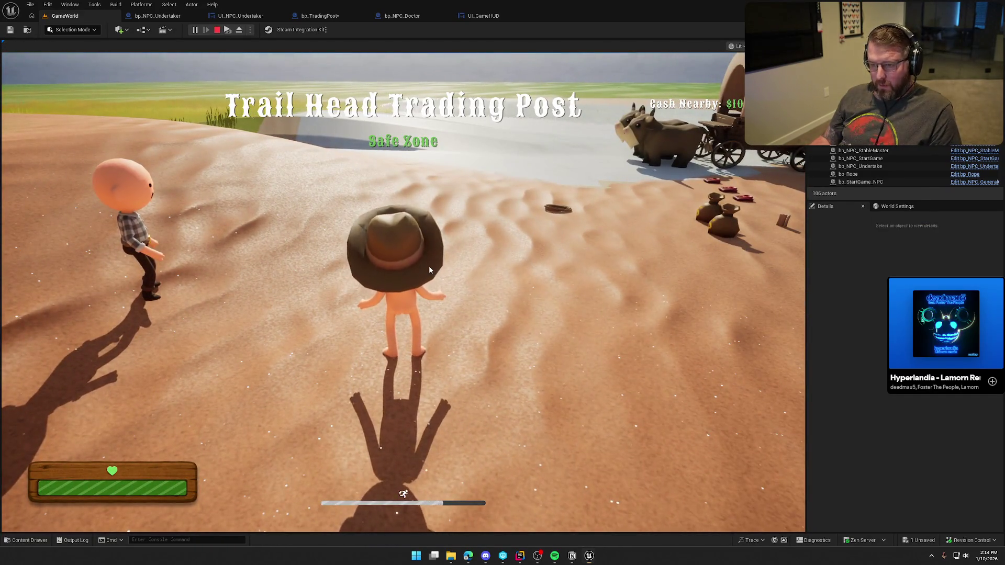
{"action": "key", "text": "super"}
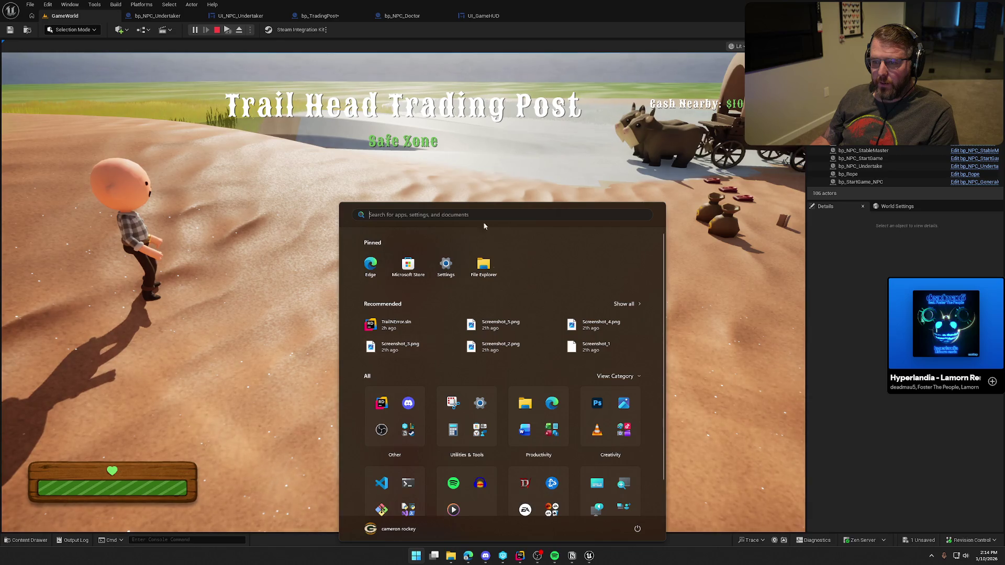
{"action": "left_click", "coordinate": [228, 30]}
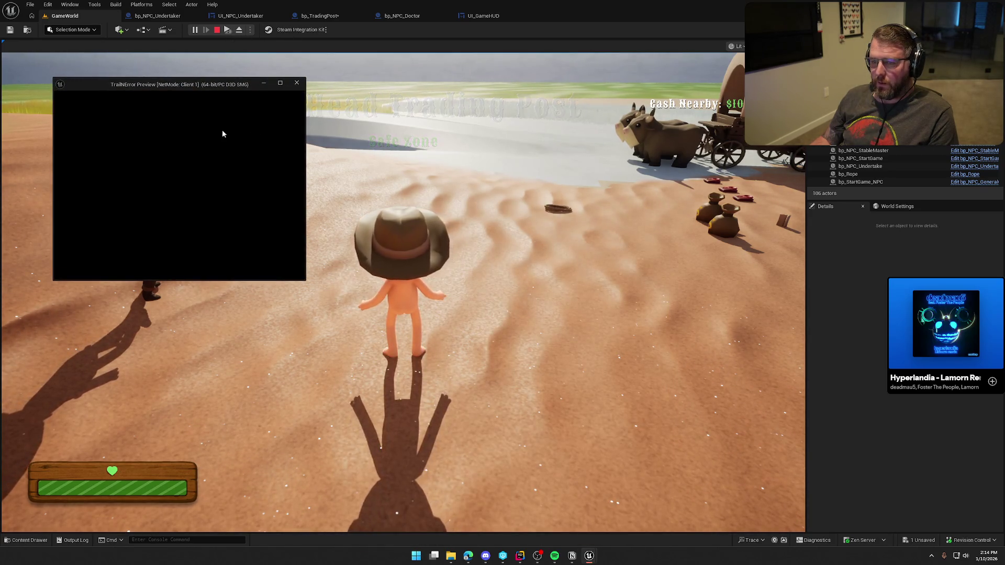
{"action": "left_click", "coordinate": [216, 142]}
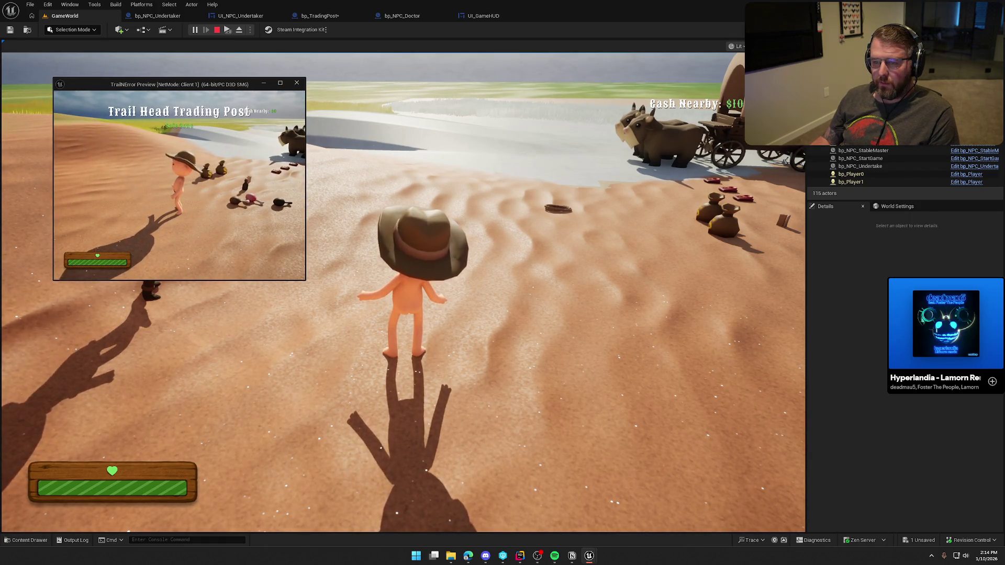
{"action": "key", "text": "super"}
{"action": "left_click_drag", "start_coordinate": [305, 280], "coordinate": [566, 428]}
Walk the client player out of the trading post onto the dunes with W
{"action": "key", "text": "w"}
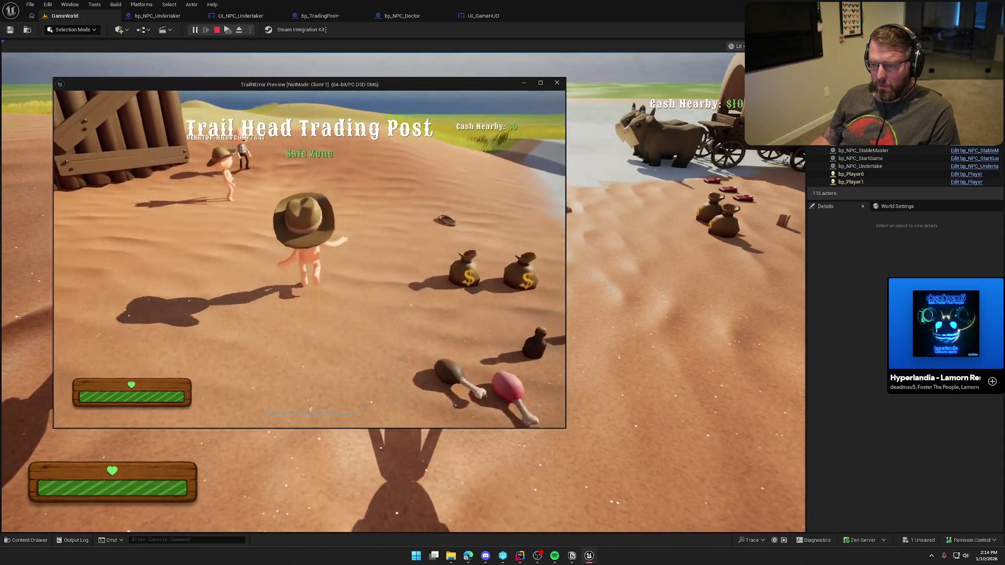
{"action": "key", "text": "w"}
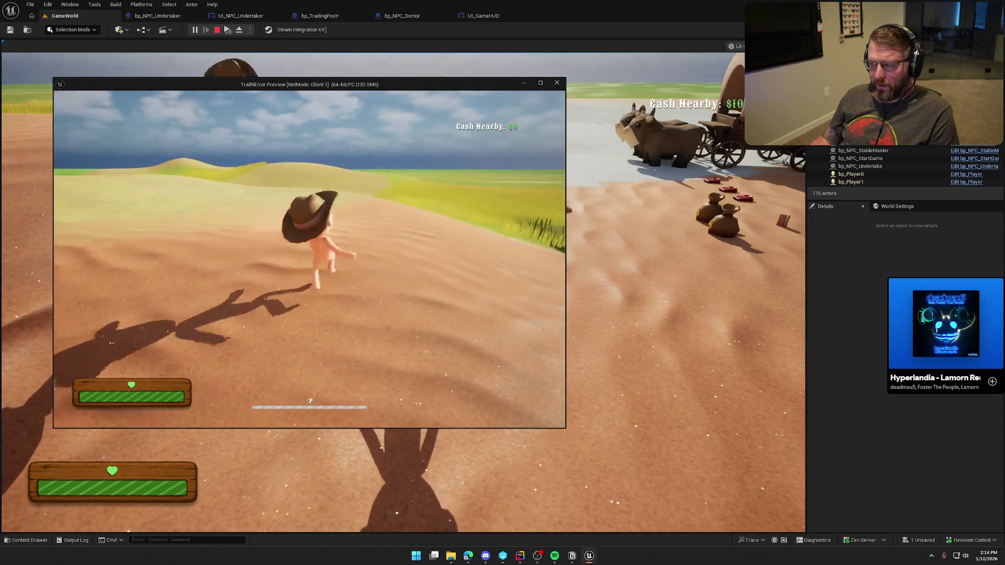
{"action": "key", "text": "w"}
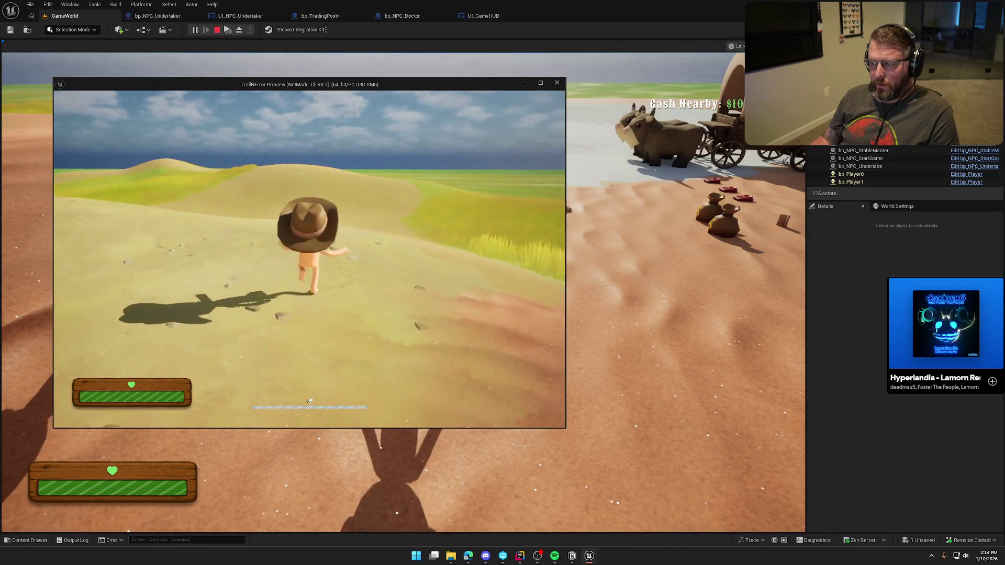
{"action": "key", "text": "w"}
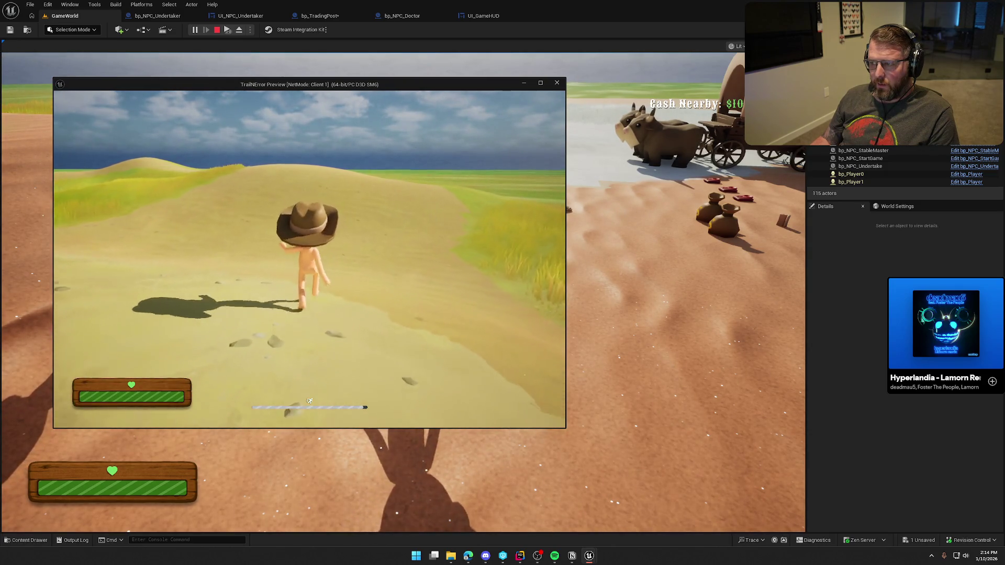
{"action": "key", "text": "w"}
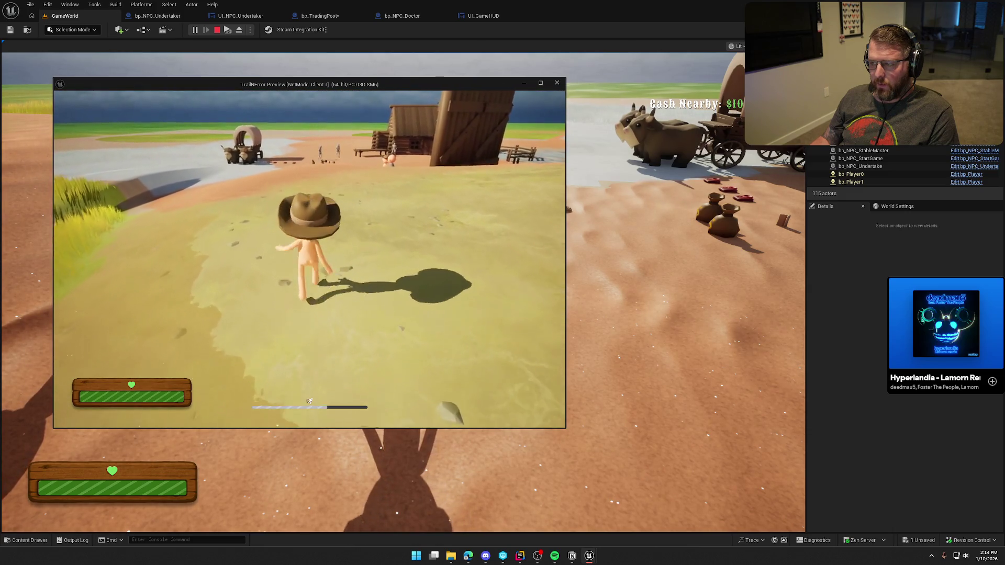
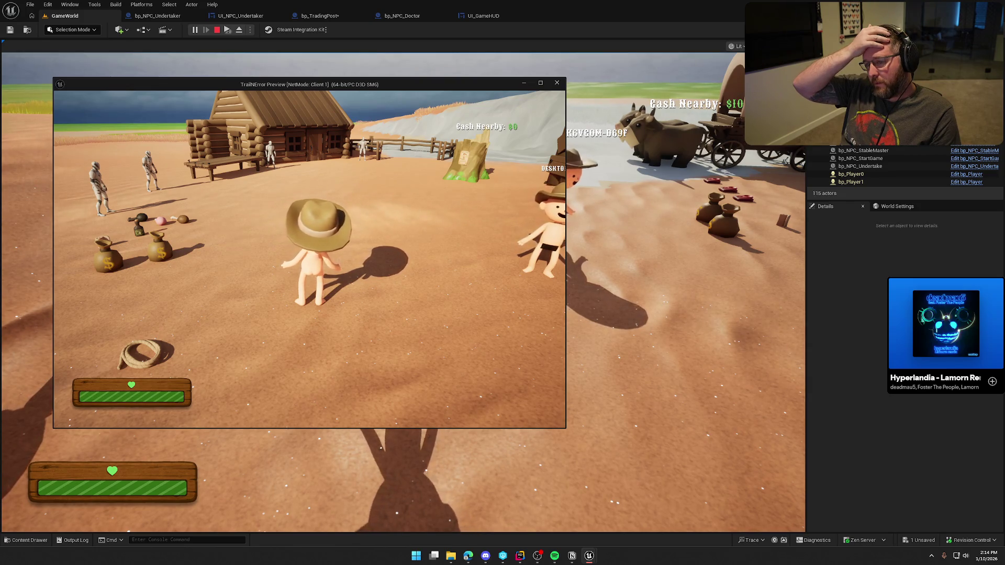
Stop the play session and return to bp_TradingPost's EventGraph
{"action": "key", "text": "Escape"}
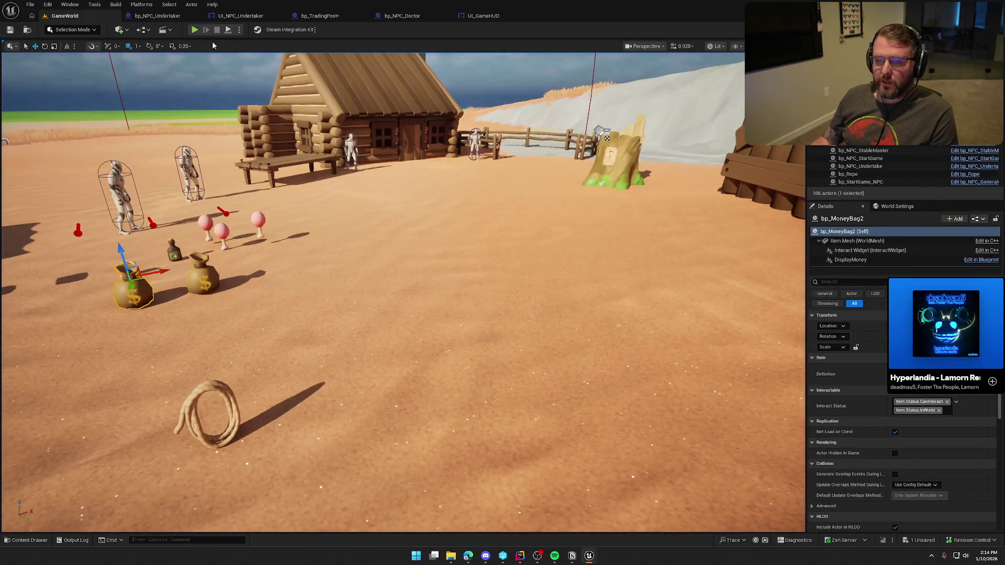
{"action": "left_click", "coordinate": [319, 16]}
{"action": "scroll", "coordinate": [636, 339], "scroll_direction": "up", "scroll_amount": 3}
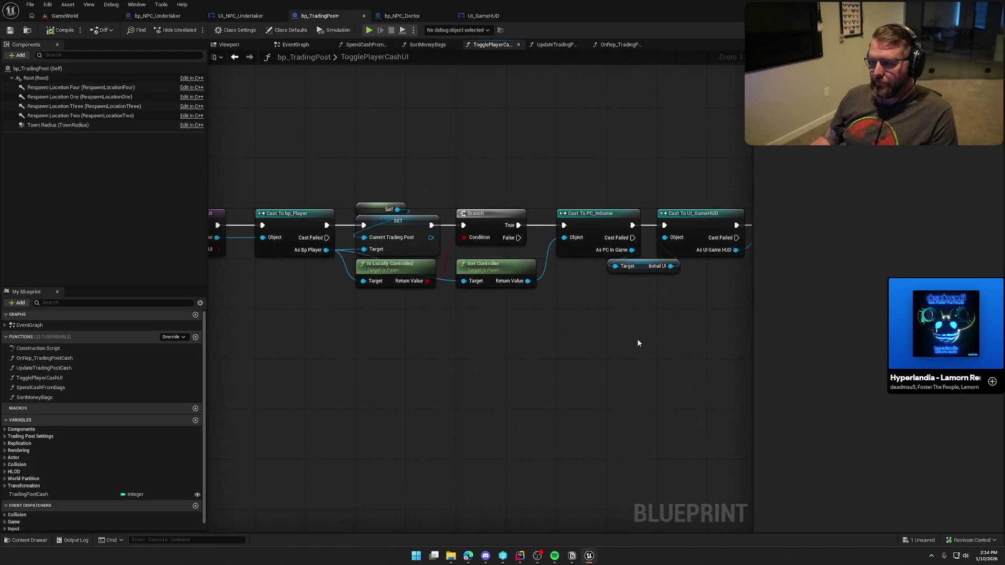
{"action": "left_click_drag", "start_coordinate": [638, 335], "coordinate": [488, 358]}
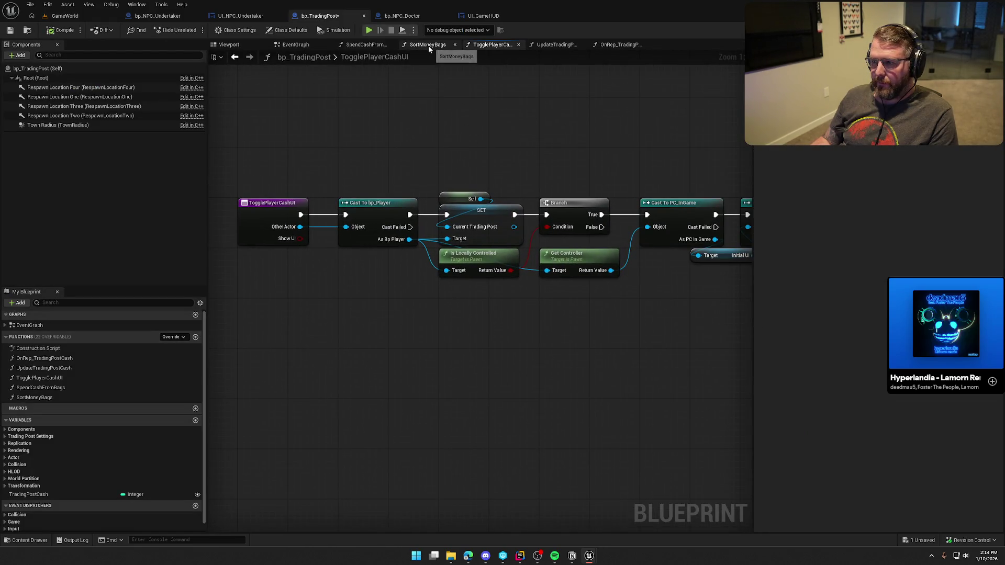
{"action": "left_click", "coordinate": [311, 45]}
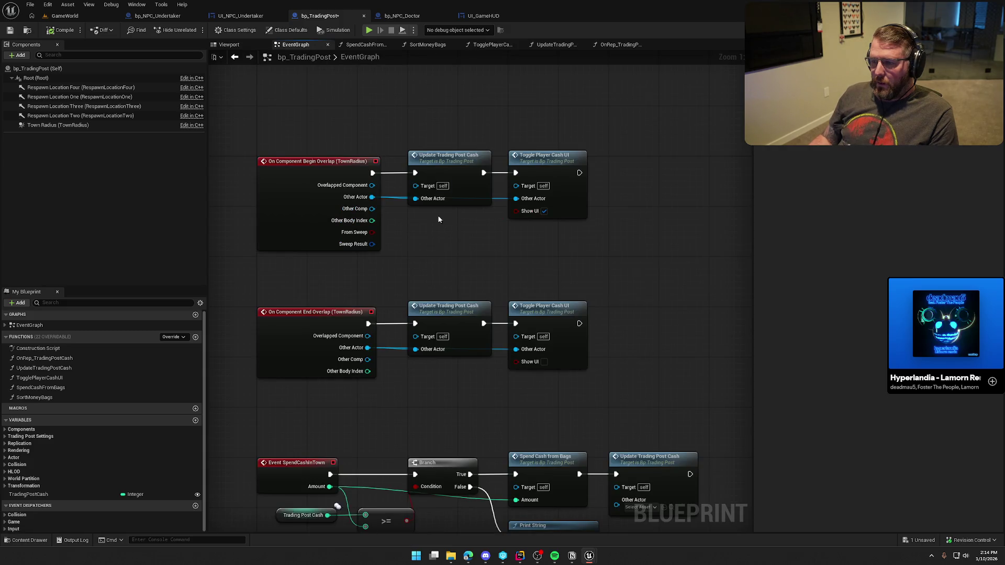
Review UpdateTradingPostCash's cast, SET, add and Branch nodes
{"action": "double_click", "coordinate": [449, 159]}
{"action": "left_click_drag", "start_coordinate": [498, 389], "coordinate": [357, 366]}
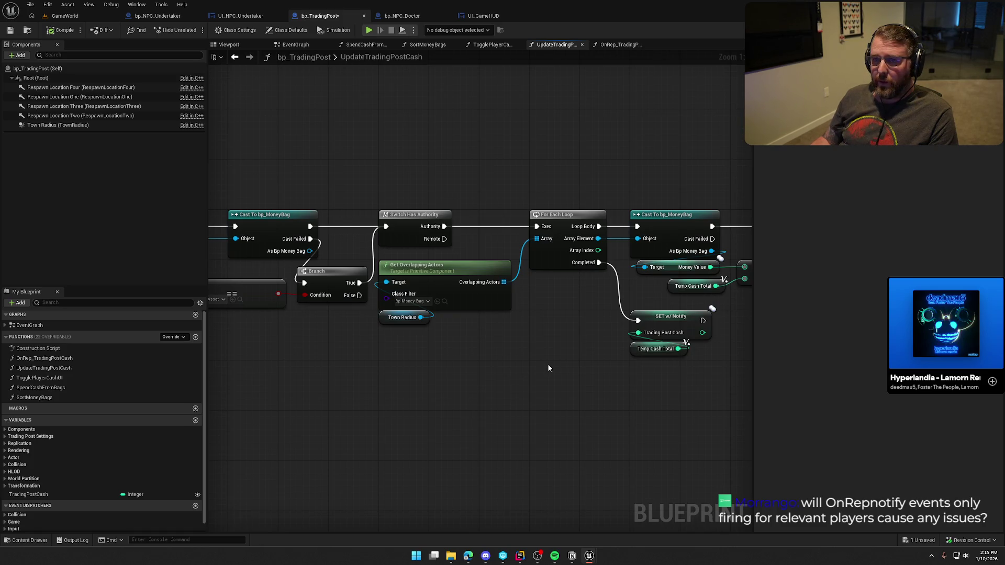
{"action": "left_click_drag", "start_coordinate": [570, 358], "coordinate": [418, 344]}
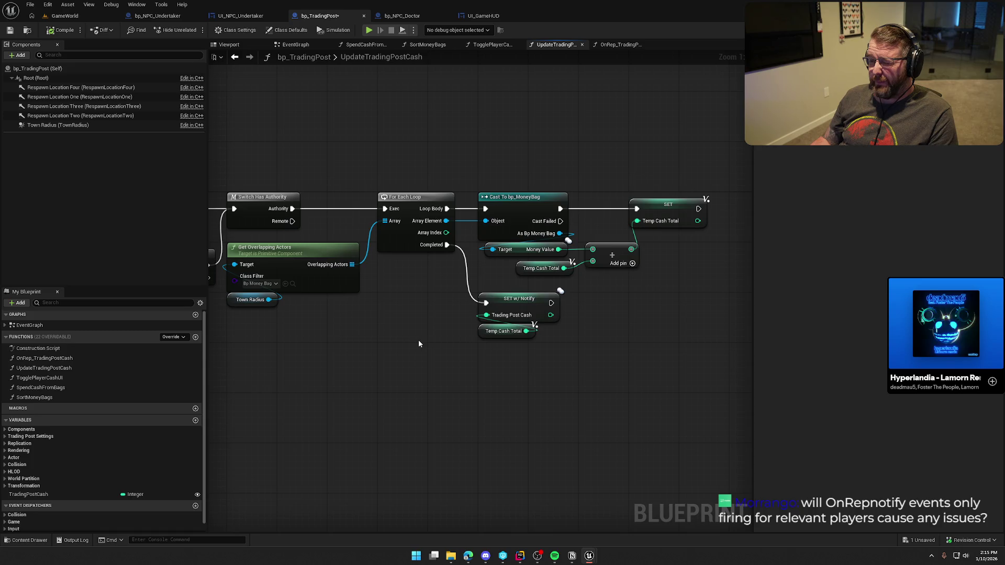
{"action": "scroll", "coordinate": [400, 335], "scroll_direction": "down", "scroll_amount": 1}
{"action": "mouse_move", "coordinate": [398, 337]}
{"action": "left_mouse_down"}
{"action": "mouse_move", "coordinate": [472, 299]}
{"action": "mouse_move", "coordinate": [428, 295]}
{"action": "mouse_move", "coordinate": [550, 292]}
{"action": "left_mouse_up"}
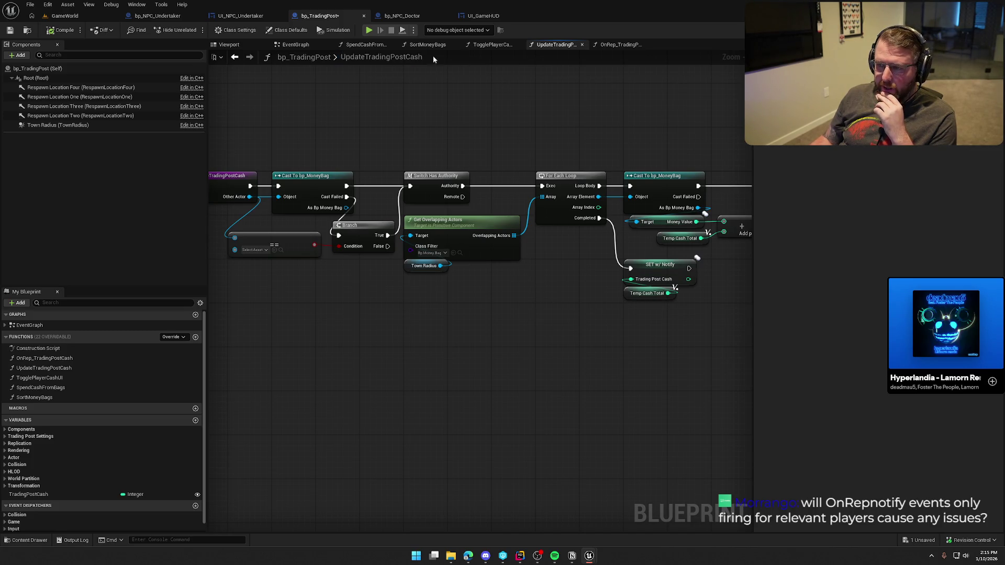
Inspect the EventGraph's Print String and begin-overlap nodes
{"action": "left_click", "coordinate": [294, 45]}
{"action": "left_click_drag", "start_coordinate": [411, 244], "coordinate": [396, 185]}
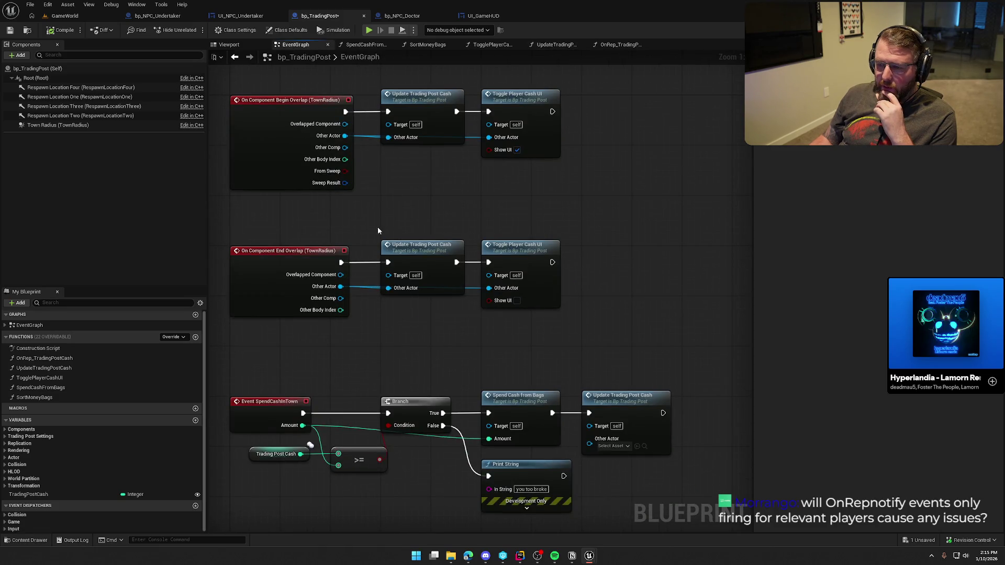
{"action": "mouse_move", "coordinate": [227, 77]}
{"action": "left_mouse_down"}
{"action": "mouse_move", "coordinate": [525, 183]}
{"action": "mouse_move", "coordinate": [599, 195]}
{"action": "left_mouse_up"}
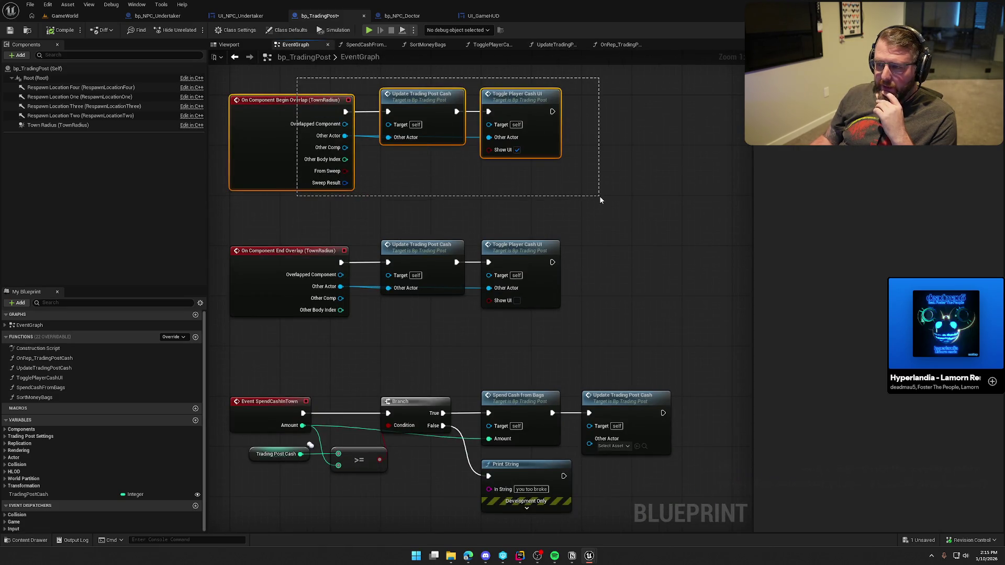
{"action": "left_click", "coordinate": [594, 208]}
Open Toggle Player Cash UI and jump to the HUD's ToggleCashUI event
{"action": "double_click", "coordinate": [530, 98]}
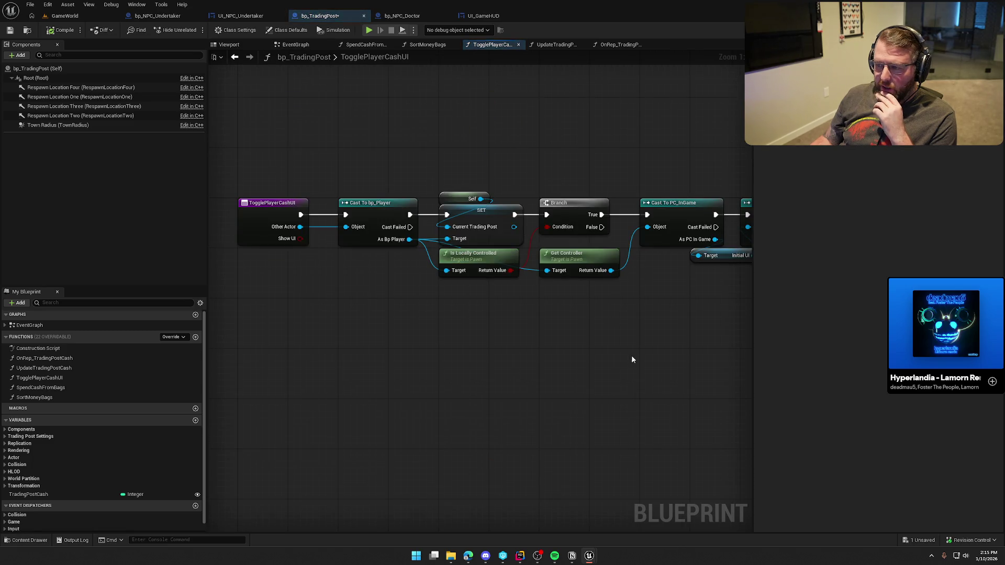
{"action": "scroll", "coordinate": [421, 309], "scroll_direction": "up", "scroll_amount": 2}
{"action": "double_click", "coordinate": [536, 169]}
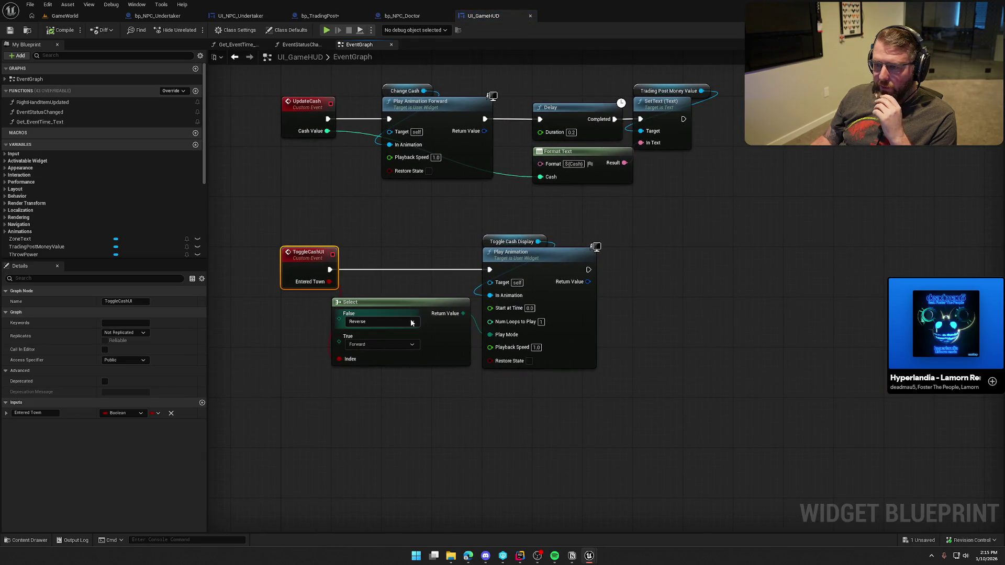
Inspect UI_GameHUD's ToggleCashUI and UpdateCash events
{"action": "left_click_drag", "start_coordinate": [423, 238], "coordinate": [403, 346]}
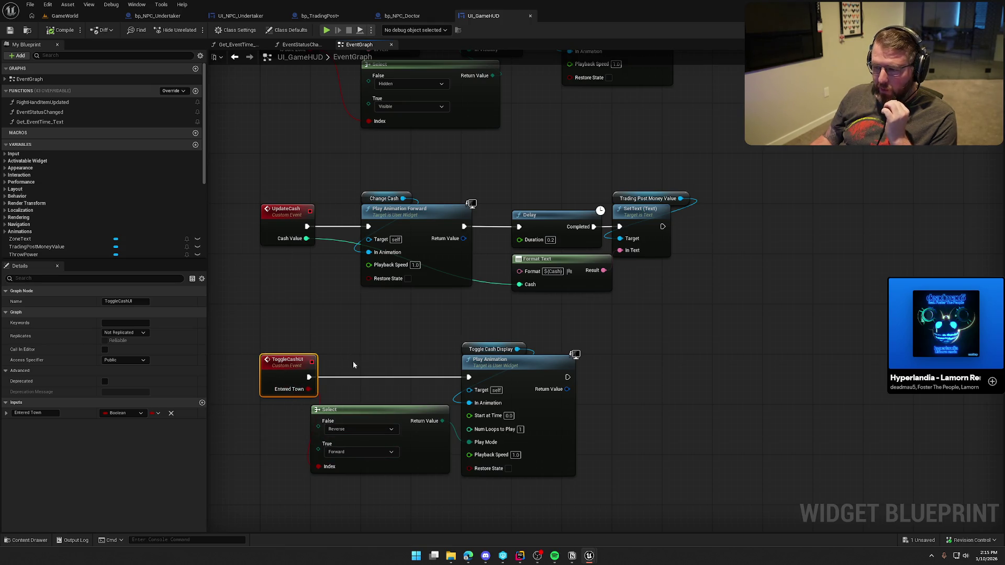
{"action": "left_click", "coordinate": [306, 240]}
{"action": "left_click", "coordinate": [315, 306]}
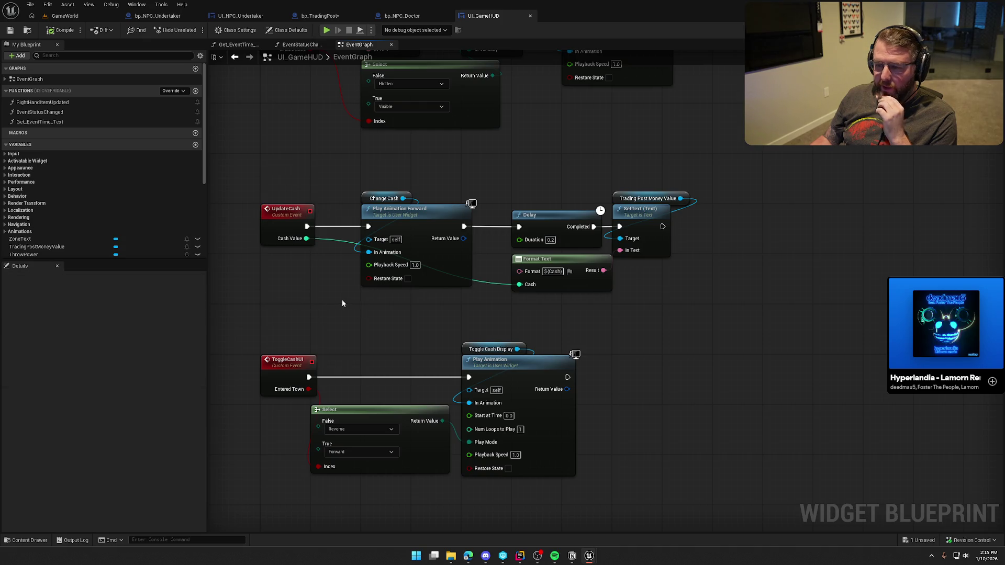
Return to bp_TradingPost, view the TogglePlayerCashUI entry, then its EventGraph
{"action": "left_click", "coordinate": [326, 16]}
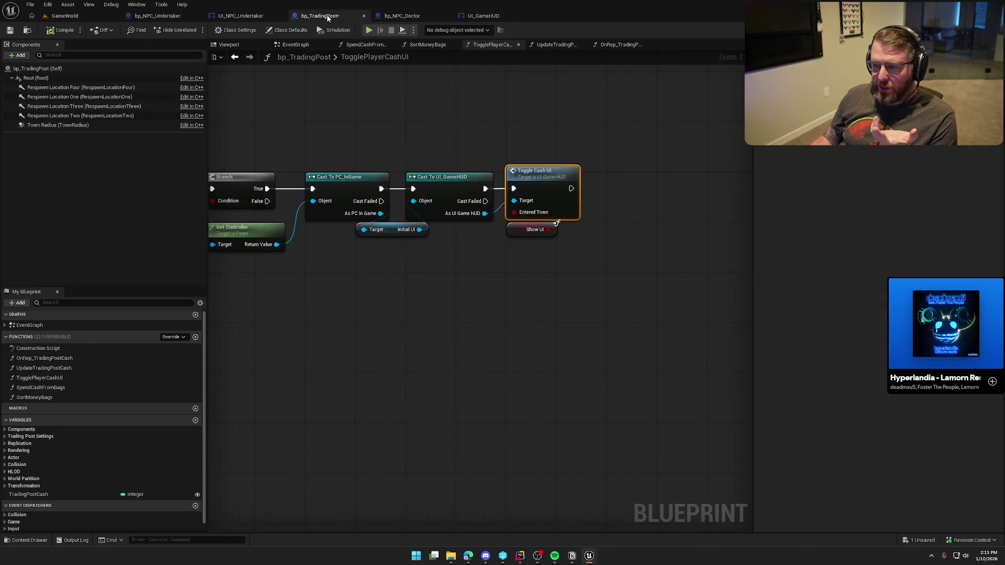
{"action": "left_click", "coordinate": [481, 15]}
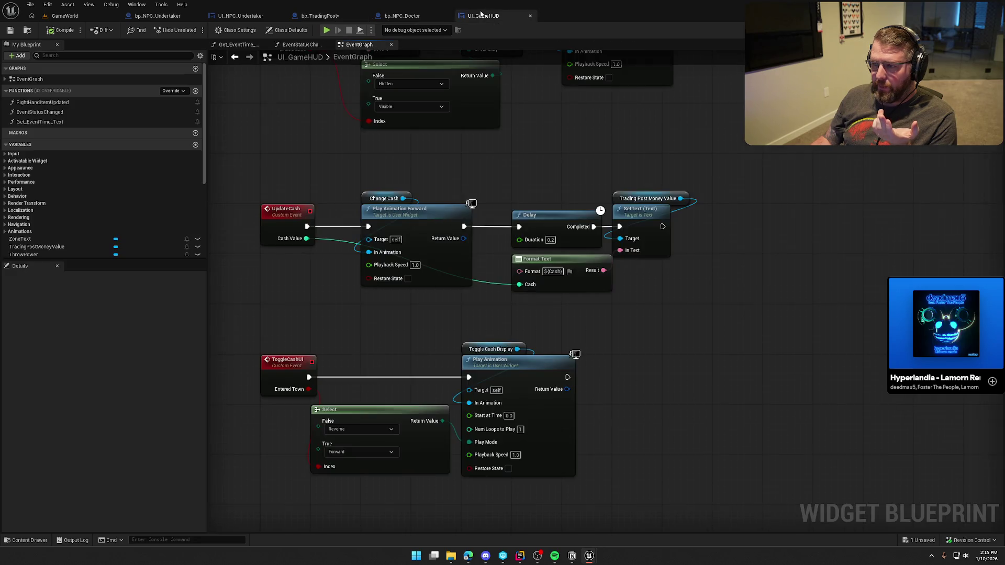
{"action": "left_click", "coordinate": [321, 16]}
{"action": "left_click_drag", "start_coordinate": [355, 325], "coordinate": [657, 324]}
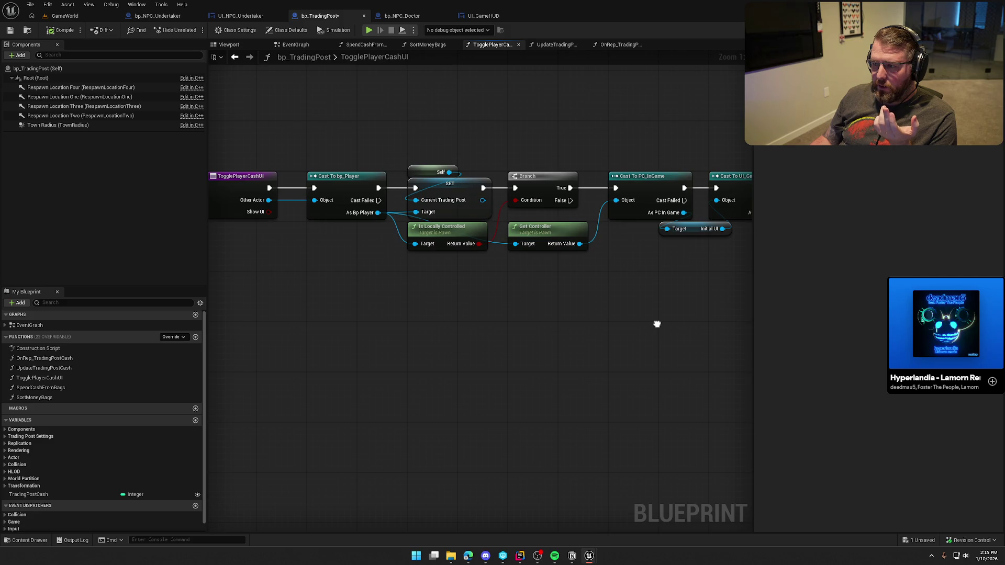
{"action": "double_click", "coordinate": [403, 56]}
{"action": "left_click", "coordinate": [293, 45]}
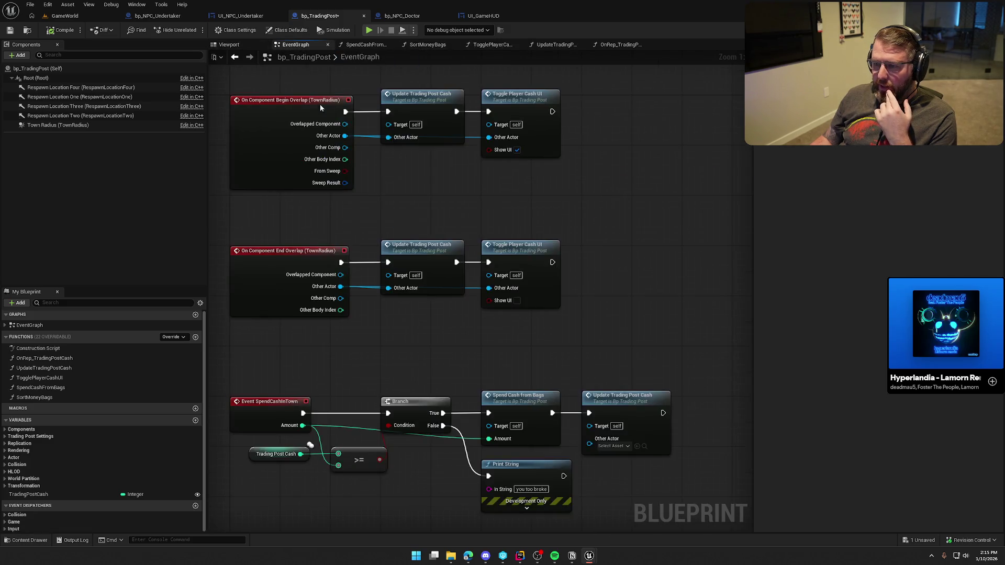
{"action": "double_click", "coordinate": [419, 98]}
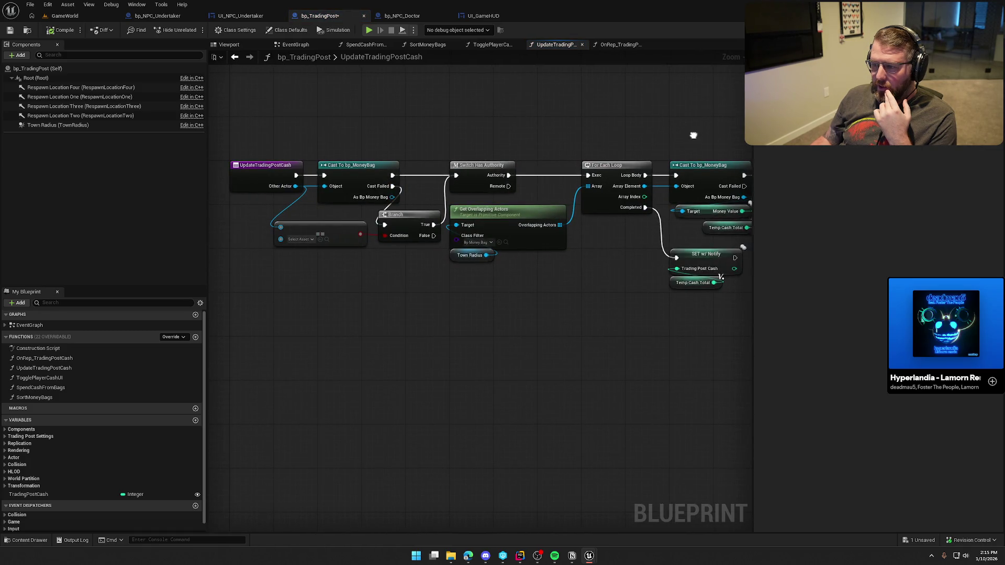
{"action": "left_click_drag", "start_coordinate": [695, 135], "coordinate": [498, 141]}
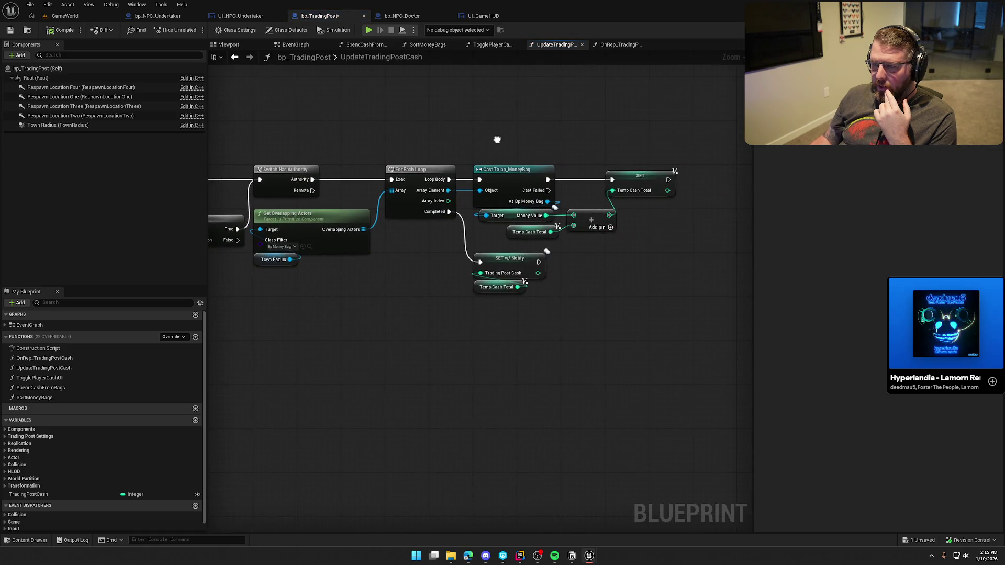
{"action": "left_click", "coordinate": [498, 259]}
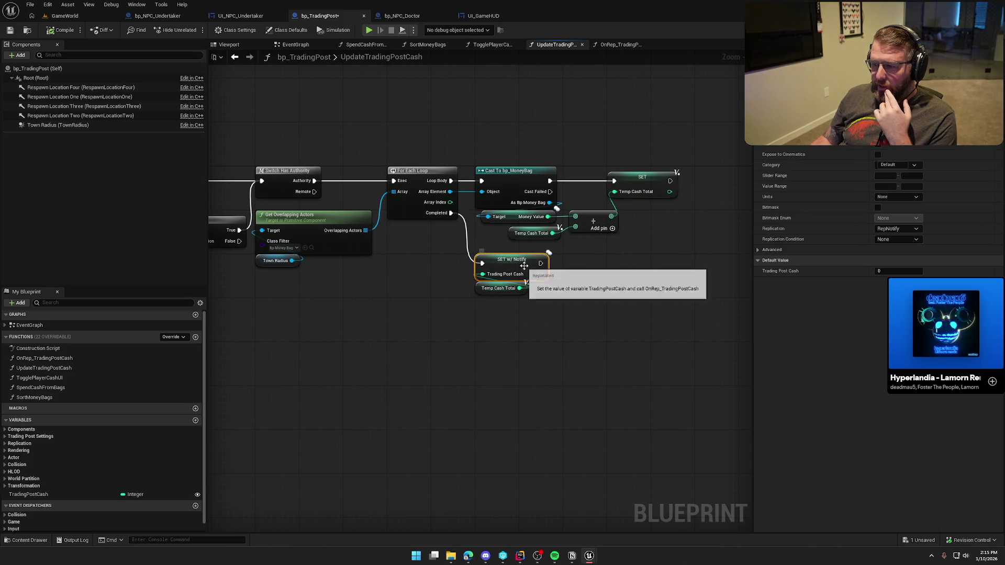
{"action": "double_click", "coordinate": [74, 358]}
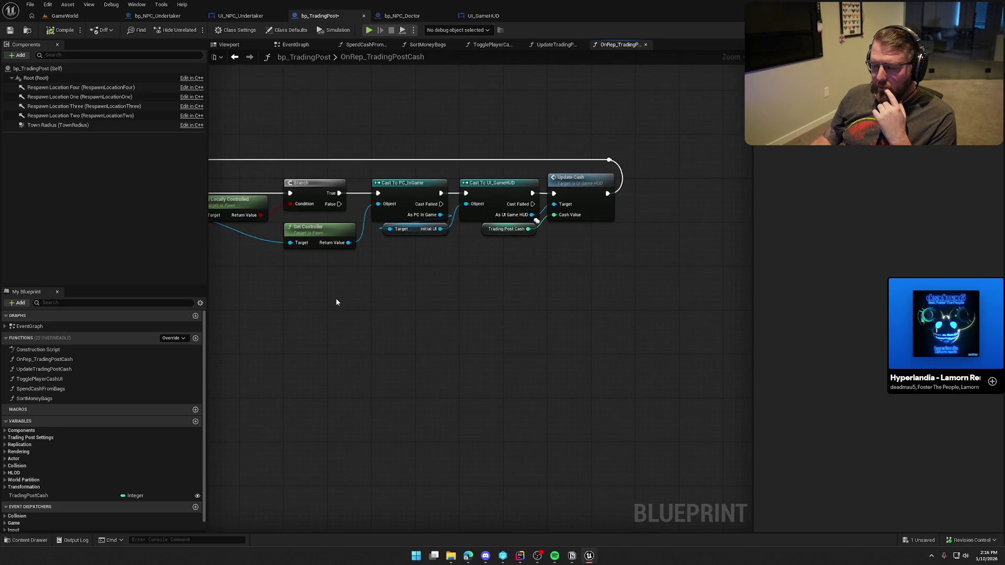
{"action": "left_click_drag", "start_coordinate": [325, 302], "coordinate": [605, 301]}
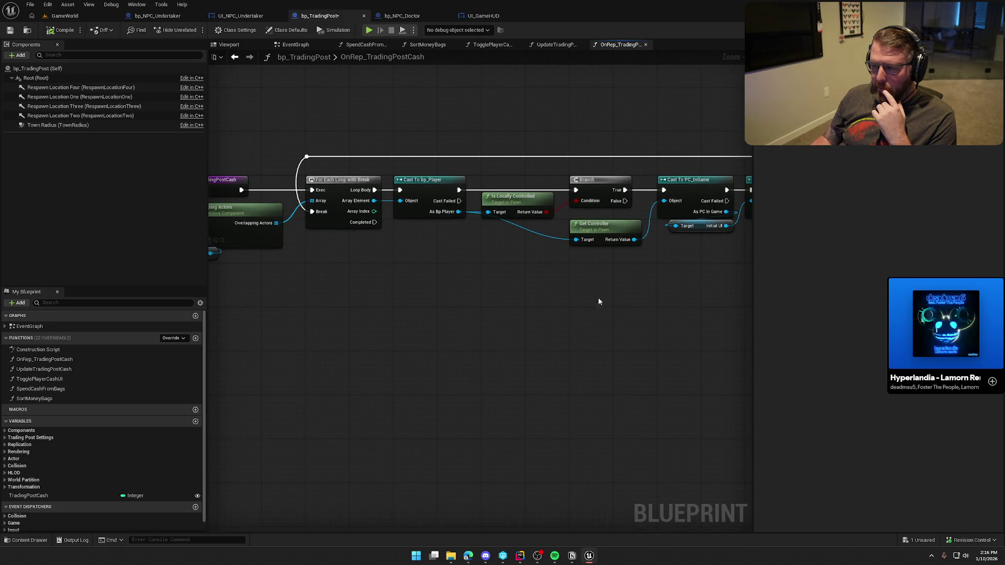
{"action": "mouse_move", "coordinate": [448, 299]}
{"action": "left_mouse_down"}
{"action": "mouse_move", "coordinate": [581, 299]}
{"action": "mouse_move", "coordinate": [545, 298]}
{"action": "left_mouse_up"}
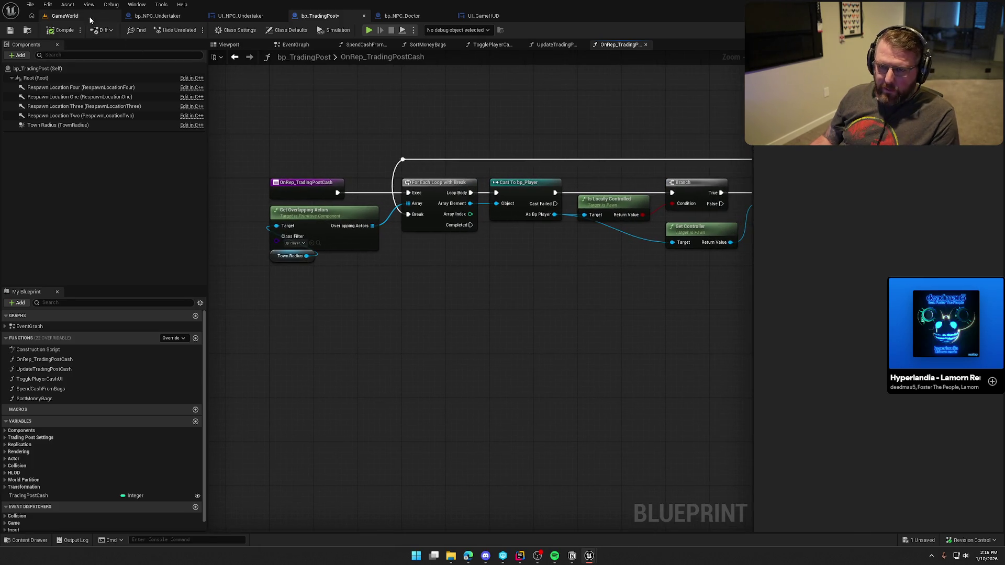
{"action": "left_click_drag", "start_coordinate": [595, 324], "coordinate": [451, 315]}
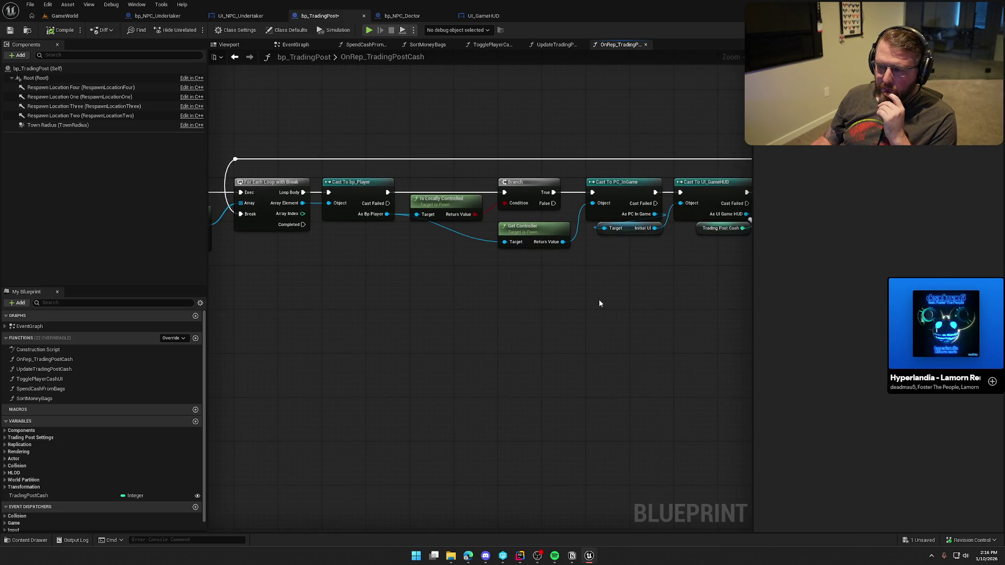
{"action": "left_click_drag", "start_coordinate": [599, 299], "coordinate": [373, 291]}
{"action": "left_click", "coordinate": [556, 173]}
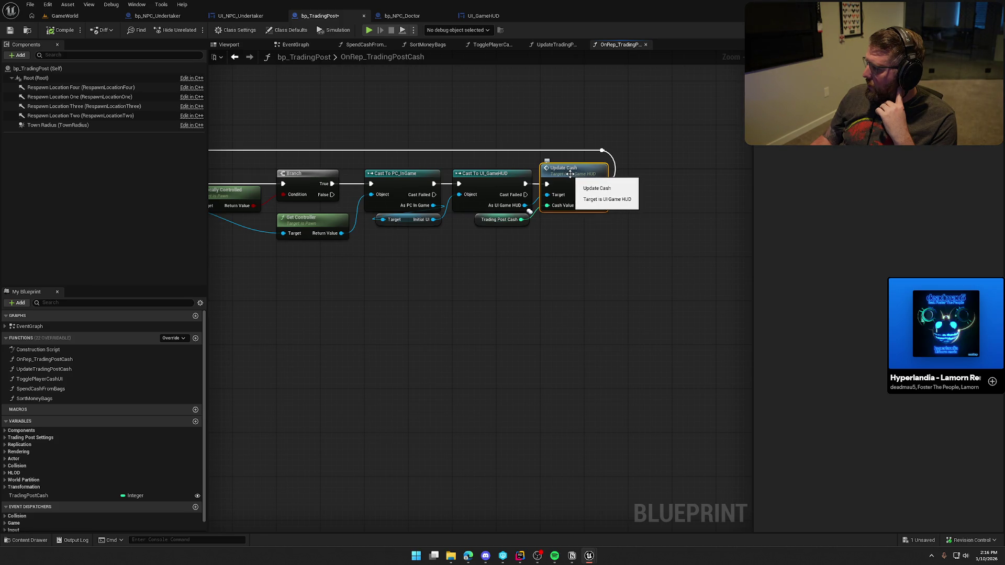
{"action": "mouse_move", "coordinate": [559, 302]}
{"action": "left_mouse_down"}
{"action": "mouse_move", "coordinate": [633, 299]}
{"action": "mouse_move", "coordinate": [585, 303]}
{"action": "left_mouse_up"}
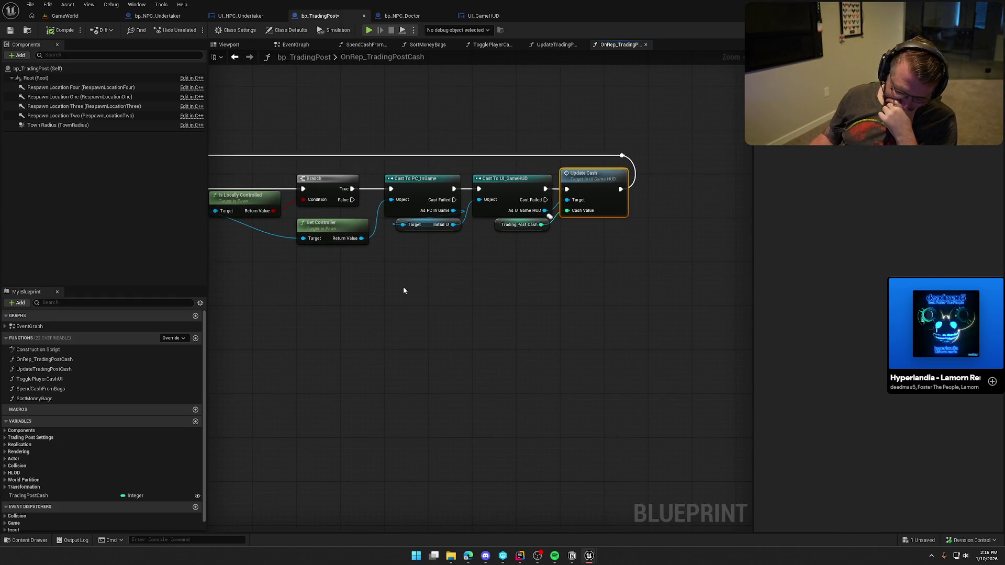
{"action": "left_click_drag", "start_coordinate": [349, 288], "coordinate": [668, 289]}
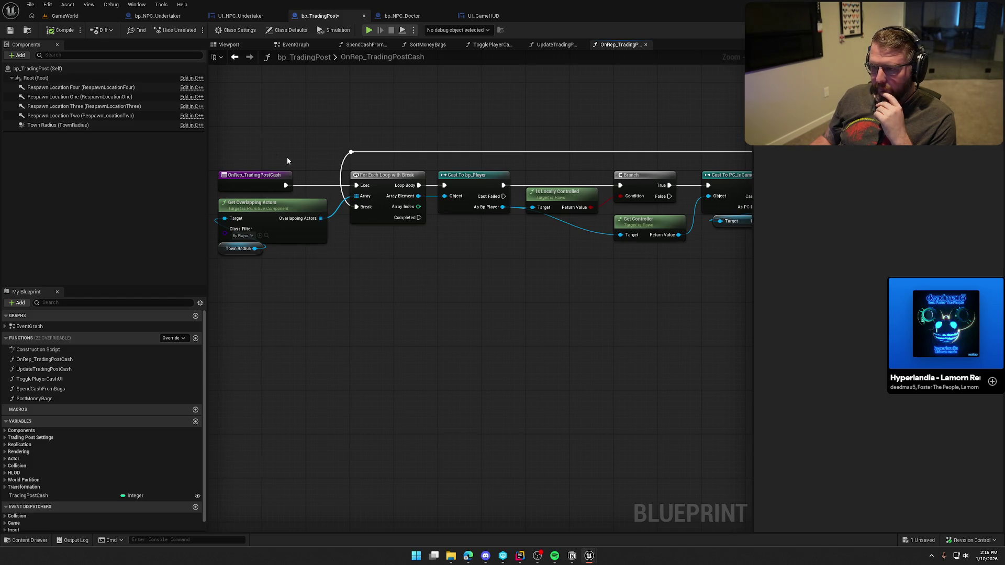
{"action": "left_click", "coordinate": [298, 45]}
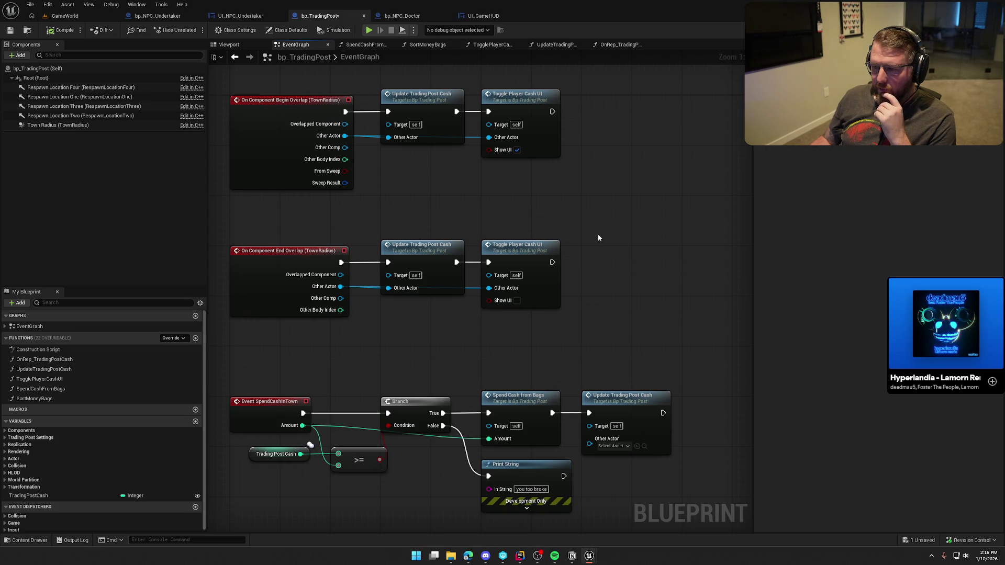
Open TogglePlayerCashUI and follow its Toggle Cash UI call into the HUD
{"action": "double_click", "coordinate": [546, 248]}
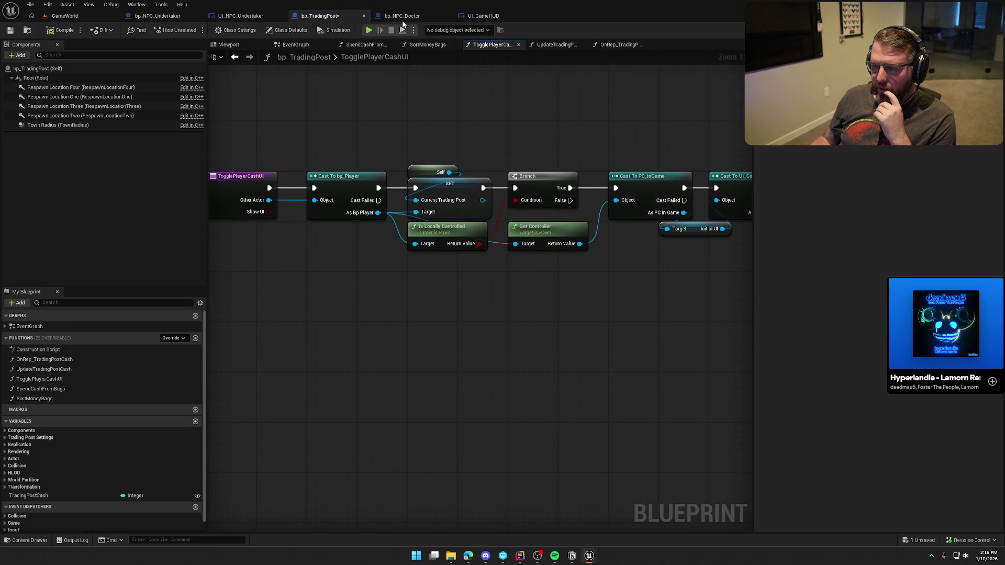
{"action": "left_click_drag", "start_coordinate": [602, 199], "coordinate": [482, 153]}
{"action": "double_click", "coordinate": [599, 174]}
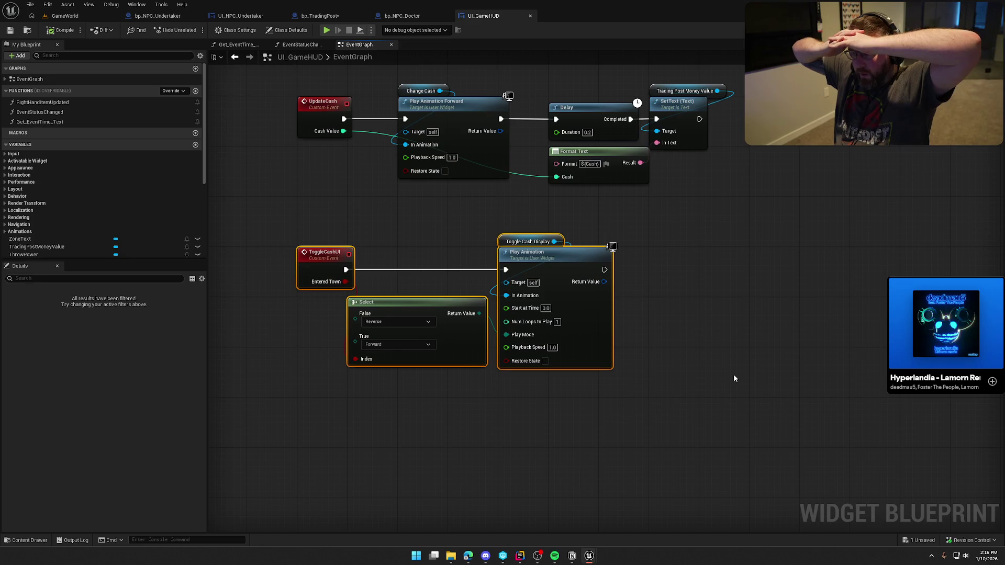
Go back to bp_TradingPost's EventGraph and reopen the TogglePlayerCashUI graph
{"action": "left_click", "coordinate": [313, 17]}
{"action": "left_click", "coordinate": [314, 44]}
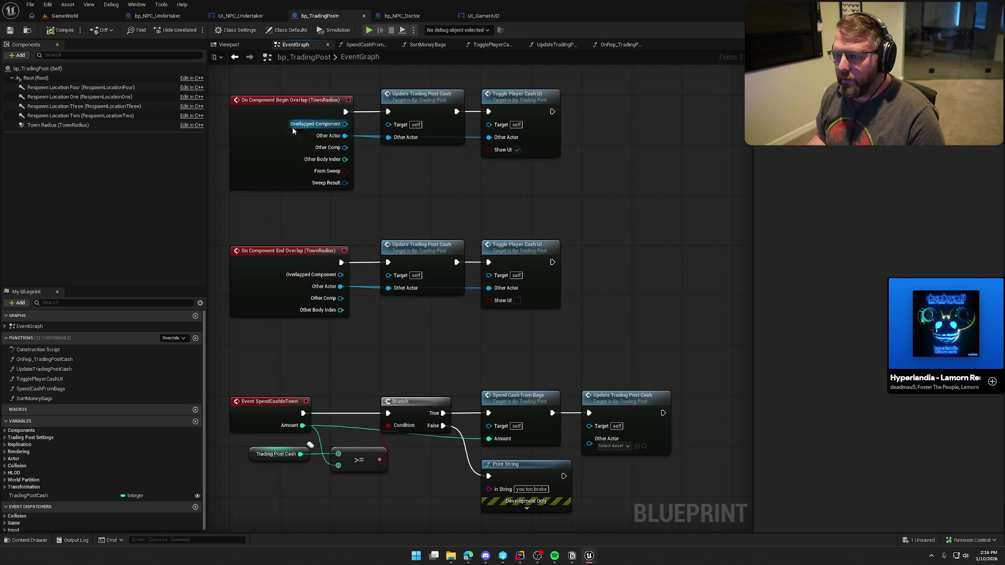
{"action": "left_click_drag", "start_coordinate": [452, 169], "coordinate": [464, 218]}
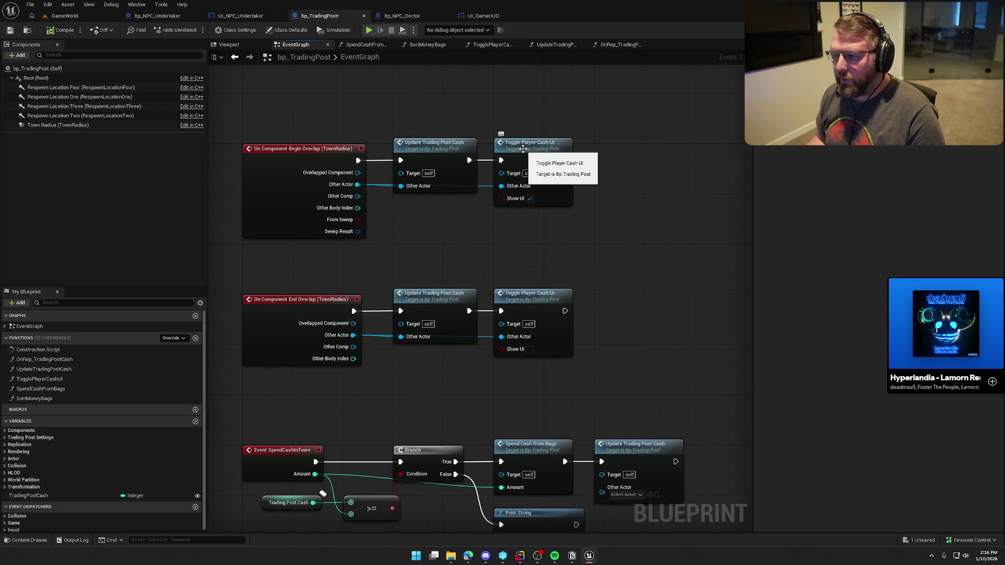
{"action": "double_click", "coordinate": [538, 150]}
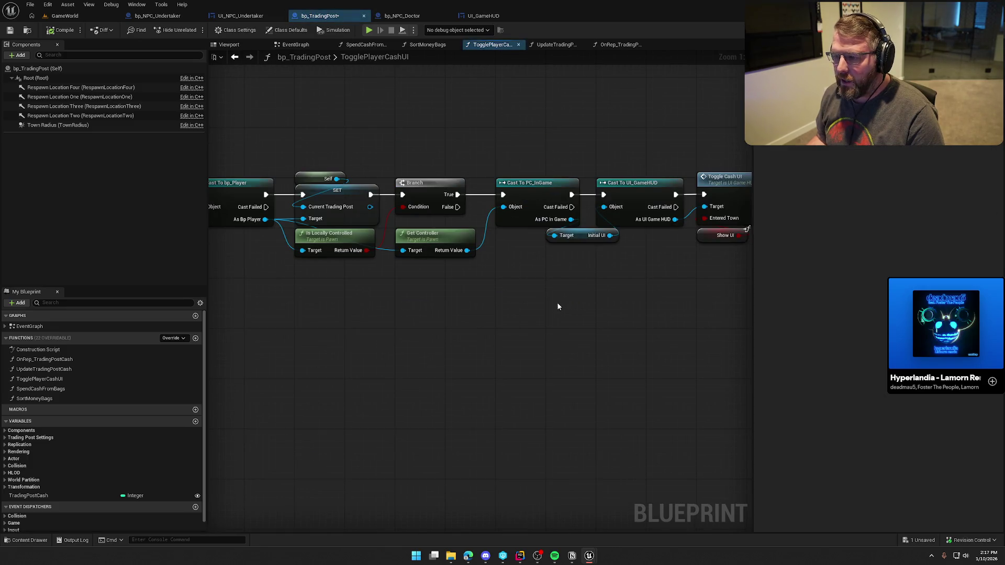
Add an Update Cash call after Toggle Cash UI, fed by Trading Post Cash
{"action": "mouse_move", "coordinate": [321, 263]}
{"action": "left_mouse_down"}
{"action": "mouse_move", "coordinate": [552, 272]}
{"action": "mouse_move", "coordinate": [478, 283]}
{"action": "mouse_move", "coordinate": [381, 192]}
{"action": "mouse_move", "coordinate": [459, 180]}
{"action": "left_mouse_up"}
{"action": "type", "text": "update"}
{"action": "key", "text": "Return"}
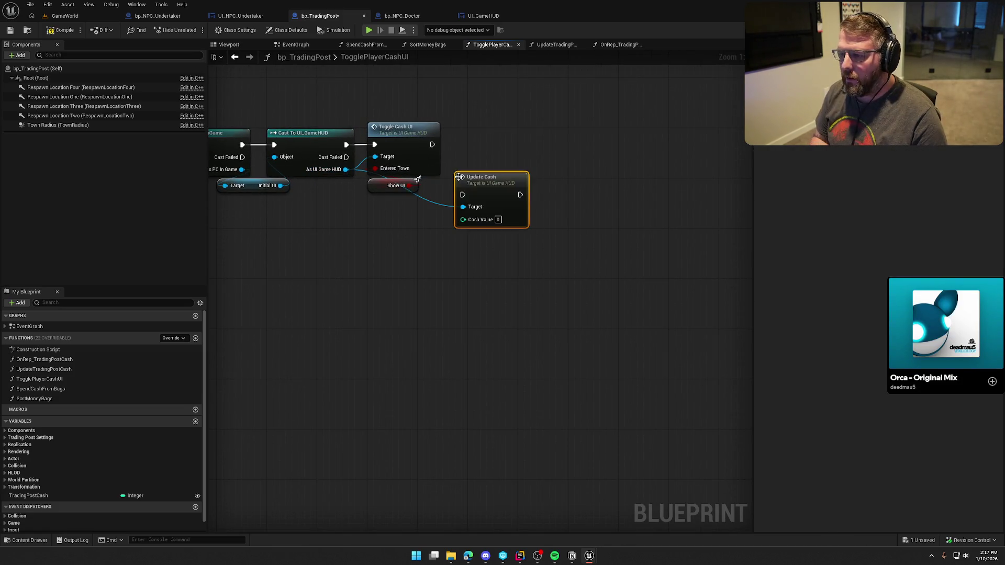
{"action": "left_click_drag", "start_coordinate": [463, 195], "coordinate": [431, 145]}
{"action": "left_click_drag", "start_coordinate": [479, 177], "coordinate": [493, 127]}
{"action": "left_click_drag", "start_coordinate": [457, 264], "coordinate": [589, 283]}
{"action": "mouse_move", "coordinate": [28, 496]}
{"action": "left_mouse_down"}
{"action": "mouse_move", "coordinate": [673, 224]}
{"action": "mouse_move", "coordinate": [648, 237]}
{"action": "mouse_move", "coordinate": [608, 188]}
{"action": "left_mouse_up"}
{"action": "left_click_drag", "start_coordinate": [628, 230], "coordinate": [628, 205]}
{"action": "left_click", "coordinate": [610, 245]}
Compile bp_TradingPost and start a Play in Editor test of GameWorld
{"action": "left_click", "coordinate": [60, 30]}
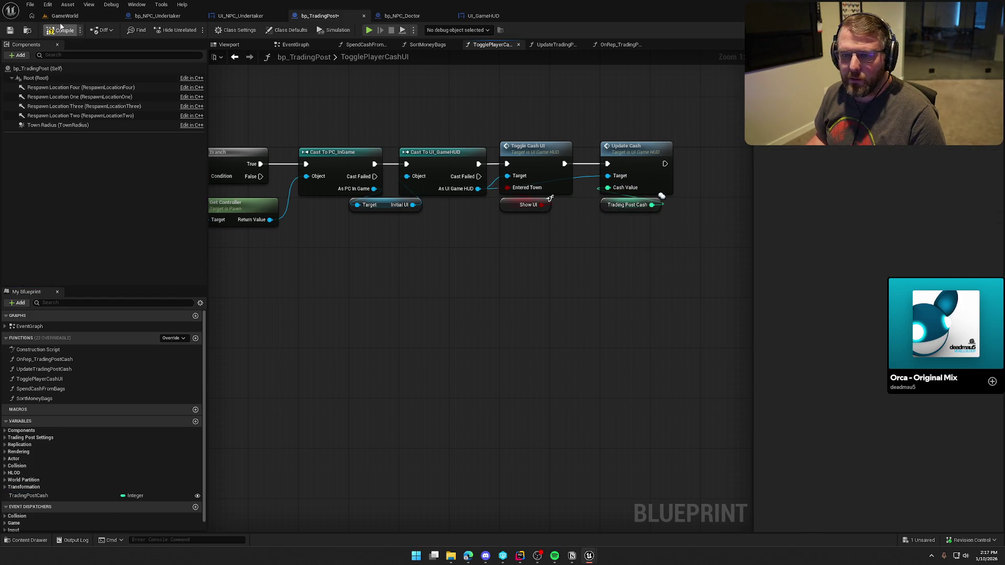
{"action": "left_click", "coordinate": [65, 15]}
{"action": "key", "text": "alt+p"}
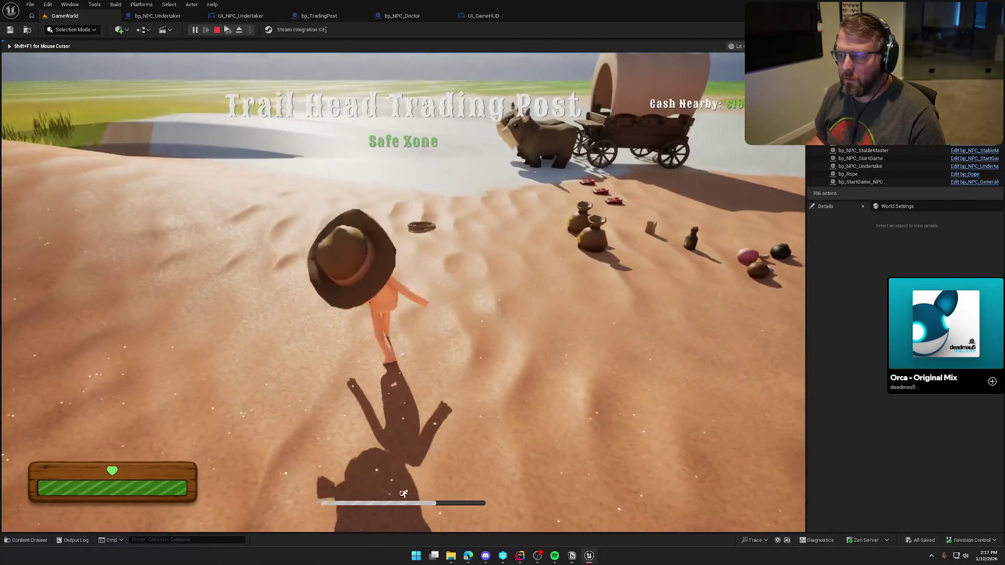
{"action": "key", "text": "super"}
{"action": "key", "text": "Escape"}
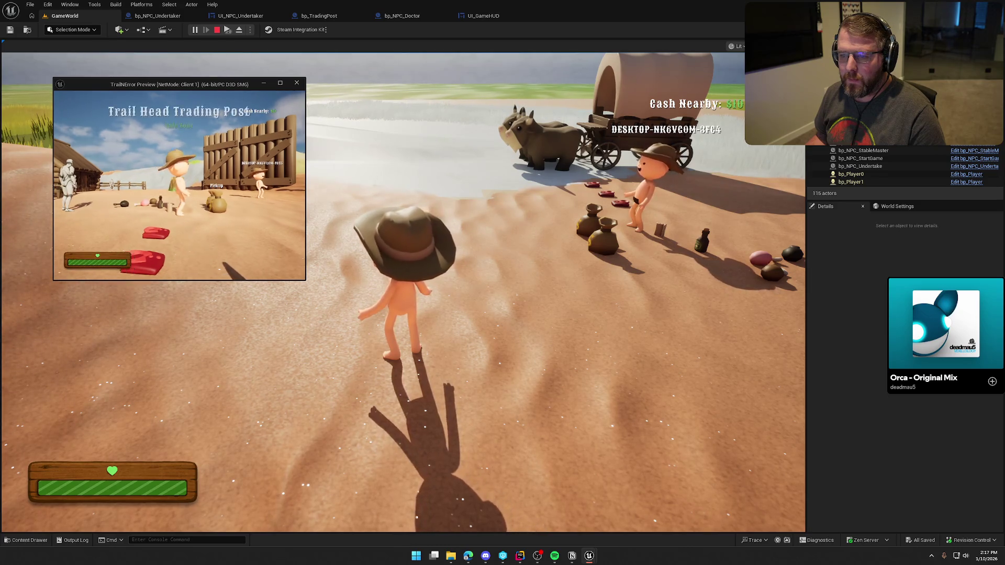
{"action": "key", "text": "w"}
{"action": "key", "text": "w"}
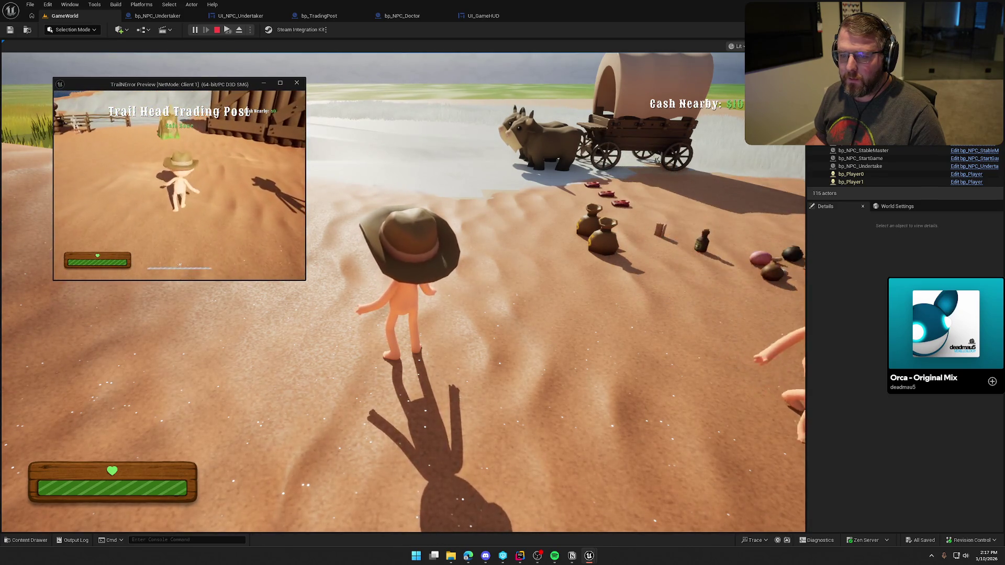
{"action": "key", "text": "w"}
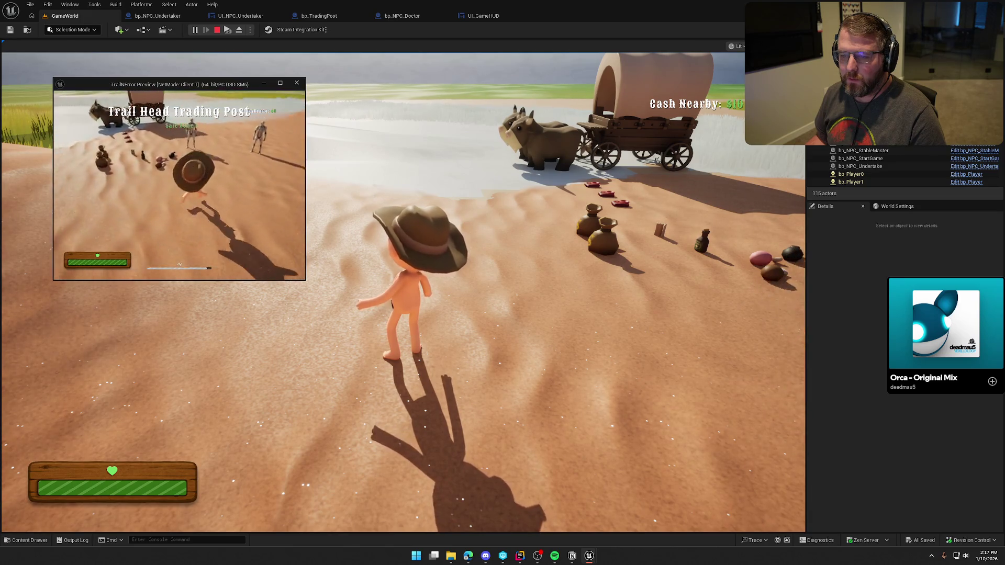
{"action": "key", "text": "w"}
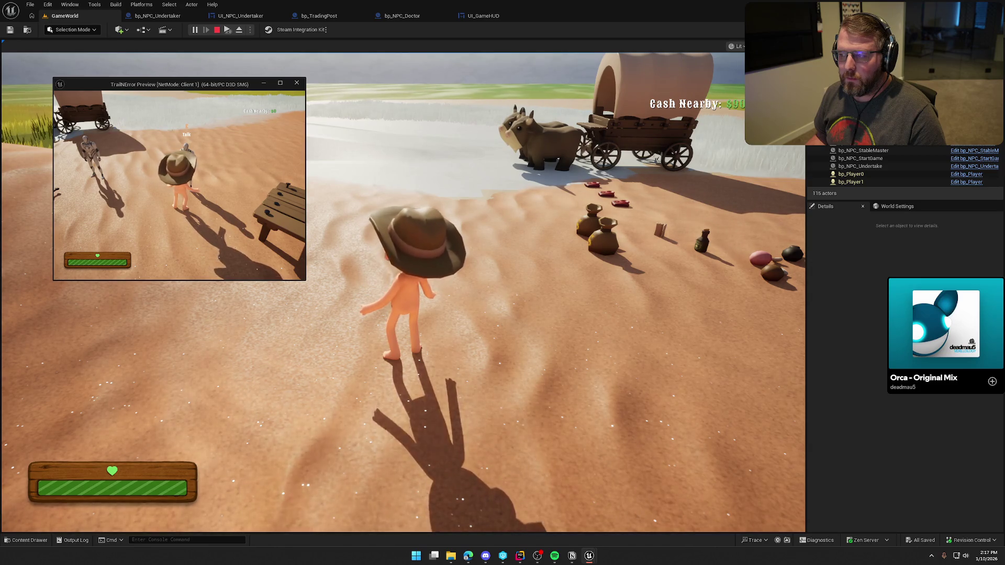
{"action": "key", "text": "w"}
{"action": "key", "text": "w"}
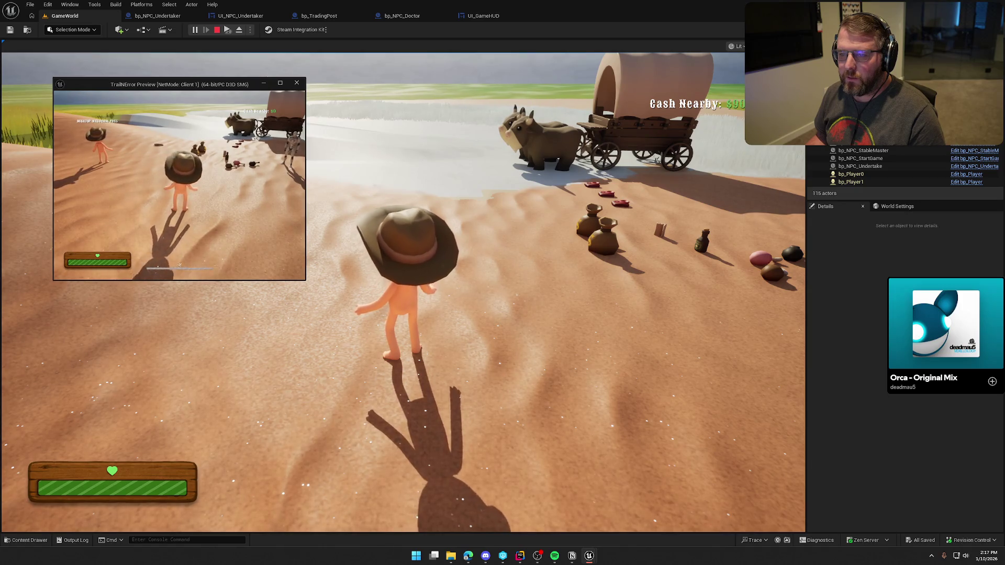
{"action": "key", "text": "Escape"}
{"action": "left_click", "coordinate": [319, 16]}
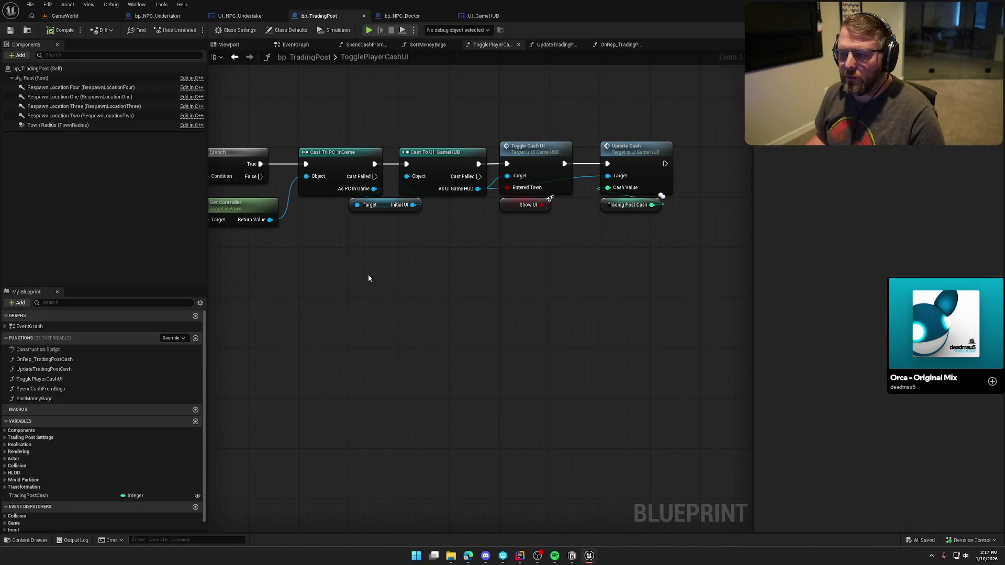
{"action": "left_click", "coordinate": [628, 205]}
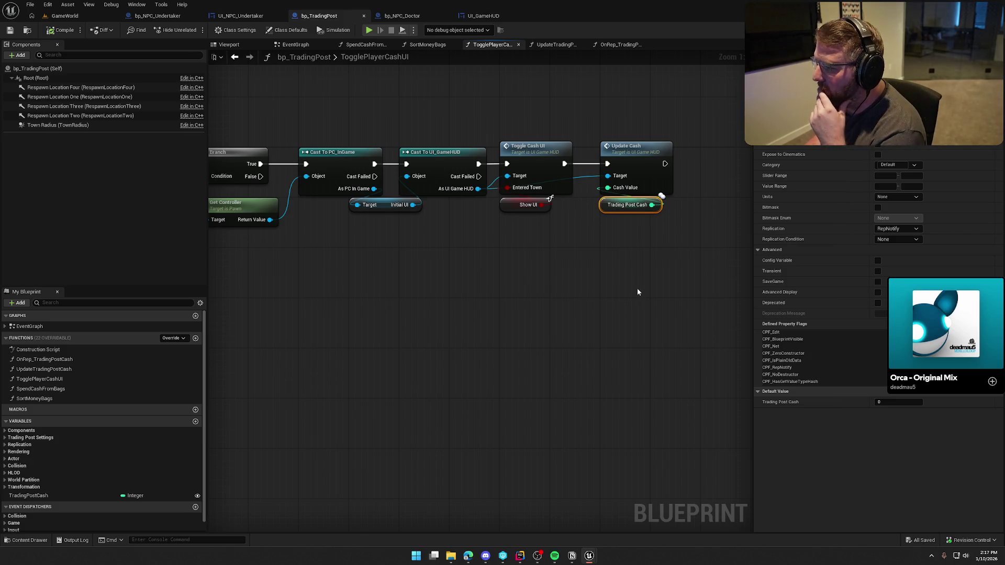
Add a Print String node after Update Cash
{"action": "left_click_drag", "start_coordinate": [636, 287], "coordinate": [999, 273]}
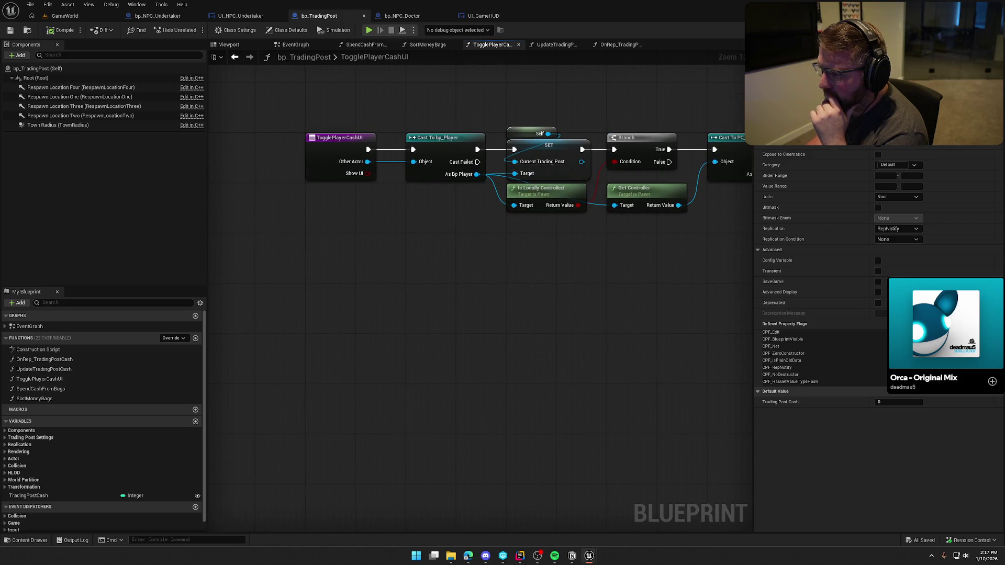
{"action": "mouse_move", "coordinate": [713, 276]}
{"action": "left_mouse_down"}
{"action": "mouse_move", "coordinate": [501, 272]}
{"action": "mouse_move", "coordinate": [706, 264]}
{"action": "left_mouse_up"}
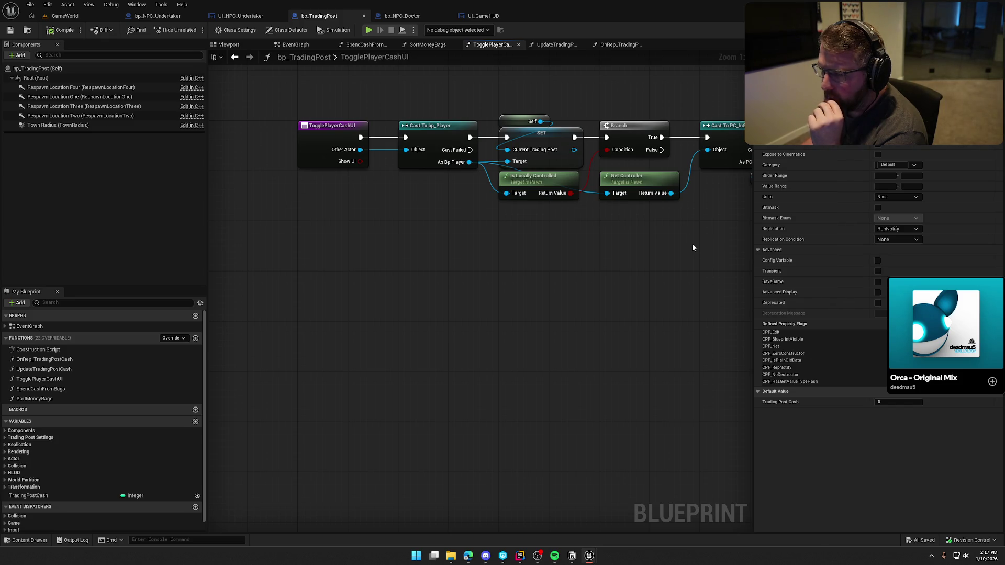
{"action": "mouse_move", "coordinate": [671, 249]}
{"action": "left_mouse_down"}
{"action": "mouse_move", "coordinate": [404, 269]}
{"action": "mouse_move", "coordinate": [269, 250]}
{"action": "mouse_move", "coordinate": [552, 257]}
{"action": "left_mouse_up"}
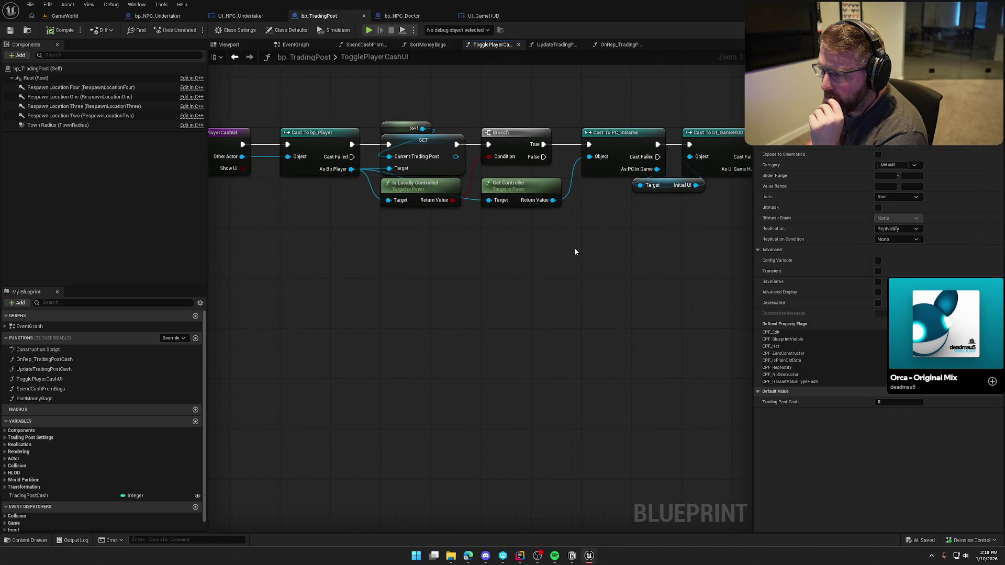
{"action": "left_click_drag", "start_coordinate": [622, 239], "coordinate": [281, 243]}
{"action": "mouse_move", "coordinate": [579, 143]}
{"action": "left_mouse_down"}
{"action": "mouse_move", "coordinate": [644, 151]}
{"action": "mouse_move", "coordinate": [549, 246]}
{"action": "left_mouse_up"}
{"action": "type", "text": "print"}
{"action": "key", "text": "Return"}
{"action": "left_click_drag", "start_coordinate": [316, 292], "coordinate": [605, 285]}
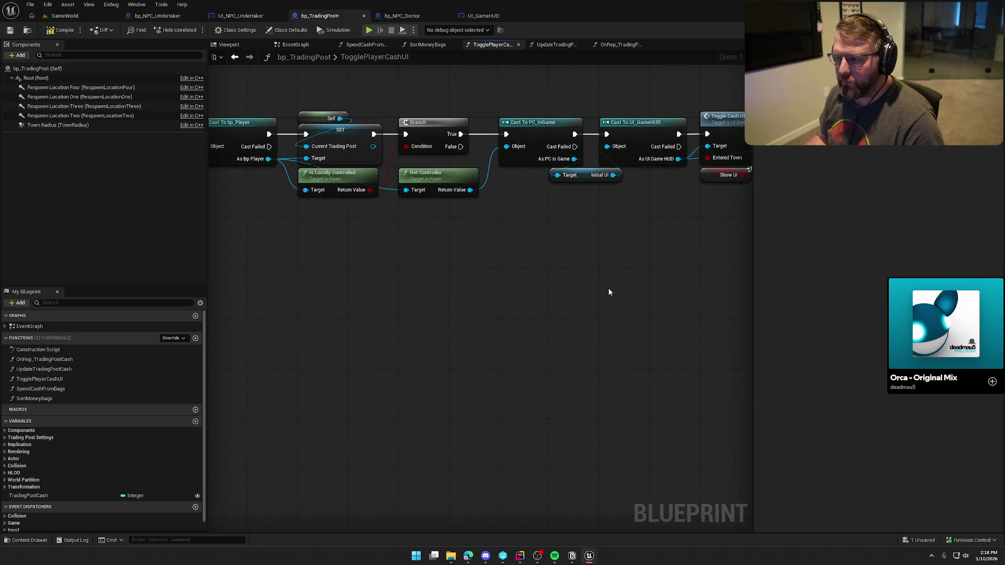
Feed the controller's display name into Print String's In String
{"action": "scroll", "coordinate": [523, 283], "scroll_direction": "down", "scroll_amount": 3}
{"action": "mouse_move", "coordinate": [428, 198]}
{"action": "left_mouse_down"}
{"action": "mouse_move", "coordinate": [572, 274]}
{"action": "mouse_move", "coordinate": [675, 245]}
{"action": "left_mouse_up"}
{"action": "scroll", "coordinate": [680, 261], "scroll_direction": "up", "scroll_amount": 2}
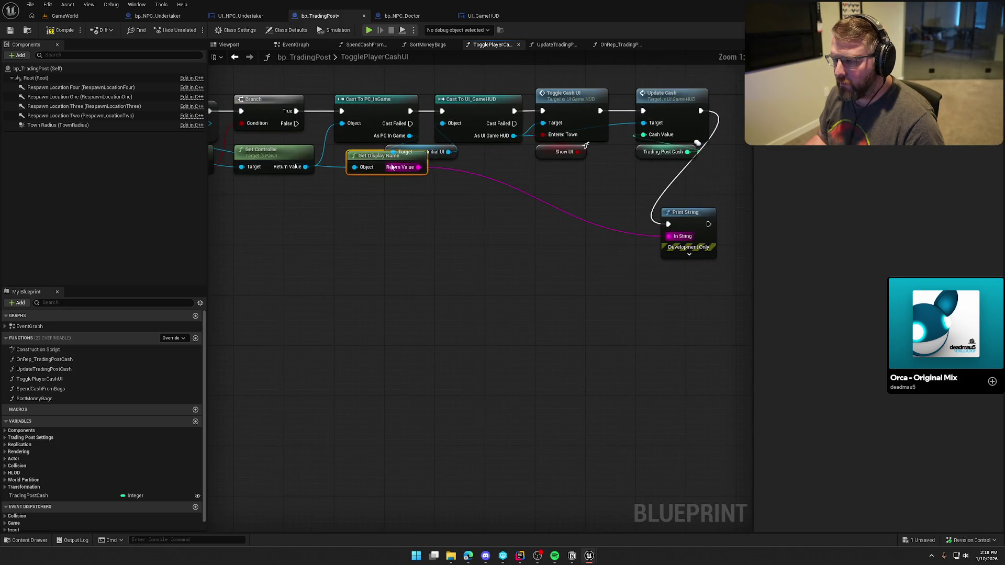
{"action": "left_click_drag", "start_coordinate": [391, 167], "coordinate": [561, 235]}
{"action": "mouse_move", "coordinate": [621, 268]}
{"action": "left_mouse_down"}
{"action": "mouse_move", "coordinate": [513, 275]}
{"action": "mouse_move", "coordinate": [435, 306]}
{"action": "mouse_move", "coordinate": [536, 326]}
{"action": "left_mouse_up"}
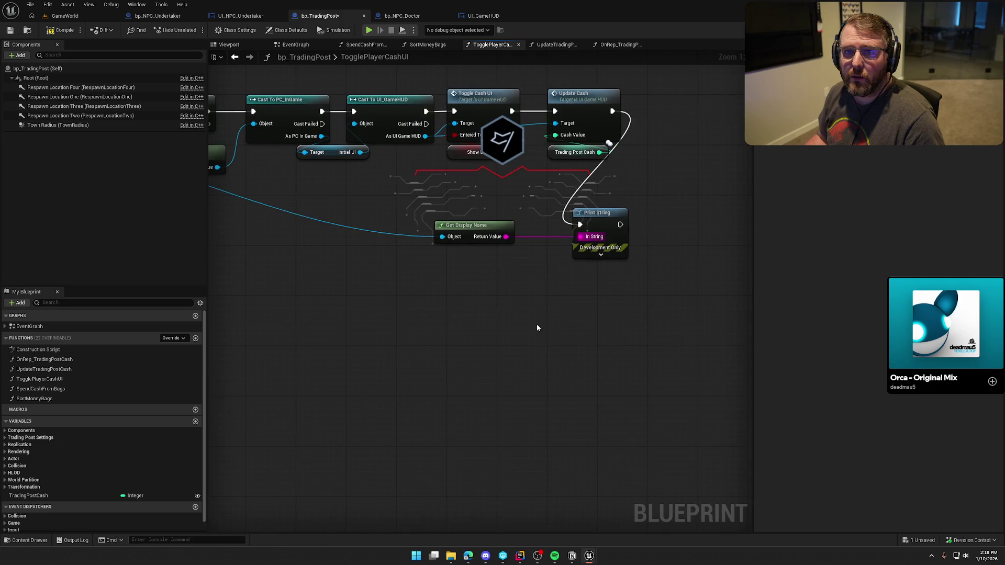
Set Print String's text colour to red
{"action": "left_click", "coordinate": [601, 256]}
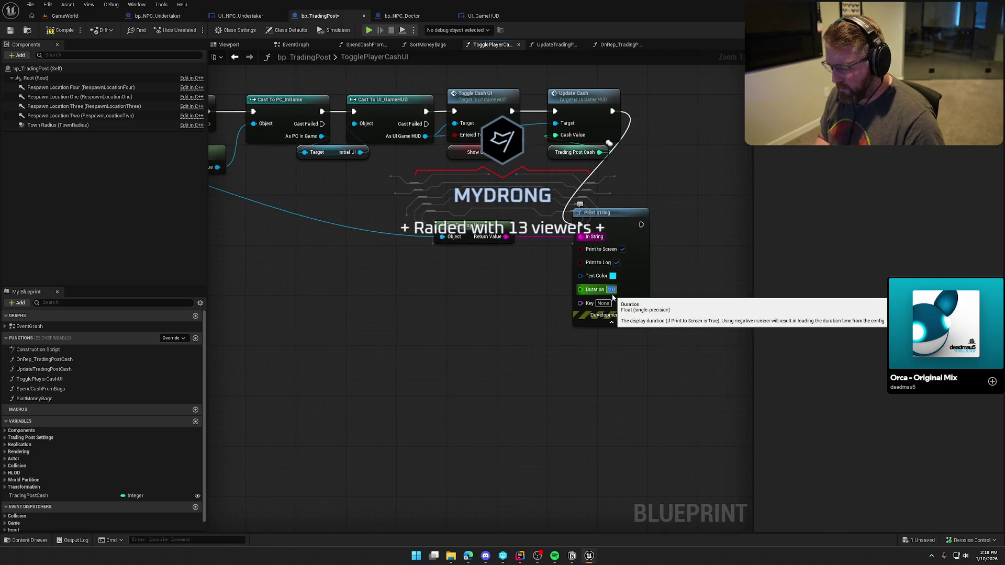
{"action": "left_click", "coordinate": [612, 276]}
{"action": "left_click", "coordinate": [698, 334]}
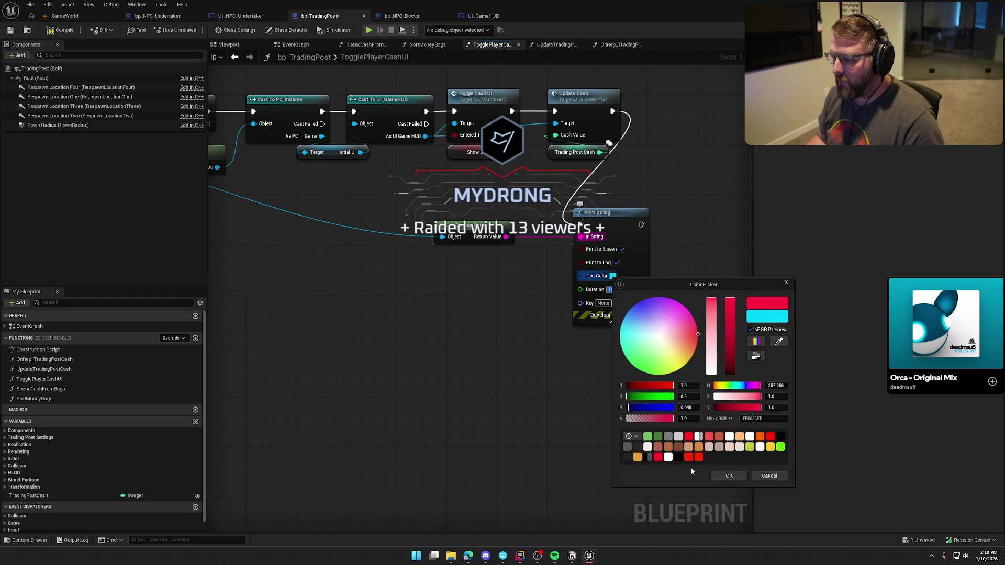
{"action": "left_click", "coordinate": [725, 476]}
{"action": "left_click", "coordinate": [65, 16]}
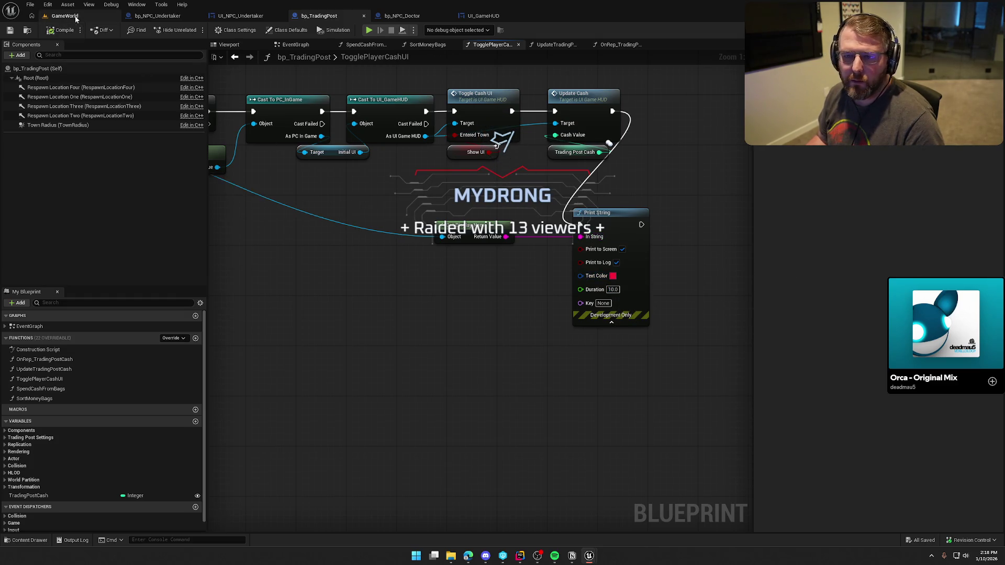
Start Play in Editor and run the server character across the sand
{"action": "key", "text": "alt+p"}
{"action": "key", "text": "w"}
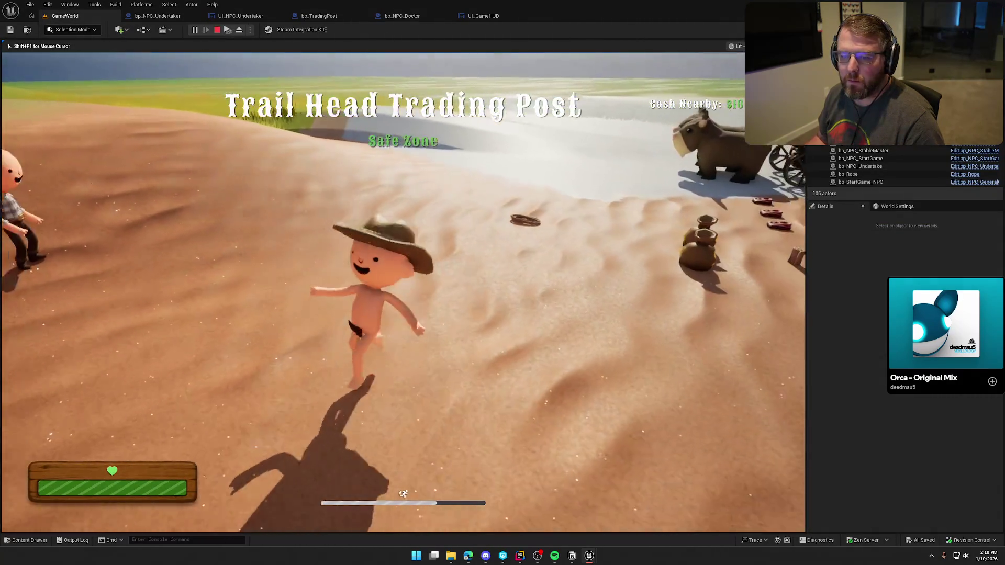
{"action": "key", "text": "shift+F1"}
{"action": "key", "text": "super"}
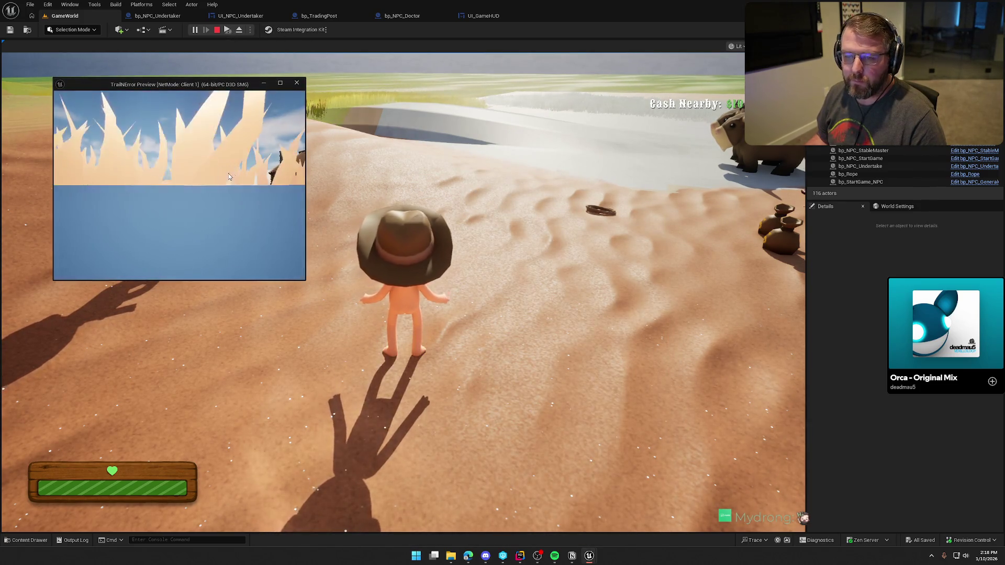
Walk the client character in and out of the trading post, then stop play
{"action": "key", "text": "w"}
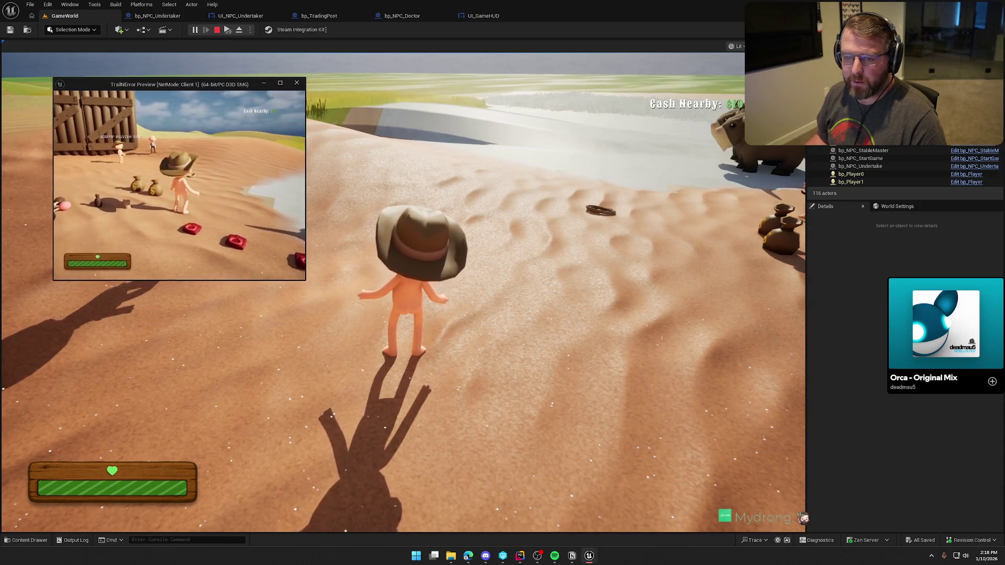
{"action": "key", "text": "w"}
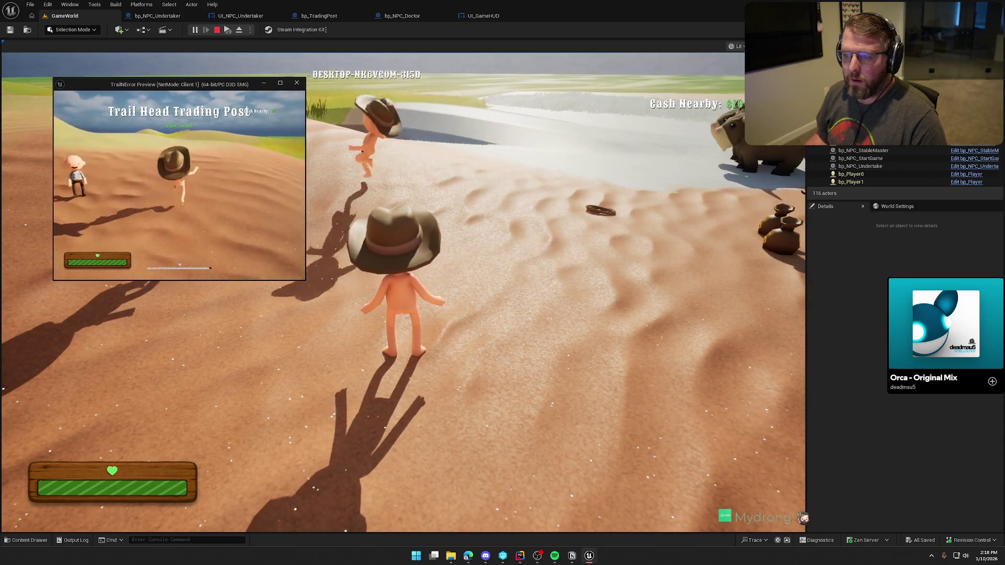
{"action": "key", "text": "w"}
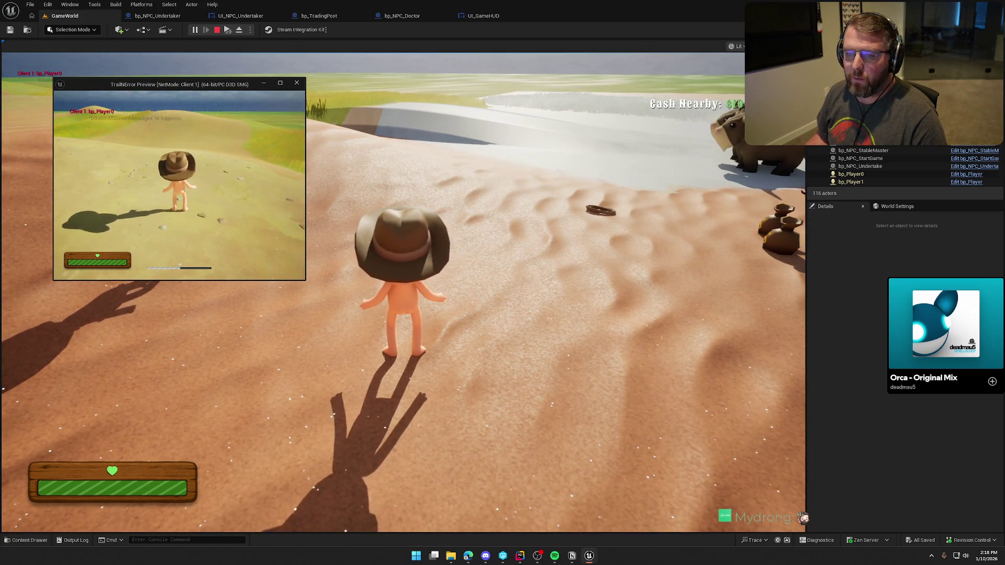
{"action": "key", "text": "s"}
{"action": "key", "text": "s"}
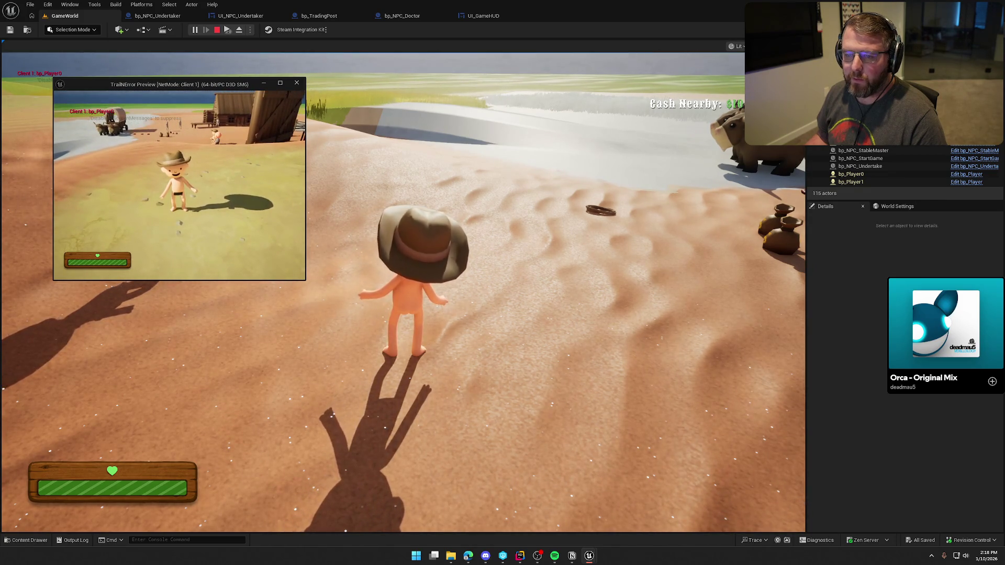
{"action": "key", "text": "w"}
{"action": "key", "text": "s"}
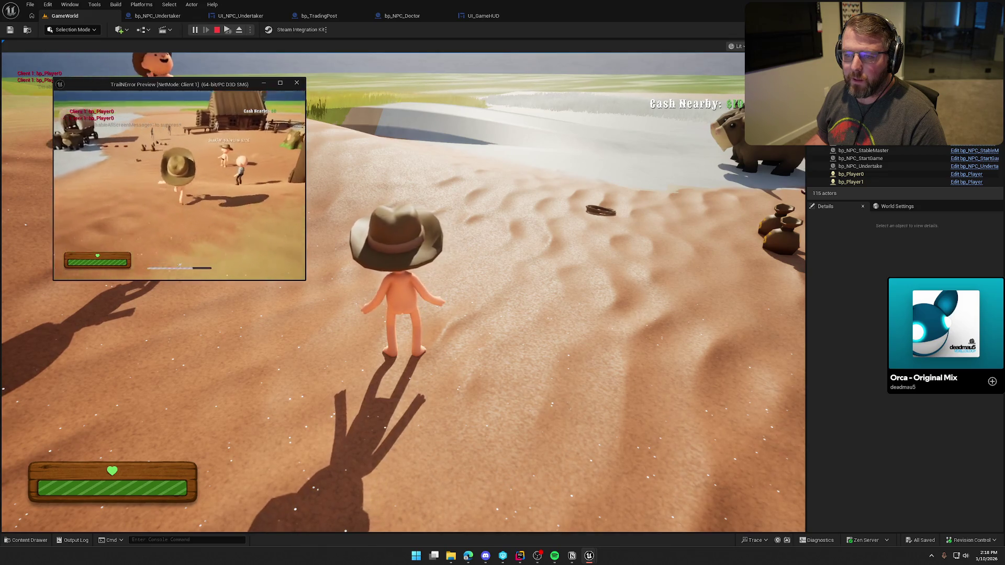
{"action": "key", "text": "w"}
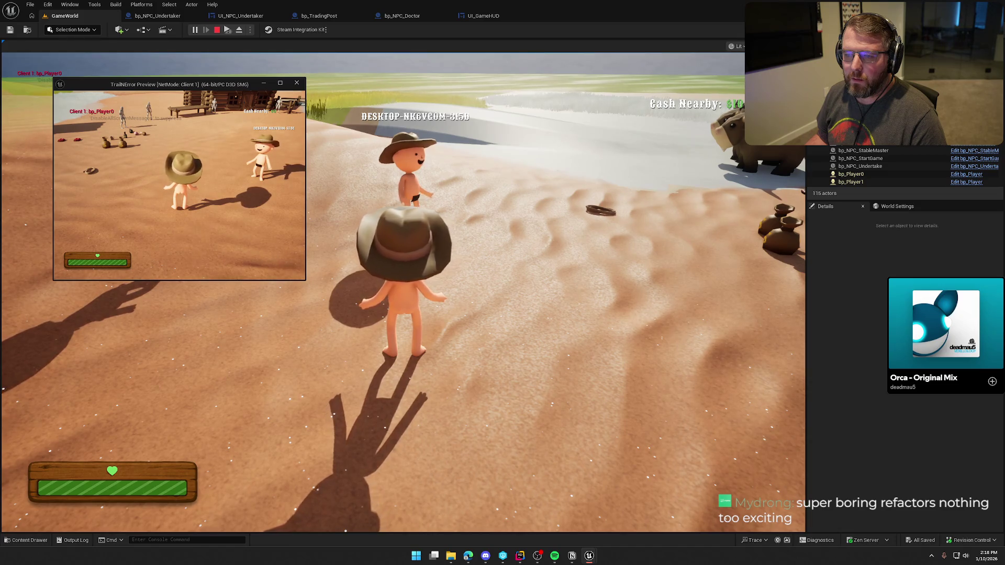
{"action": "key", "text": "Escape"}
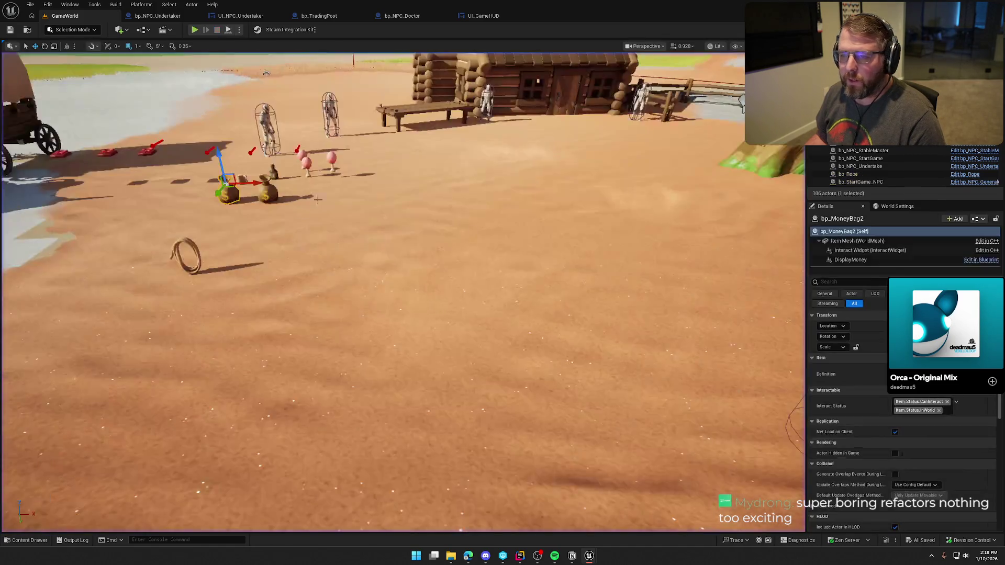
Replace Get Display Name with Trading Post Cash as Print String's input
{"action": "left_click", "coordinate": [319, 15]}
{"action": "left_click", "coordinate": [586, 277], "text": "ctrl"}
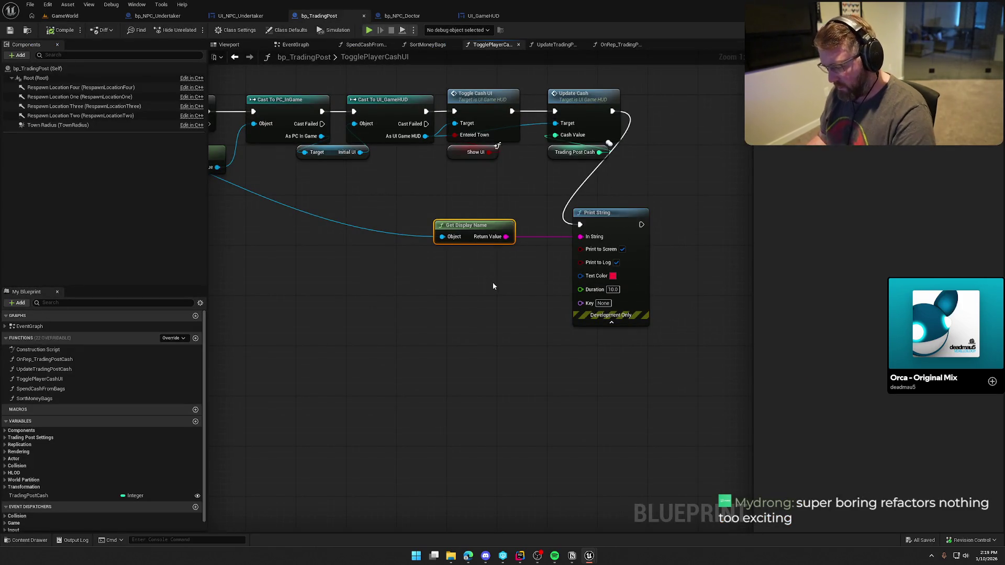
{"action": "key", "text": "Delete"}
{"action": "left_click_drag", "start_coordinate": [623, 216], "coordinate": [754, 166]}
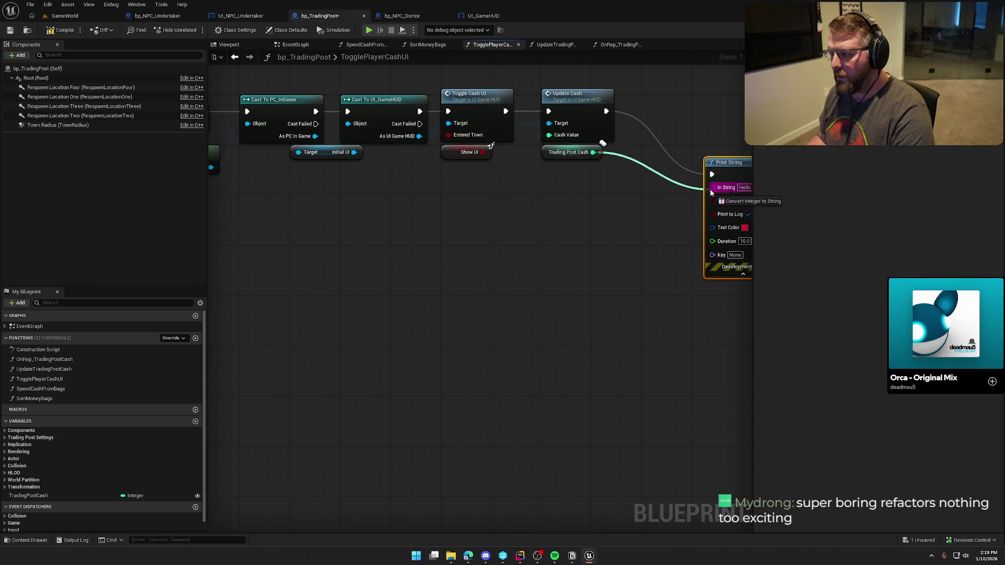
{"action": "left_click_drag", "start_coordinate": [710, 193], "coordinate": [712, 190]}
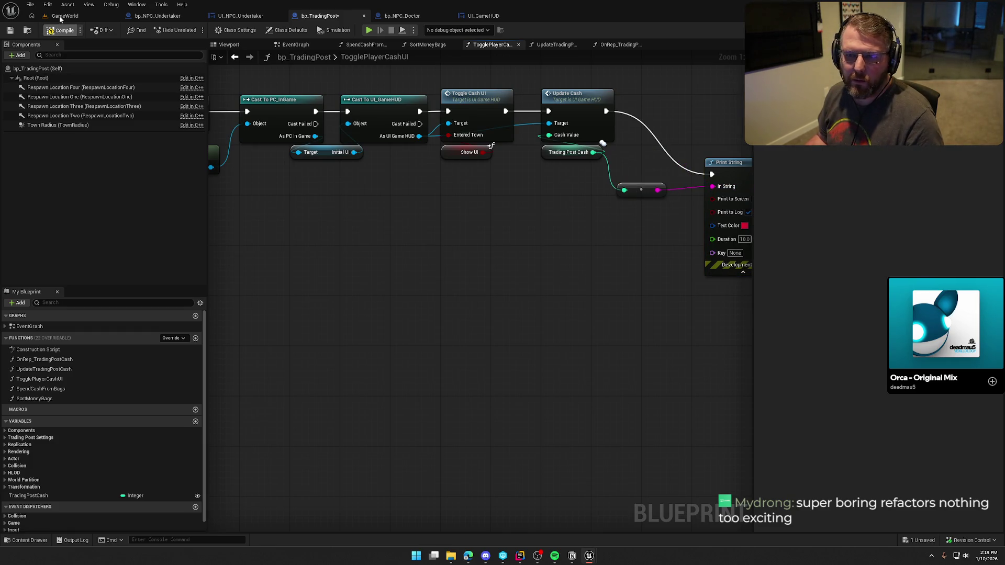
Play-test with a client near the trading post, then stop and return to bp_TradingPost
{"action": "key", "text": "alt+p"}
{"action": "key", "text": "w"}
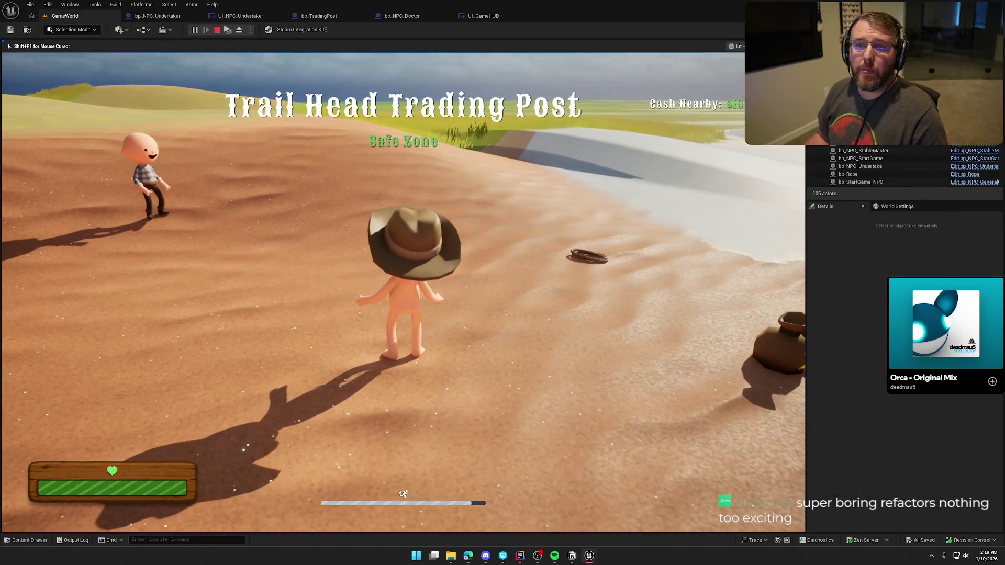
{"action": "key", "text": "a"}
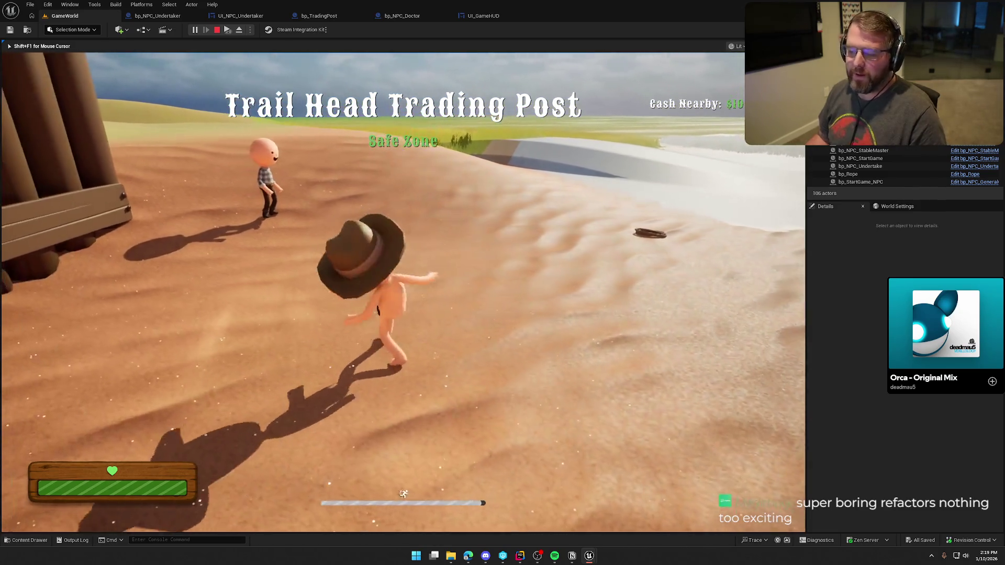
{"action": "key", "text": "super"}
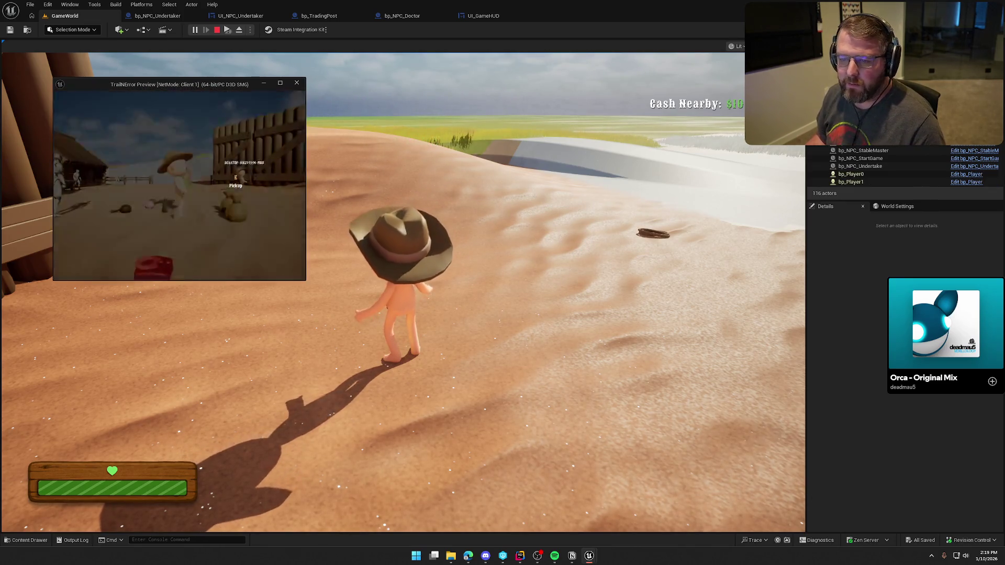
{"action": "key", "text": "w"}
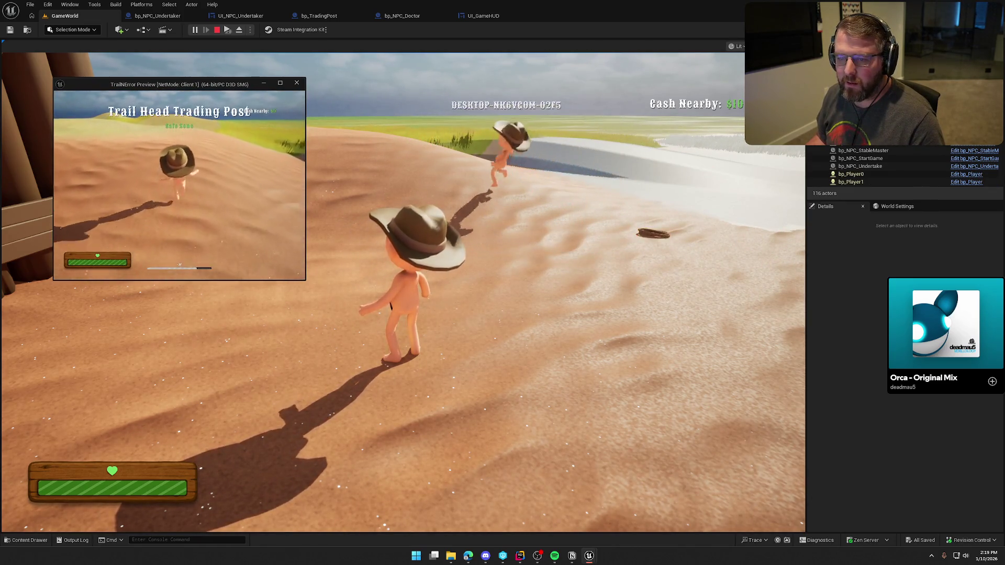
{"action": "key", "text": "w"}
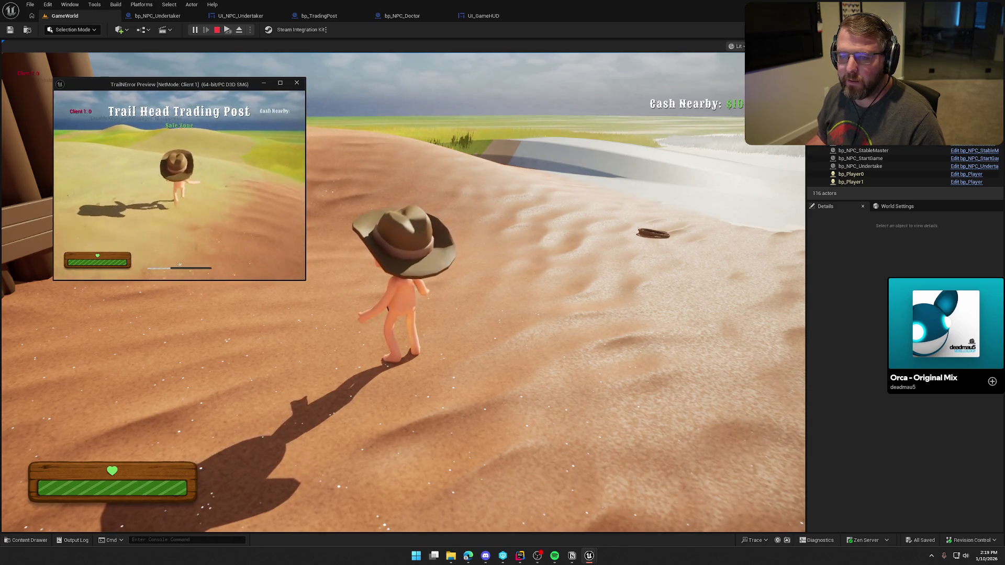
{"action": "key", "text": "w"}
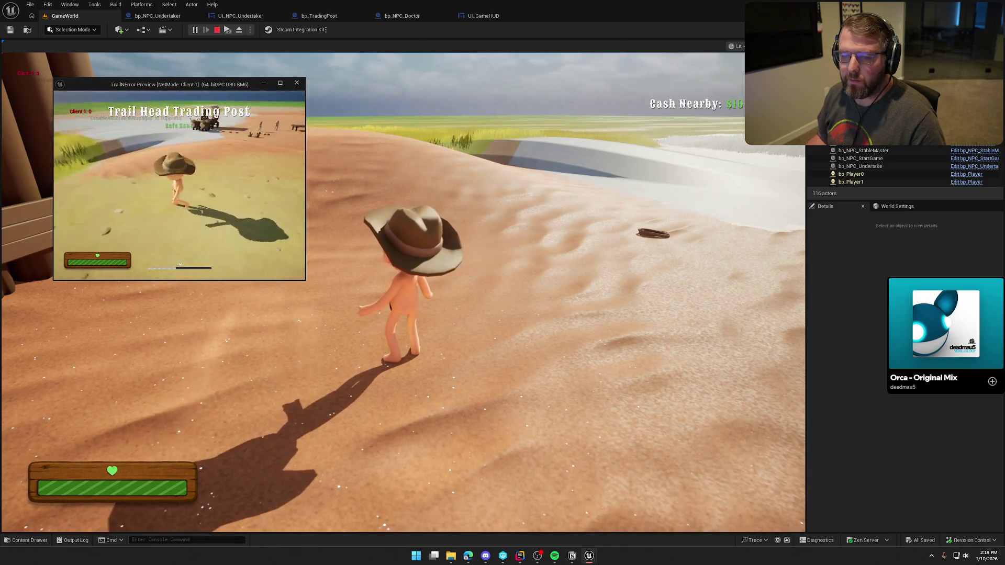
{"action": "key", "text": "Escape"}
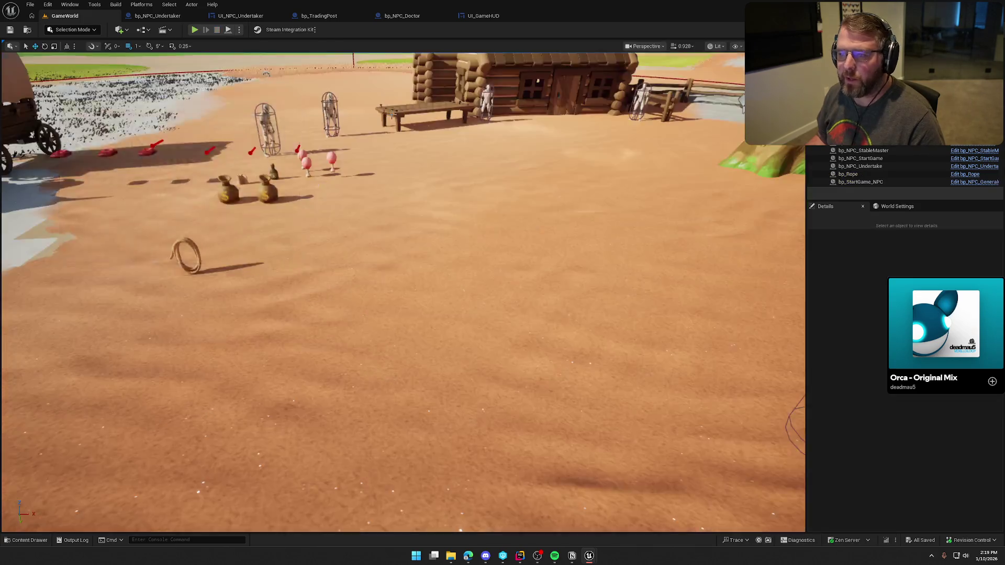
{"action": "left_click", "coordinate": [313, 17]}
Review the full TogglePlayerCashUI chain and the TradingPostCash variable settings
{"action": "left_click_drag", "start_coordinate": [393, 239], "coordinate": [292, 251]}
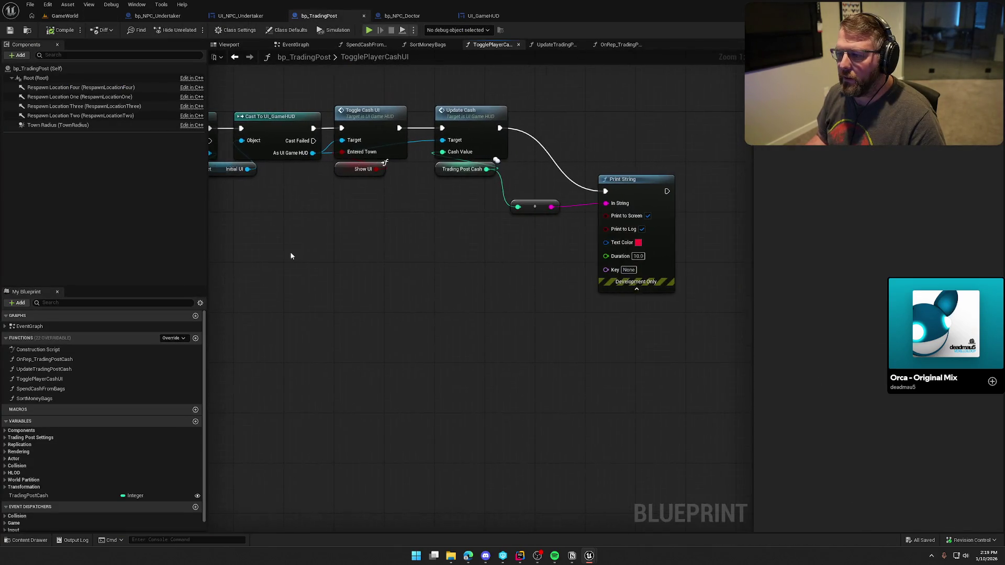
{"action": "key", "text": "Home"}
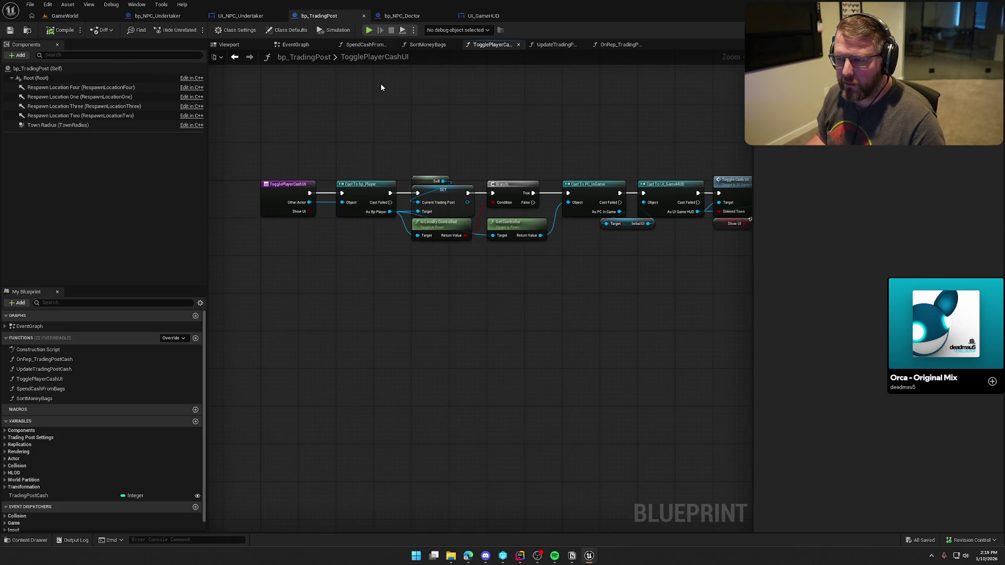
{"action": "left_click", "coordinate": [26, 496]}
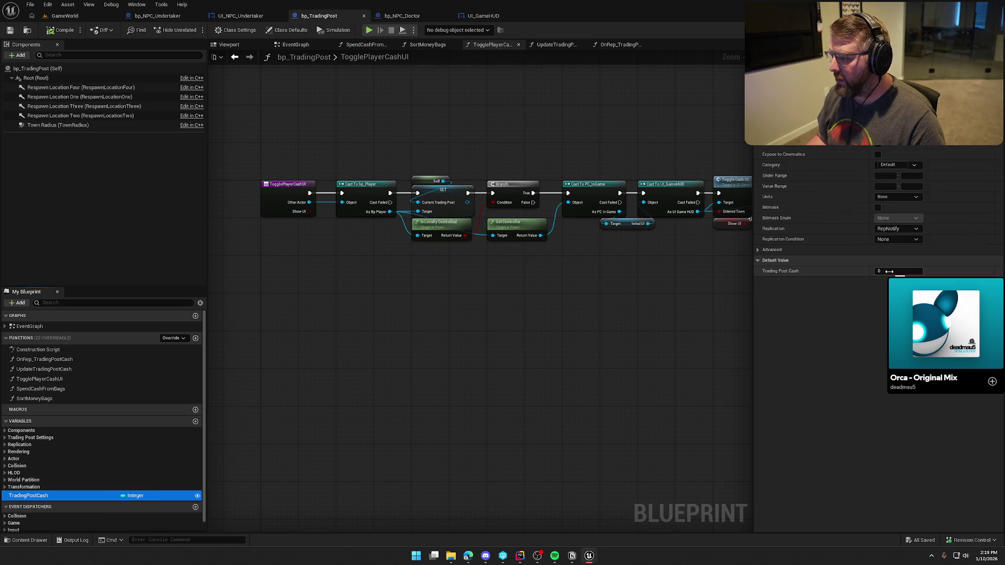
Open UpdateTradingPostCash from the EventGraph and view its loop, Branch and Cast nodes
{"action": "left_click_drag", "start_coordinate": [466, 98], "coordinate": [406, 137]}
{"action": "left_click", "coordinate": [289, 46]}
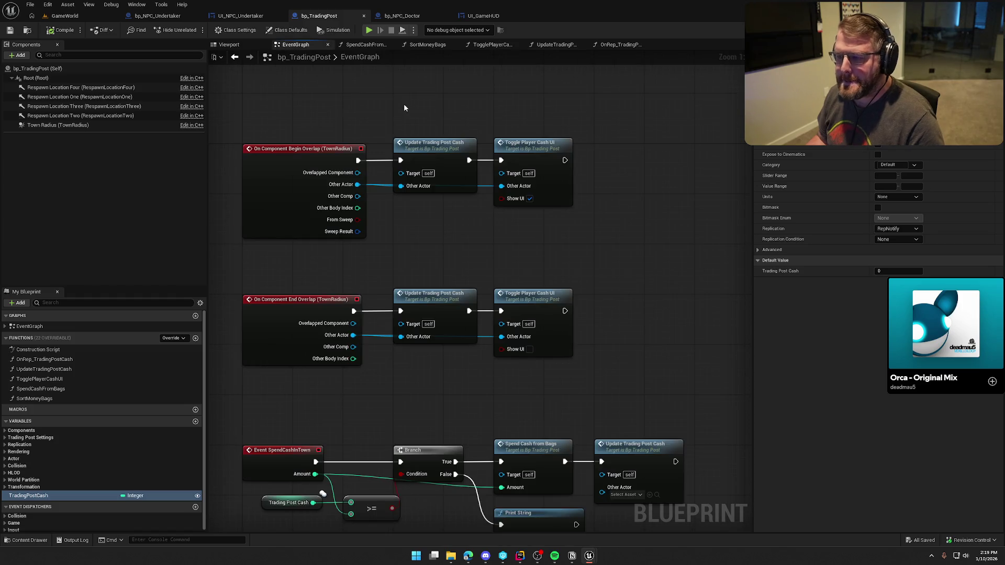
{"action": "mouse_move", "coordinate": [498, 233]}
{"action": "left_mouse_down"}
{"action": "mouse_move", "coordinate": [471, 229]}
{"action": "mouse_move", "coordinate": [482, 231]}
{"action": "left_mouse_up"}
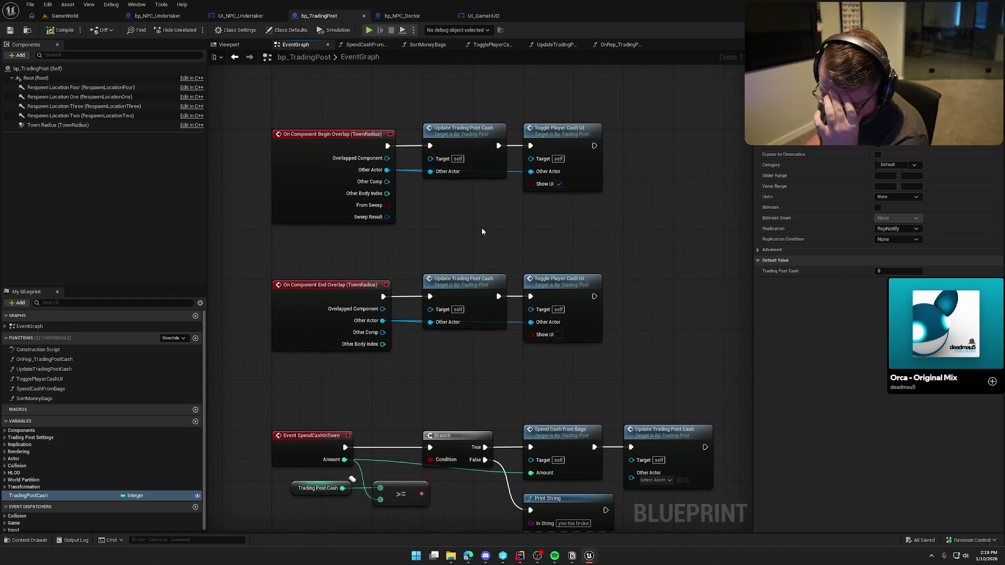
{"action": "double_click", "coordinate": [463, 136]}
{"action": "mouse_move", "coordinate": [388, 344]}
{"action": "left_mouse_down"}
{"action": "mouse_move", "coordinate": [471, 324]}
{"action": "mouse_move", "coordinate": [381, 127]}
{"action": "mouse_move", "coordinate": [415, 287]}
{"action": "mouse_move", "coordinate": [276, 271]}
{"action": "left_mouse_up"}
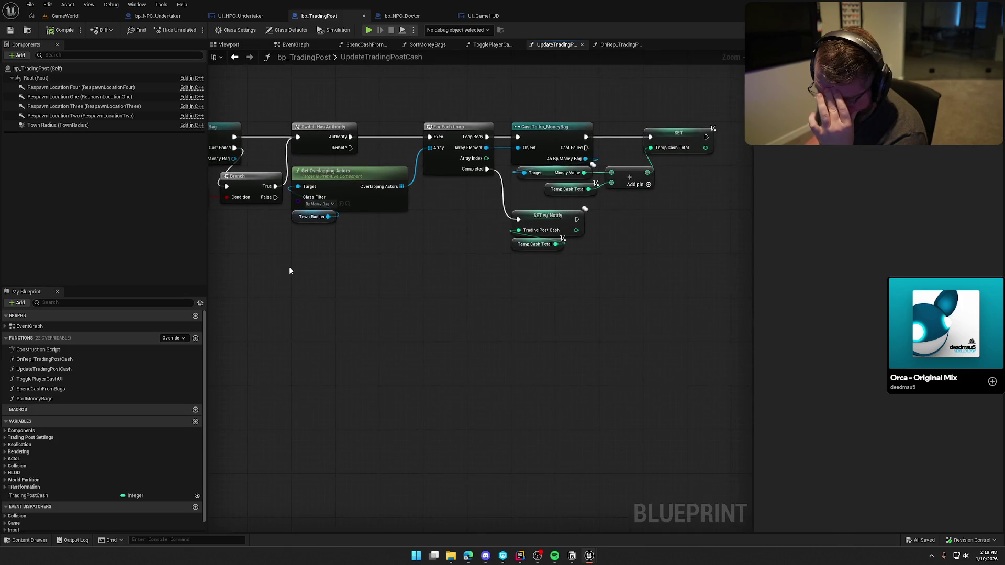
{"action": "left_click_drag", "start_coordinate": [418, 270], "coordinate": [337, 273]}
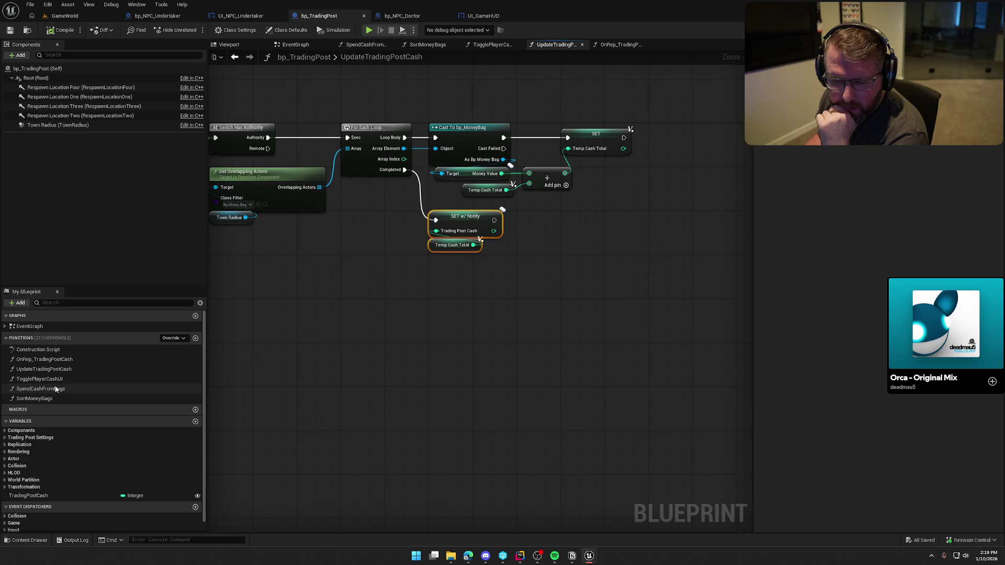
Inspect OnRep_TradingPostCash's HUD Update Cash call and the TradingPostCash variable
{"action": "double_click", "coordinate": [48, 359]}
{"action": "mouse_move", "coordinate": [563, 328]}
{"action": "left_mouse_down"}
{"action": "mouse_move", "coordinate": [353, 312]}
{"action": "mouse_move", "coordinate": [552, 316]}
{"action": "mouse_move", "coordinate": [313, 295]}
{"action": "mouse_move", "coordinate": [547, 321]}
{"action": "mouse_move", "coordinate": [538, 321]}
{"action": "mouse_move", "coordinate": [559, 331]}
{"action": "left_mouse_up"}
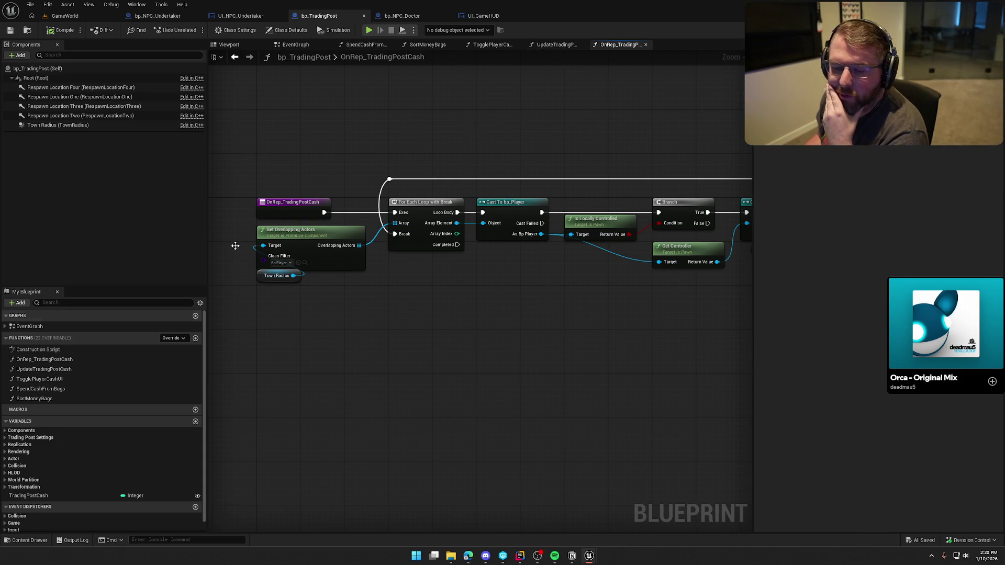
{"action": "left_click", "coordinate": [62, 495]}
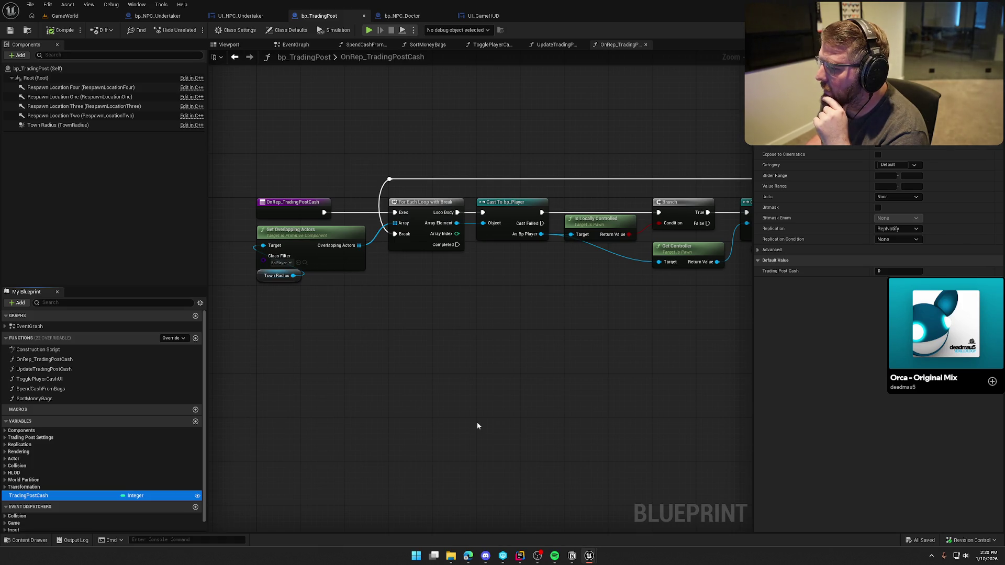
Reopen UpdateTradingPostCash and bring up Class Settings and Class Defaults
{"action": "left_click", "coordinate": [284, 46]}
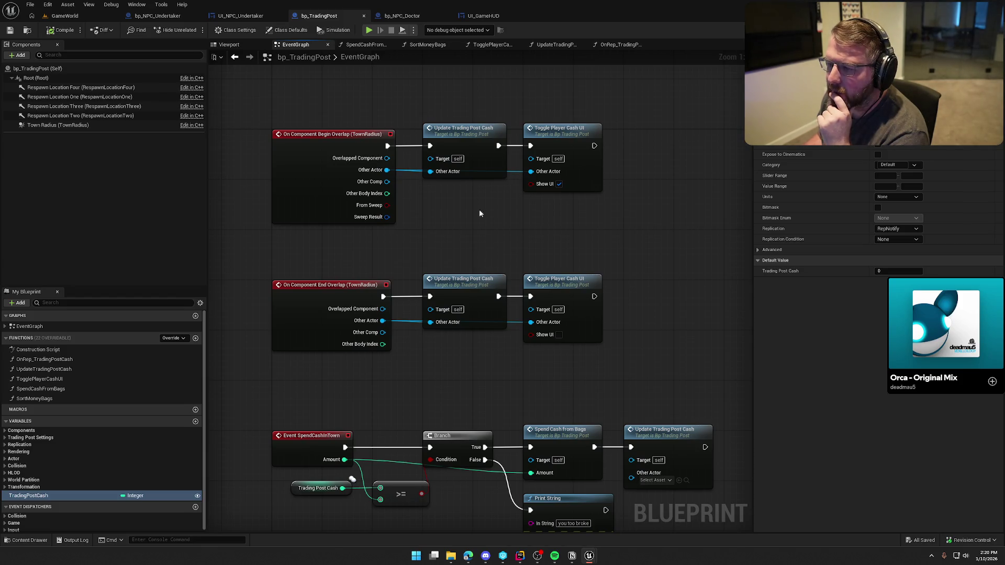
{"action": "double_click", "coordinate": [454, 130]}
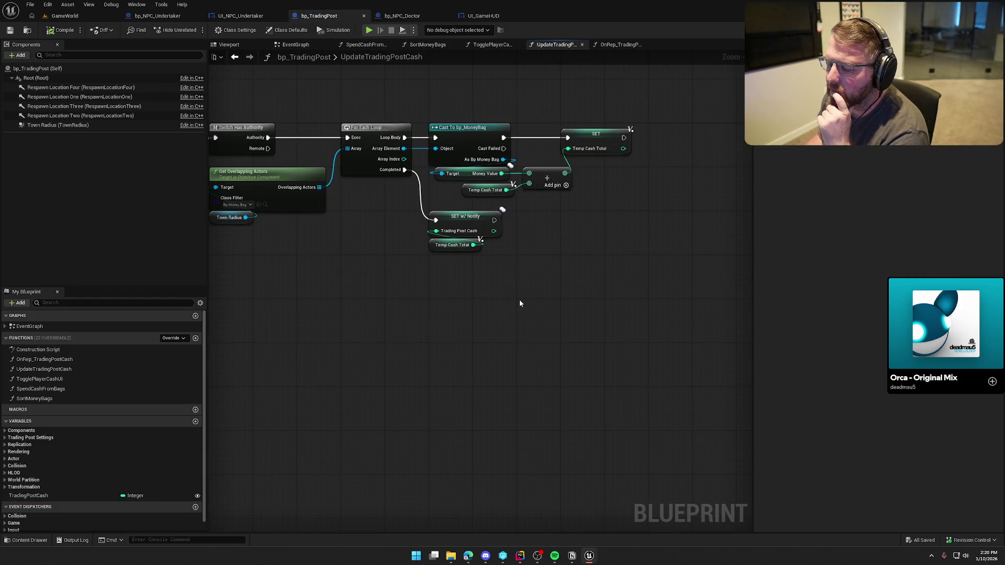
{"action": "left_click_drag", "start_coordinate": [518, 301], "coordinate": [617, 287]}
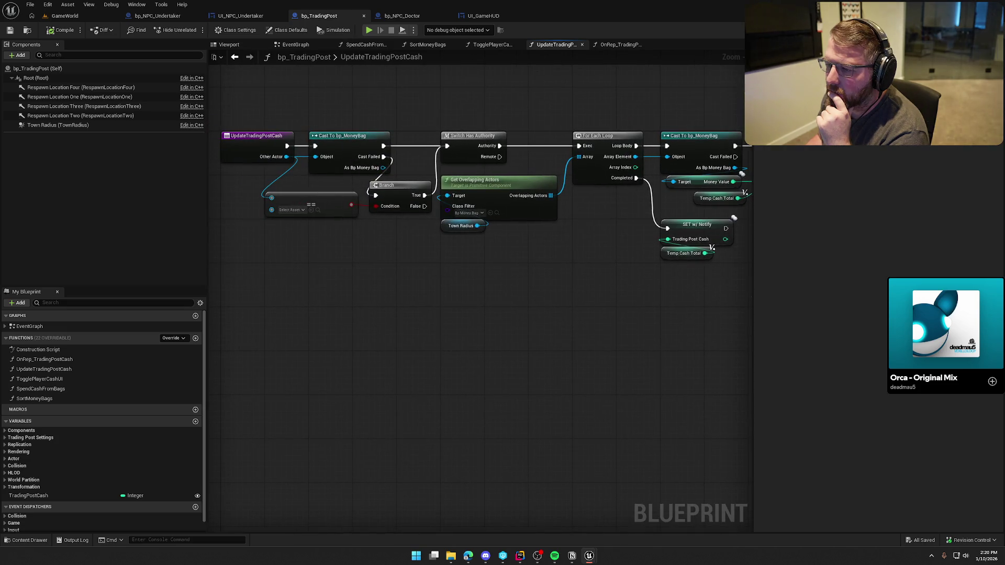
{"action": "mouse_move", "coordinate": [755, 295]}
{"action": "left_mouse_down"}
{"action": "mouse_move", "coordinate": [601, 288]}
{"action": "mouse_move", "coordinate": [431, 210]}
{"action": "left_mouse_up"}
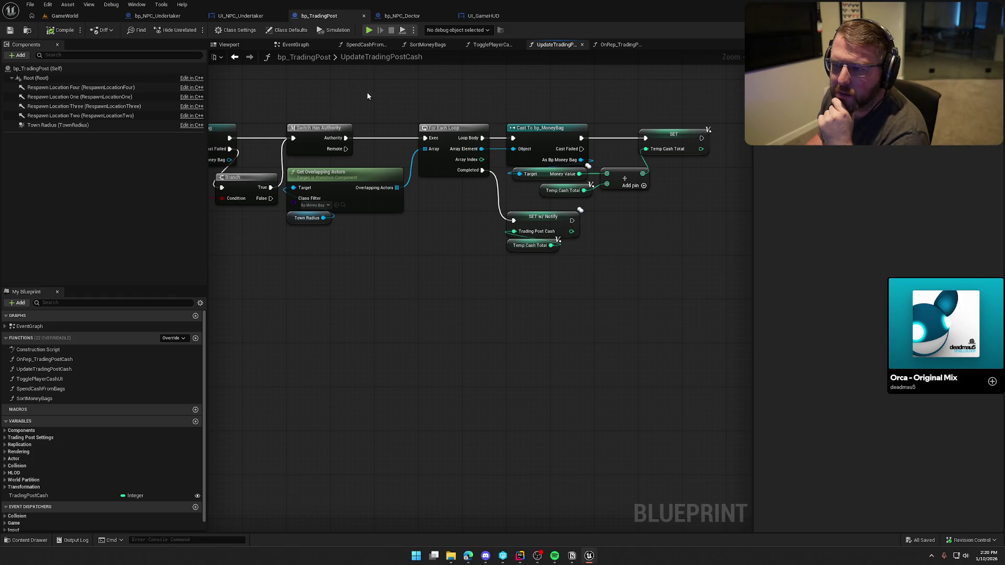
{"action": "left_click", "coordinate": [248, 33]}
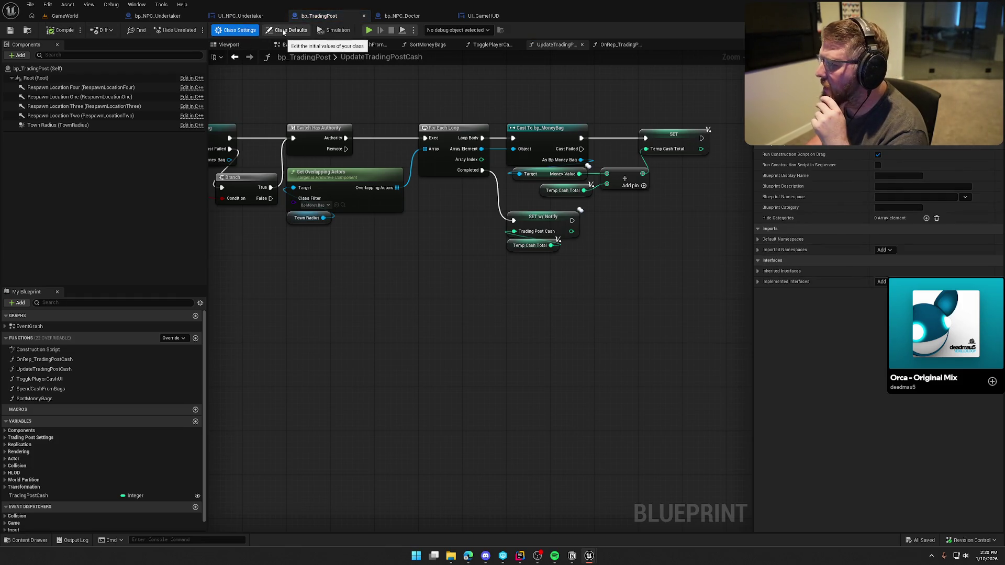
{"action": "left_click", "coordinate": [283, 33]}
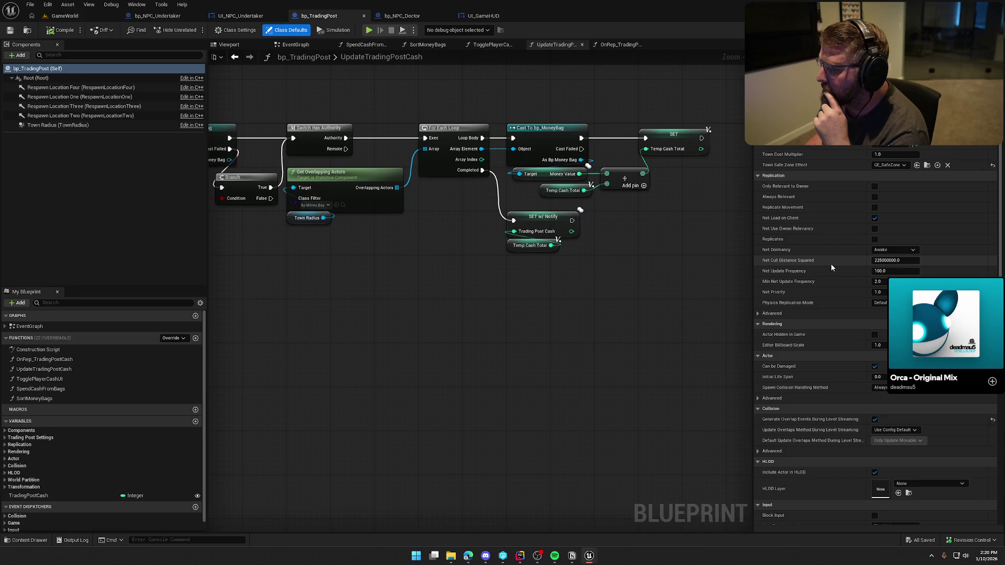
Scroll the class defaults down to Trading Post Cash's default of 0
{"action": "scroll", "coordinate": [830, 263], "scroll_direction": "down", "scroll_amount": 3}
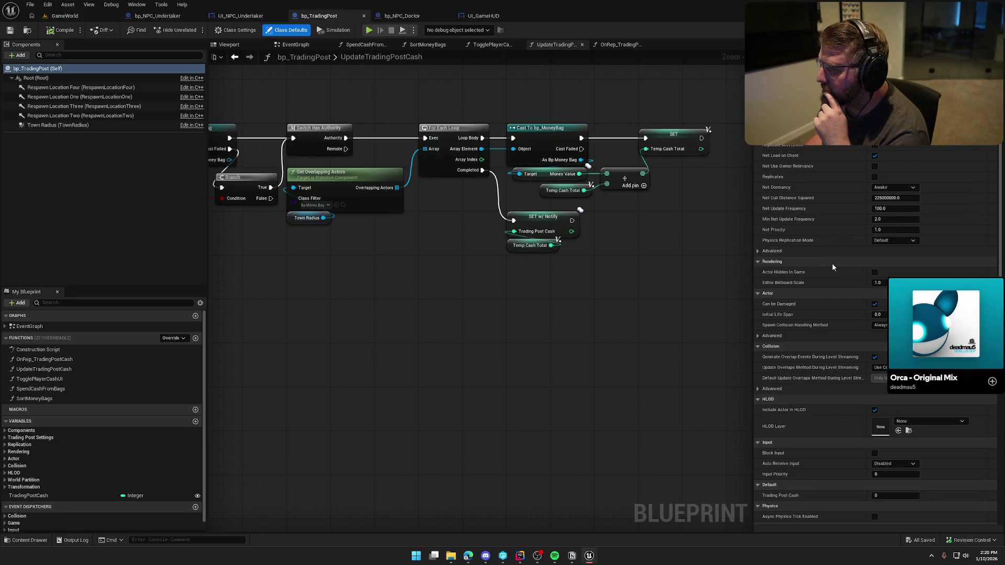
{"action": "scroll", "coordinate": [832, 266], "scroll_direction": "down", "scroll_amount": 2}
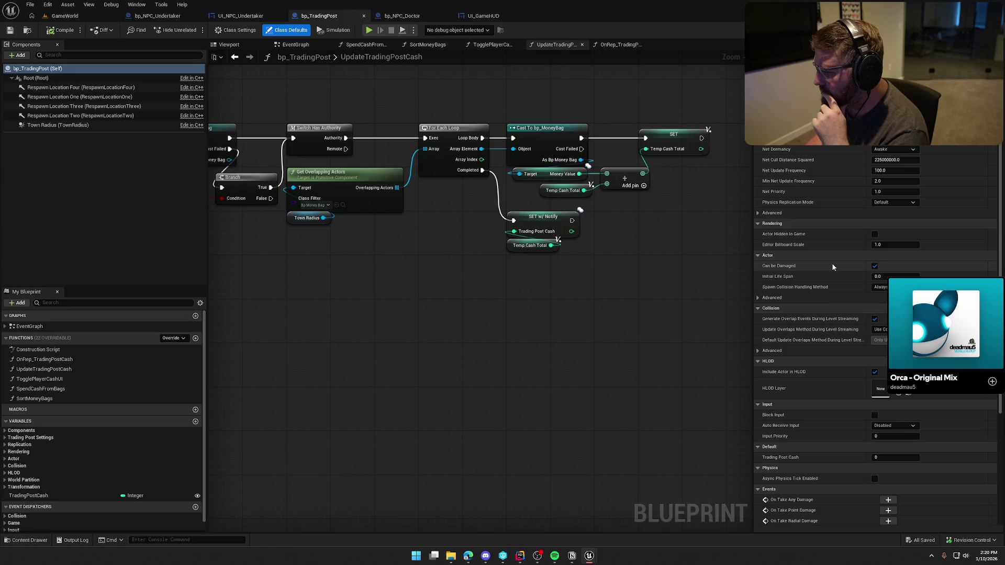
{"action": "scroll", "coordinate": [833, 267], "scroll_direction": "down", "scroll_amount": 4}
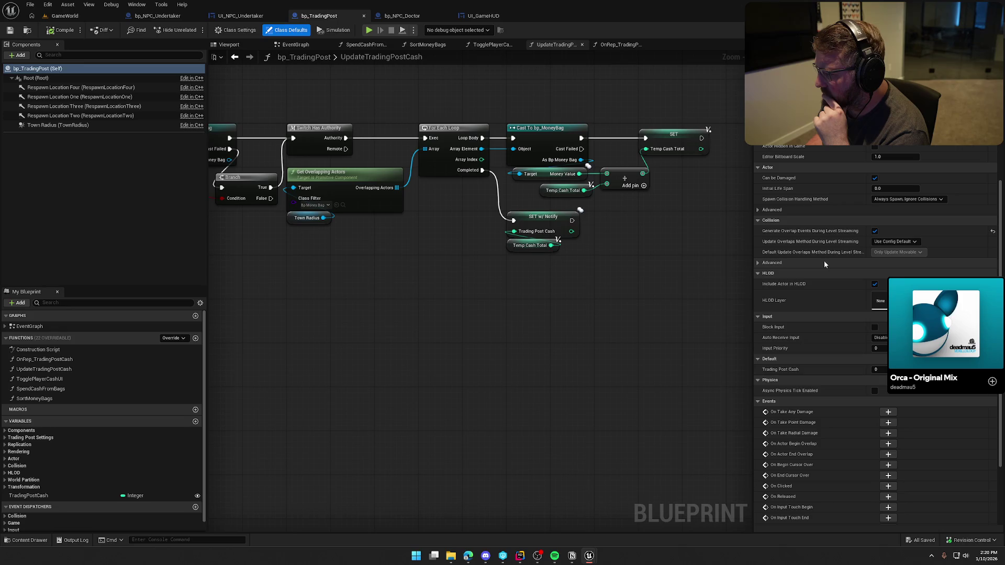
{"action": "scroll", "coordinate": [822, 314], "scroll_direction": "down", "scroll_amount": 4}
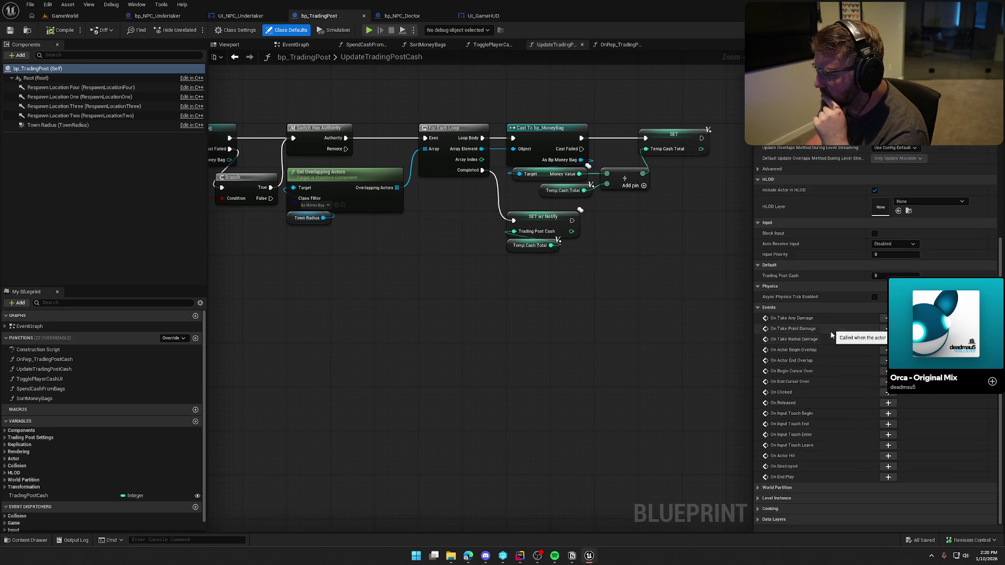
Center the UpdateTradingPostCash entry node and start another Play in Editor test
{"action": "mouse_move", "coordinate": [517, 341]}
{"action": "left_mouse_down"}
{"action": "mouse_move", "coordinate": [748, 344]}
{"action": "mouse_move", "coordinate": [401, 340]}
{"action": "mouse_move", "coordinate": [621, 346]}
{"action": "left_mouse_up"}
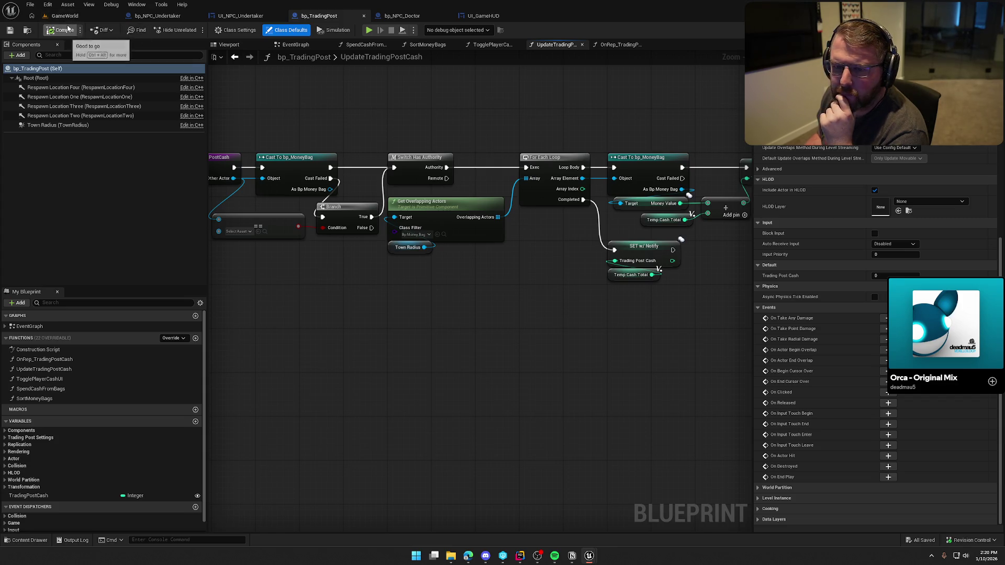
{"action": "left_click_drag", "start_coordinate": [320, 92], "coordinate": [361, 157]}
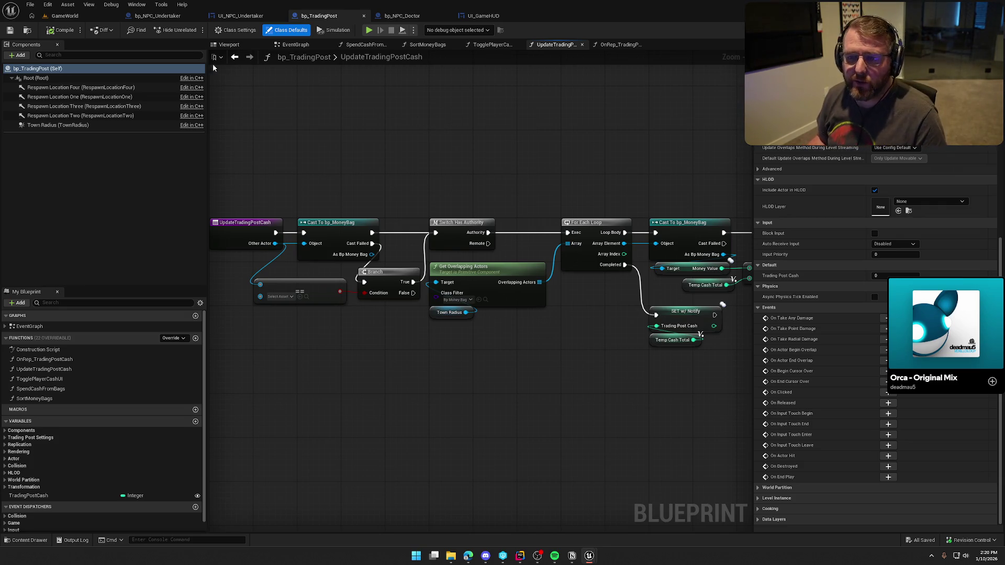
{"action": "key", "text": "alt+p"}
Run the host character toward the Trail Head Trading Post and the wagon
{"action": "key", "text": "w"}
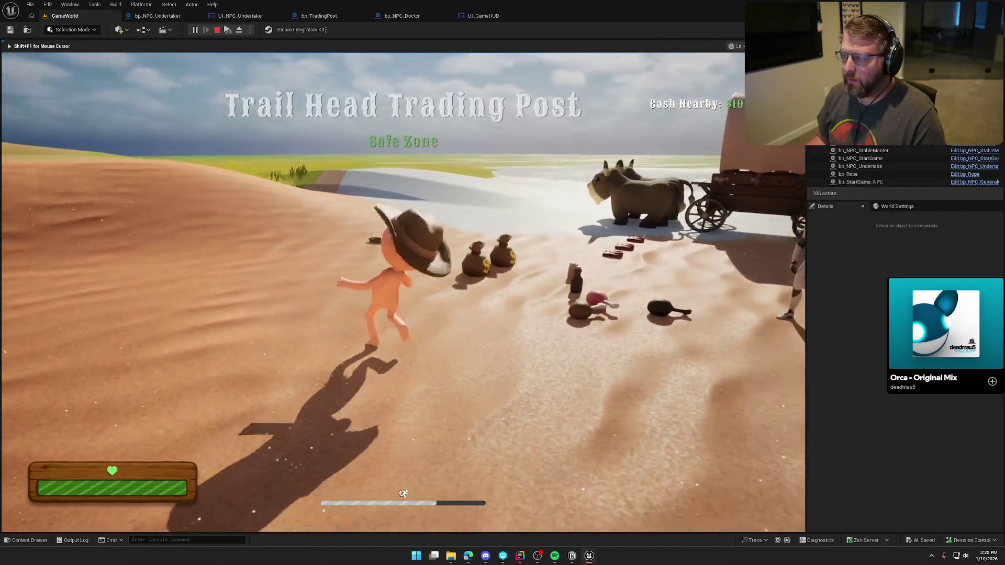
{"action": "key", "text": "w"}
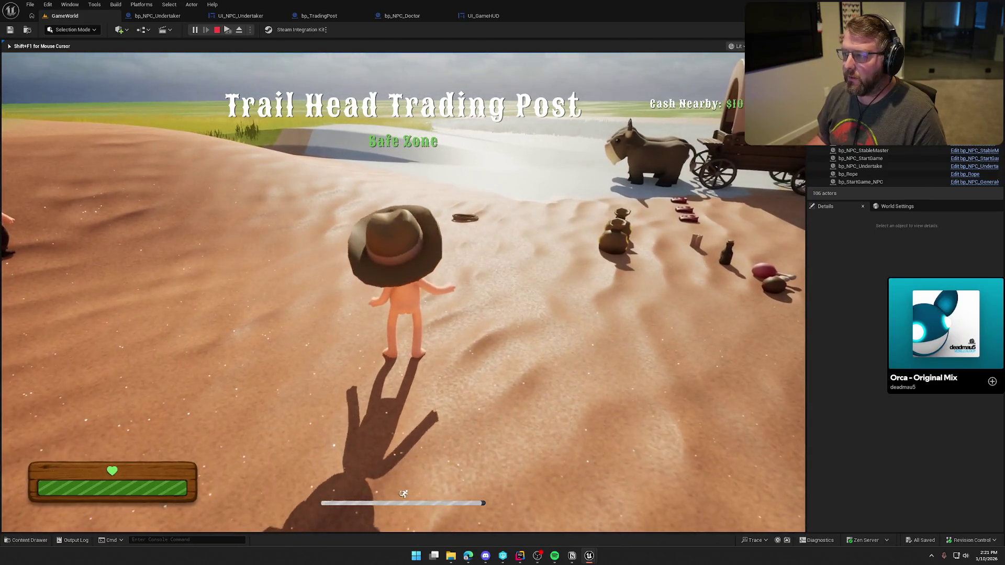
{"action": "key", "text": "super"}
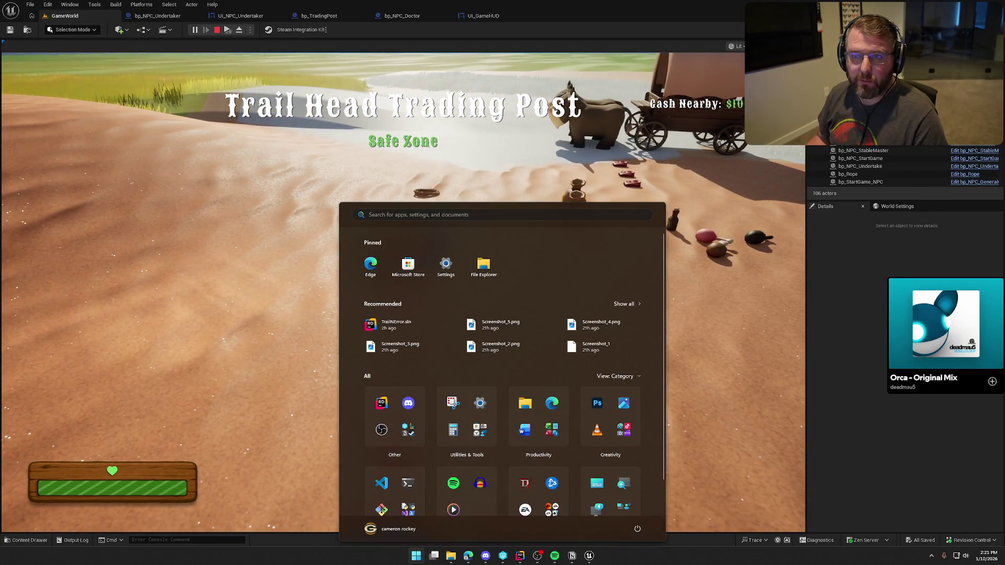
{"action": "key", "text": "Escape"}
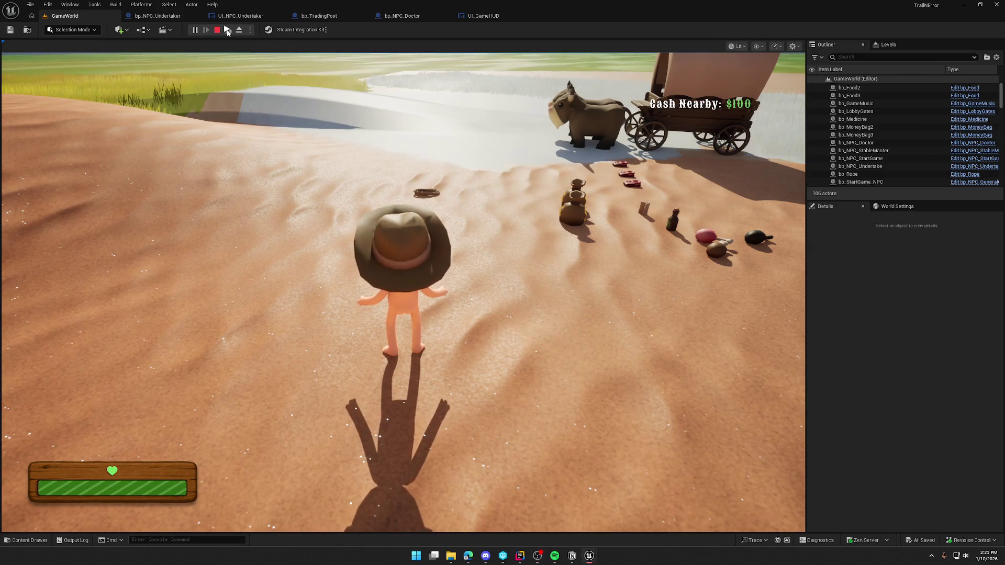
Relaunch with a second client, have the client pick up a money bag, then stop play
{"action": "left_click", "coordinate": [226, 30]}
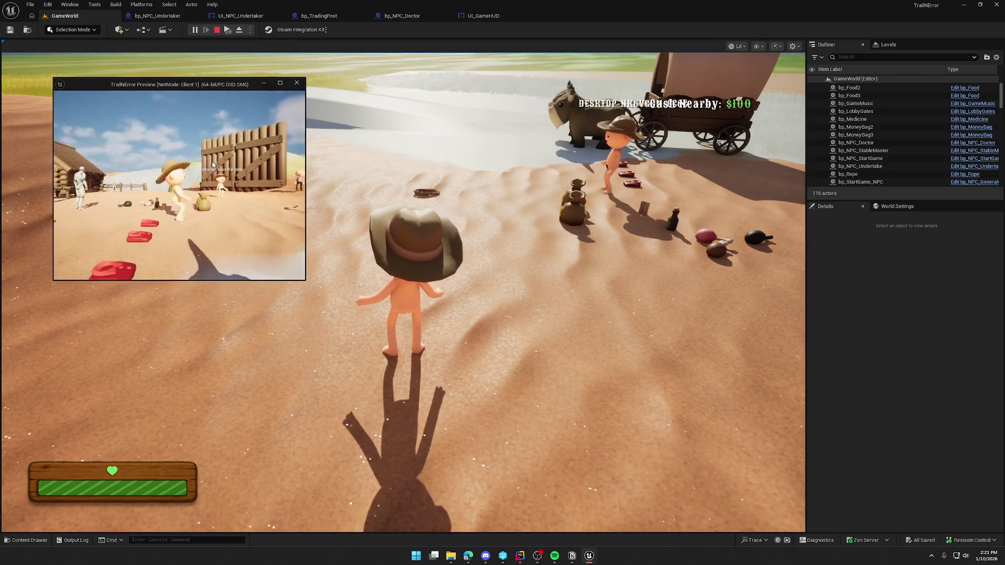
{"action": "key", "text": "w"}
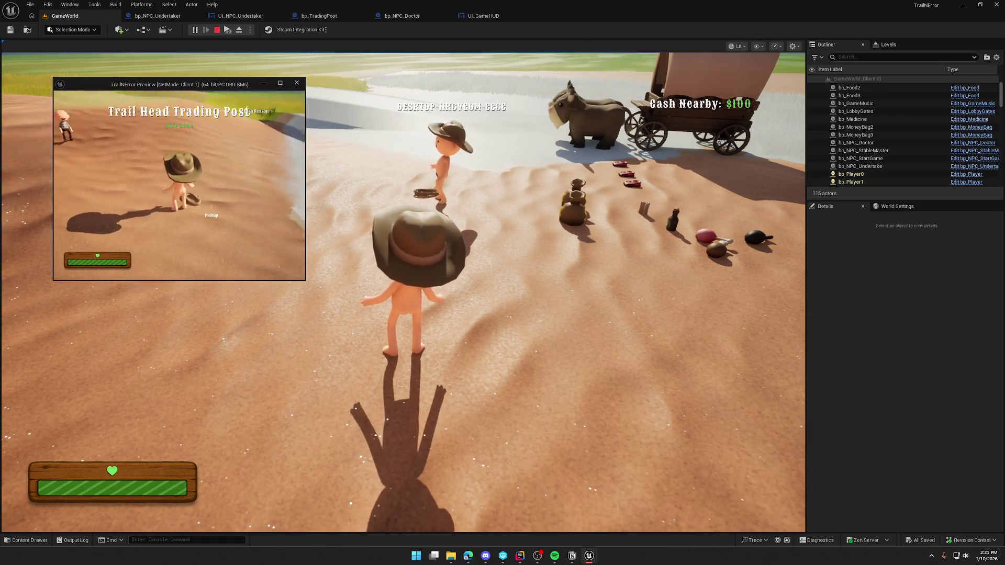
{"action": "key", "text": "shift"}
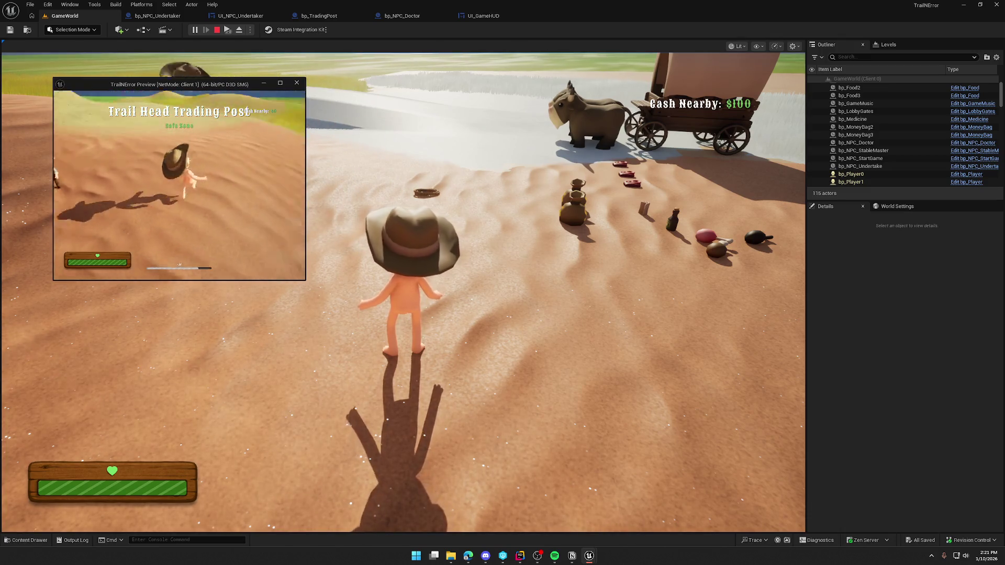
{"action": "key", "text": "d"}
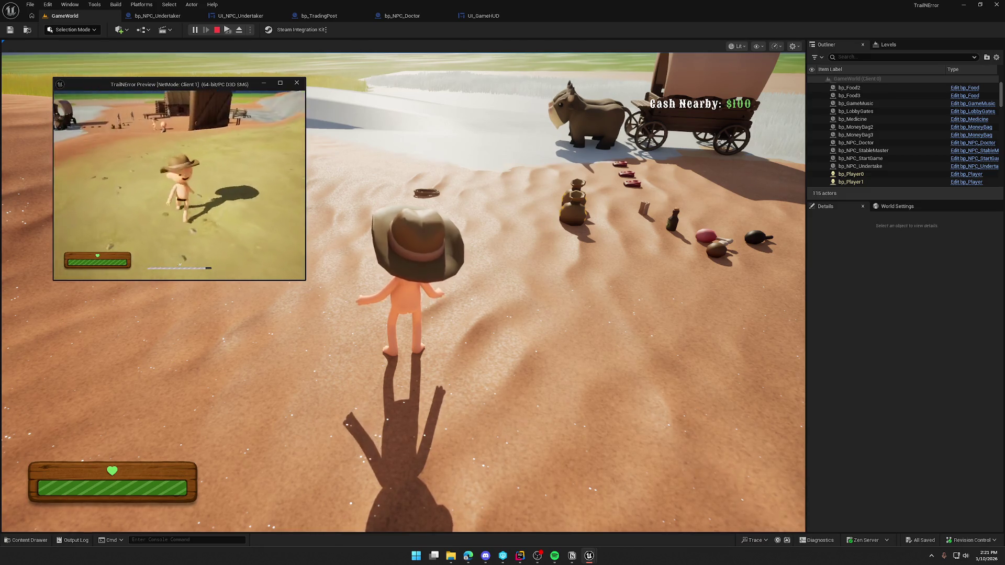
{"action": "key", "text": "w"}
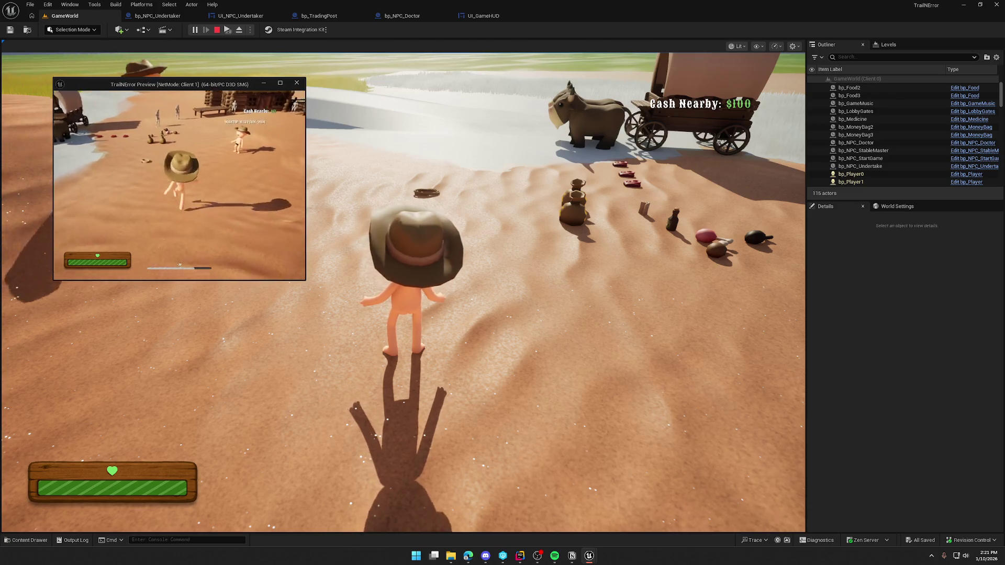
{"action": "key", "text": "w"}
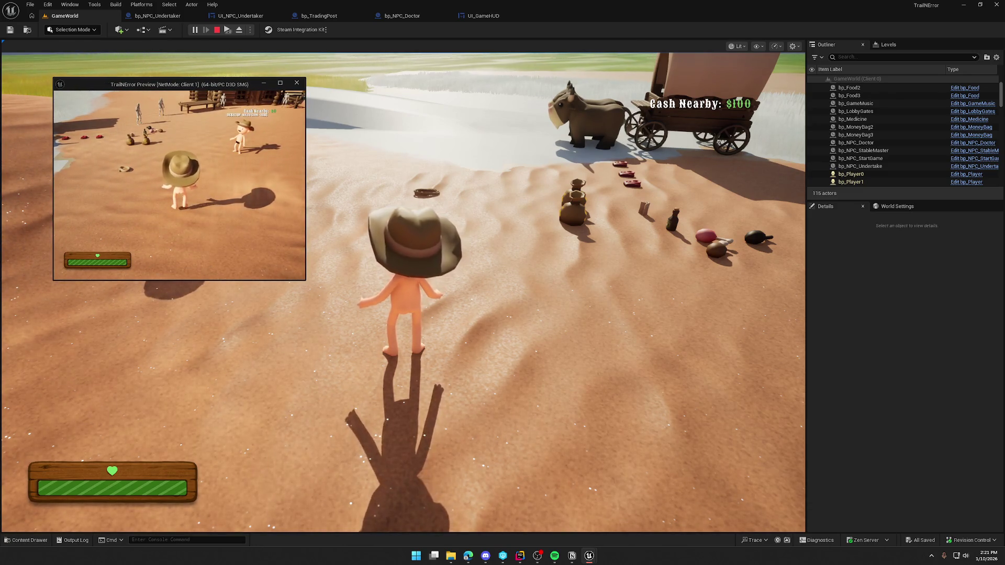
{"action": "key", "text": "e"}
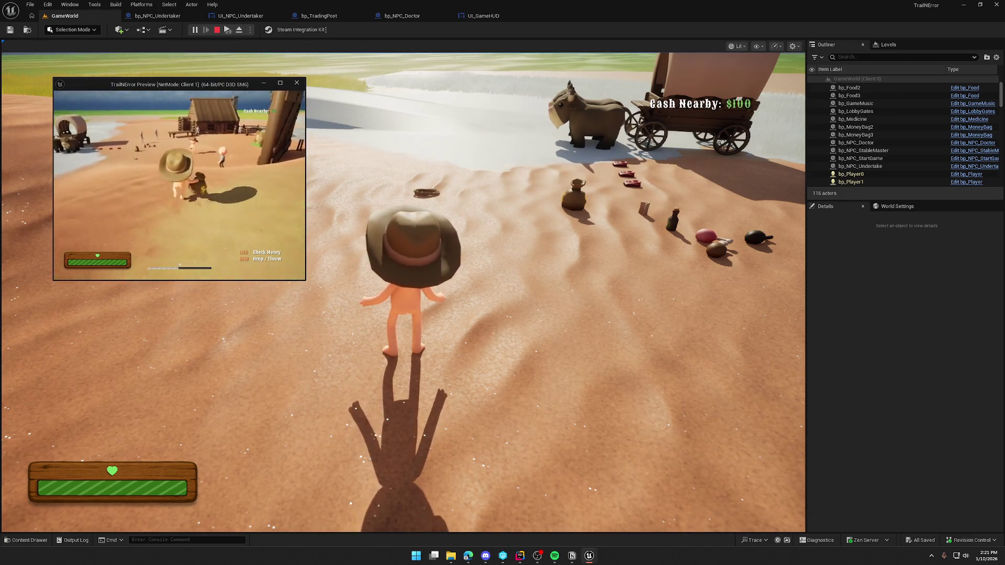
{"action": "key", "text": "w"}
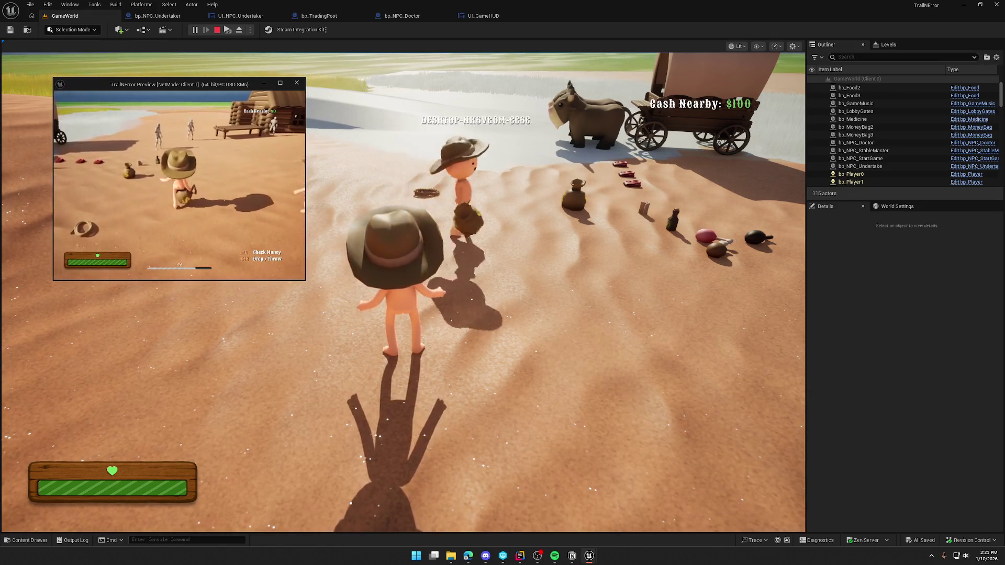
{"action": "key", "text": "Escape"}
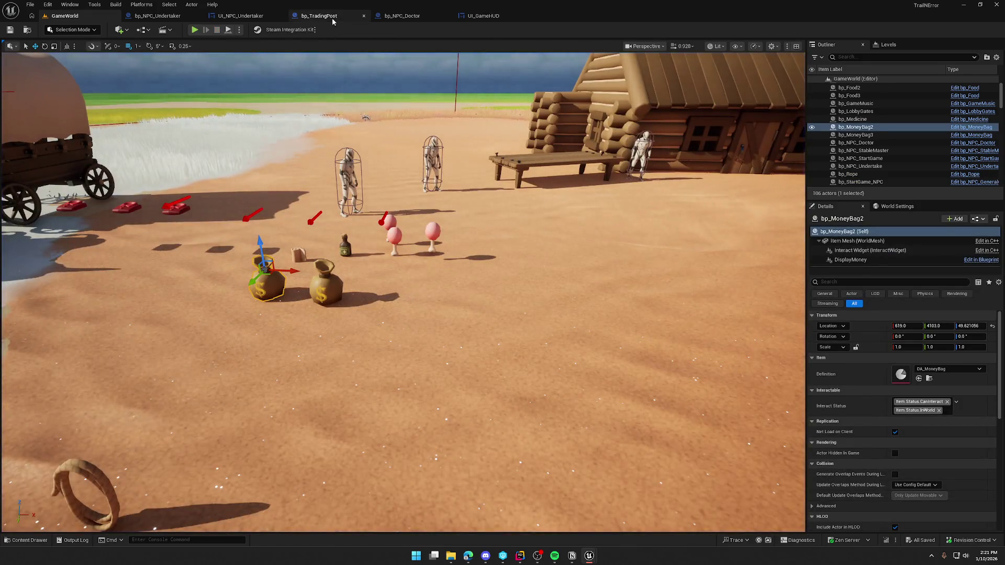
Open bp_TradingPost and view its Class Settings and Class Defaults
{"action": "left_click", "coordinate": [319, 16]}
{"action": "left_click", "coordinate": [234, 30]}
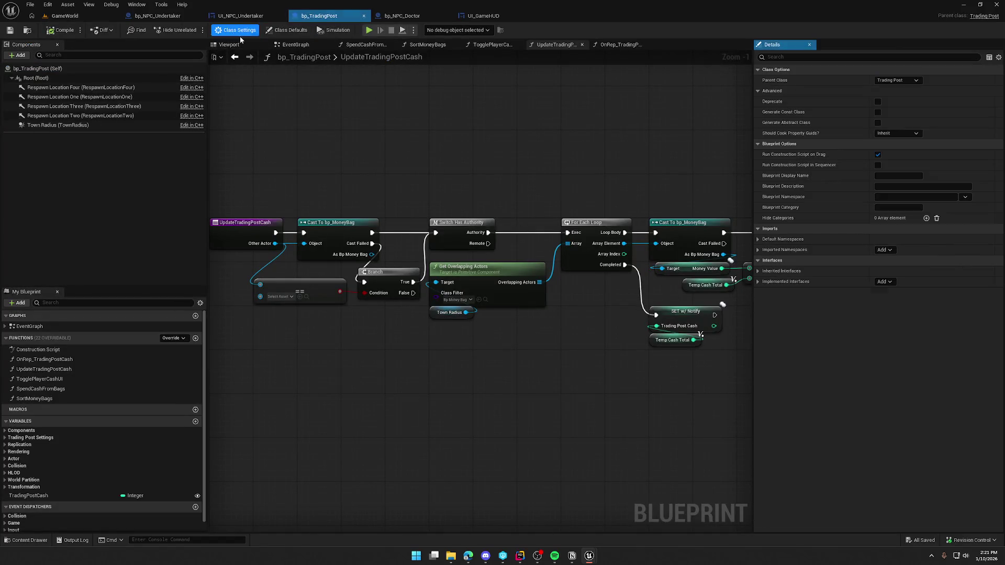
{"action": "left_click", "coordinate": [289, 30]}
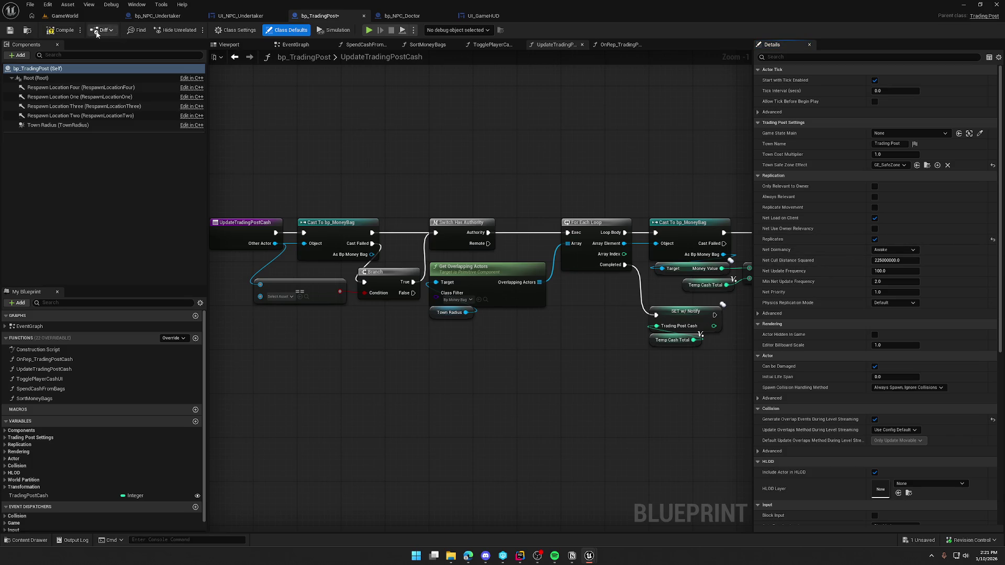
Play the level, pick up a money bag with the host, then relaunch with a client window
{"action": "left_click", "coordinate": [64, 16]}
{"action": "left_click", "coordinate": [194, 30]}
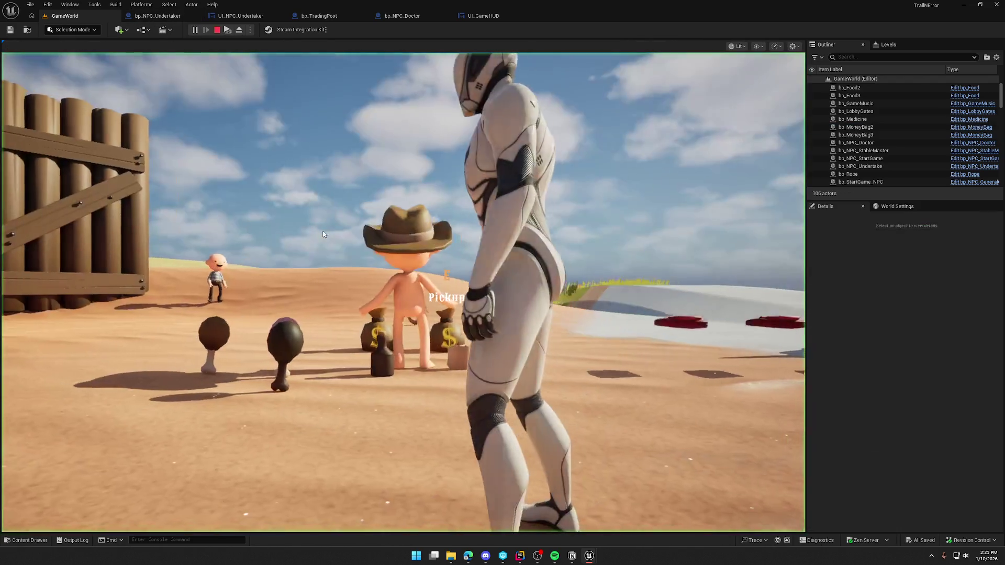
{"action": "key", "text": "w"}
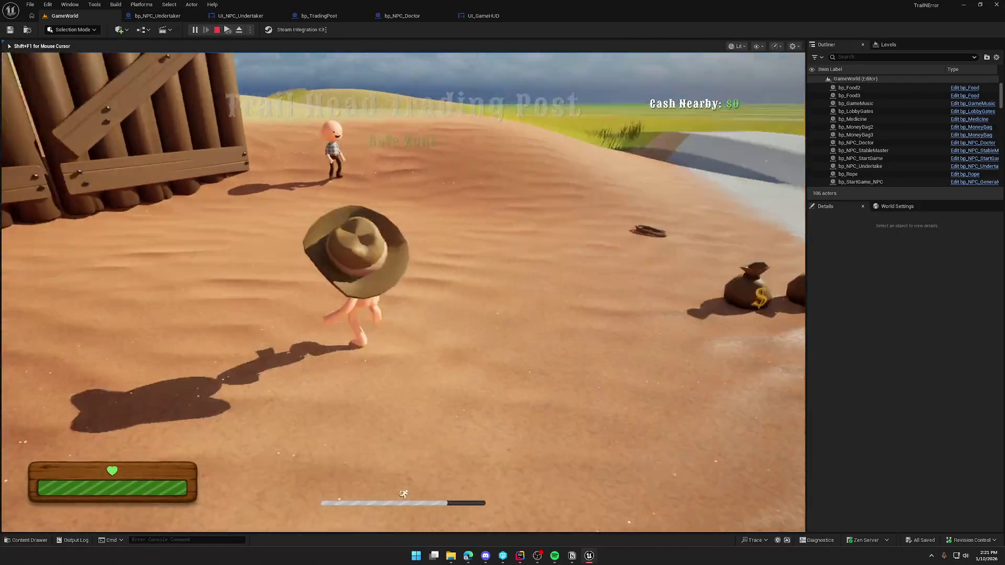
{"action": "key", "text": "super"}
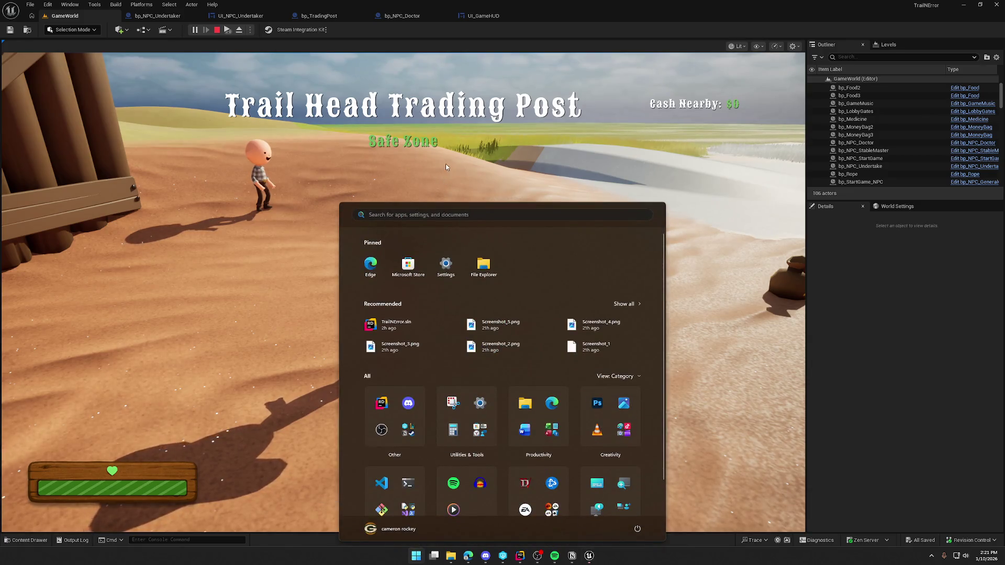
{"action": "left_click", "coordinate": [445, 166]}
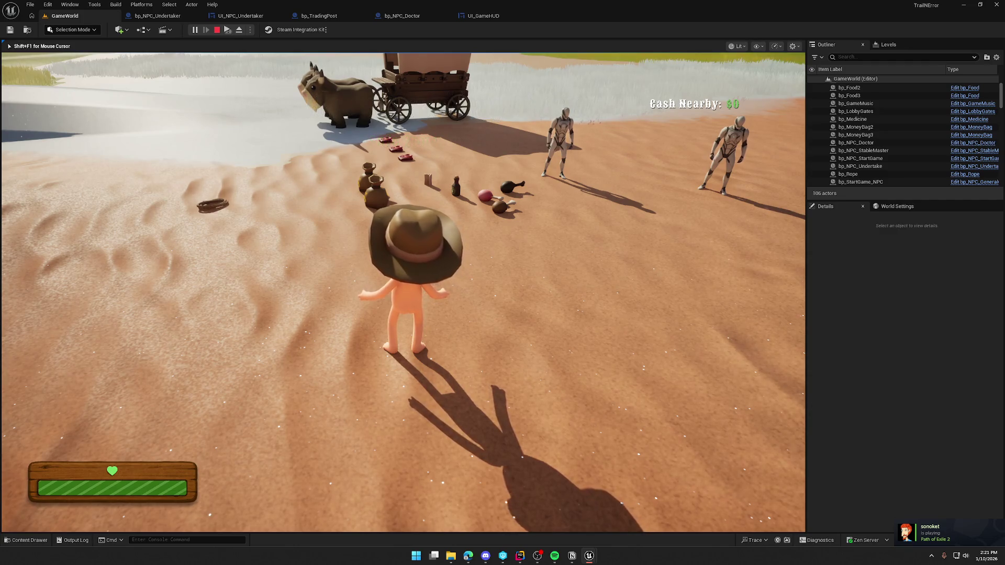
{"action": "key", "text": "w"}
{"action": "key", "text": "e"}
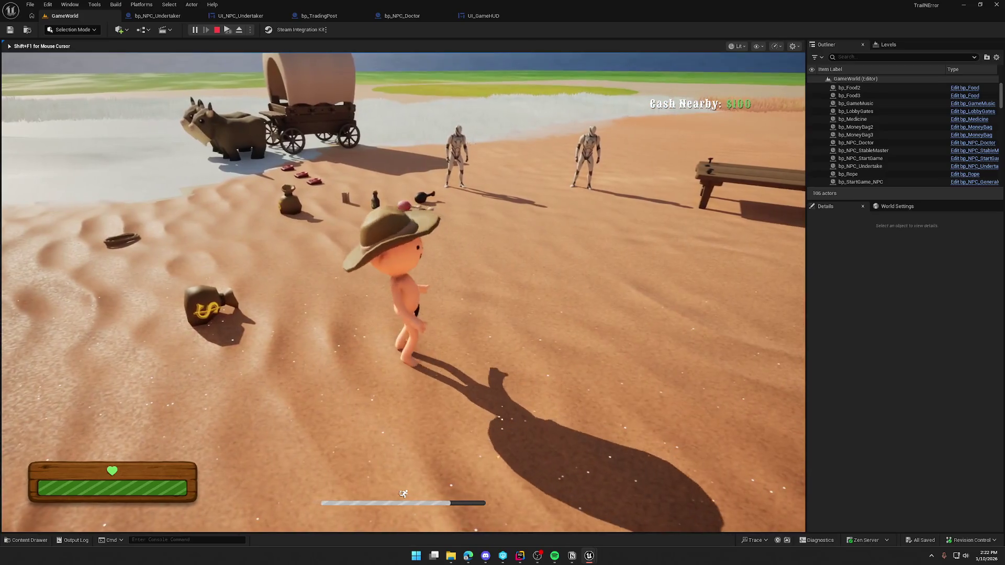
{"action": "key", "text": "super"}
{"action": "left_click", "coordinate": [226, 30]}
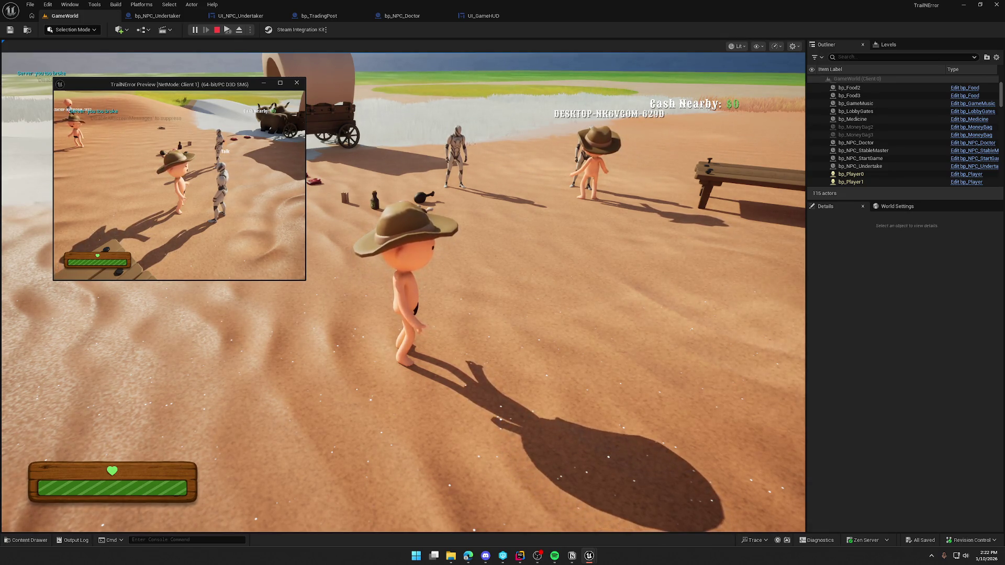
Retrigger the server's broke message, then replay briefly walking toward the wagon before stopping
{"action": "key", "text": "e"}
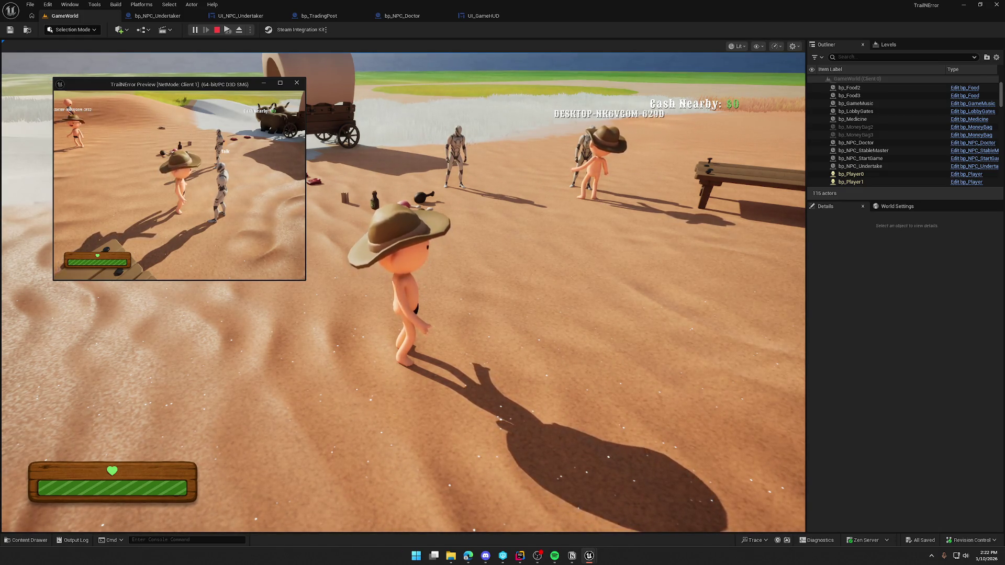
{"action": "key", "text": "Escape"}
{"action": "left_click", "coordinate": [195, 30]}
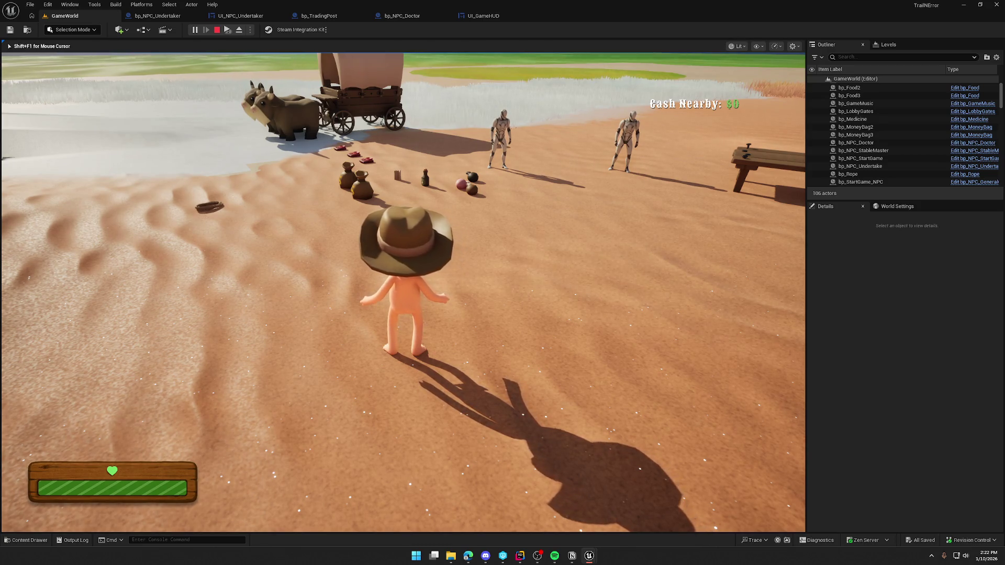
{"action": "key", "text": "w"}
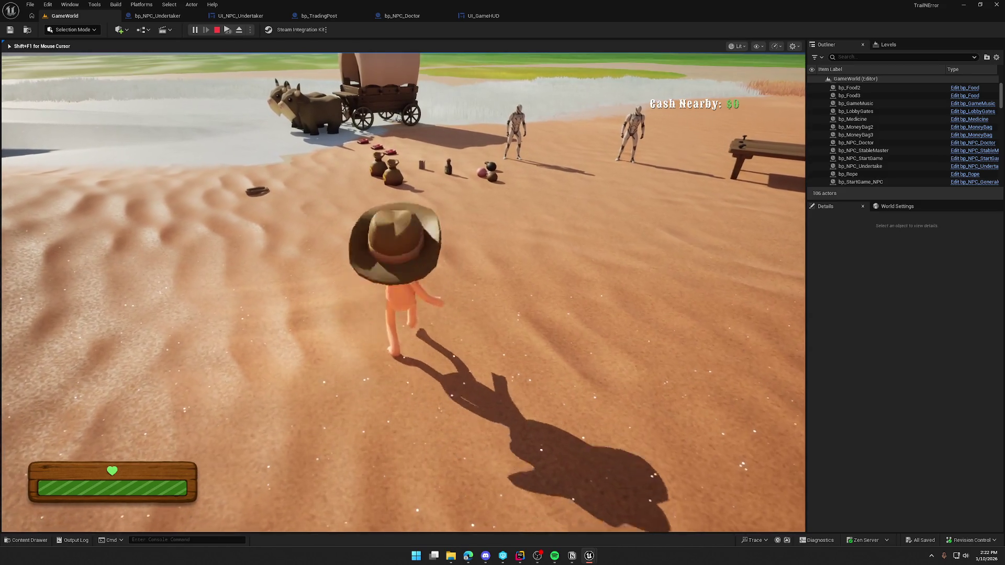
{"action": "key", "text": "Escape"}
{"action": "left_click", "coordinate": [394, 191]}
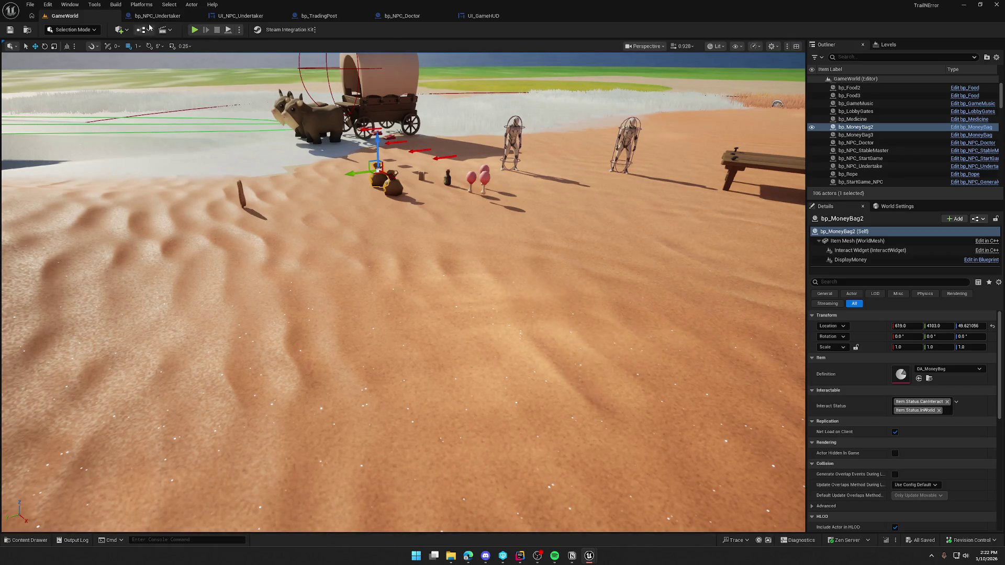
From bp_TradingPost, play and sprint the character left toward the wagon and NPCs
{"action": "left_click", "coordinate": [337, 16]}
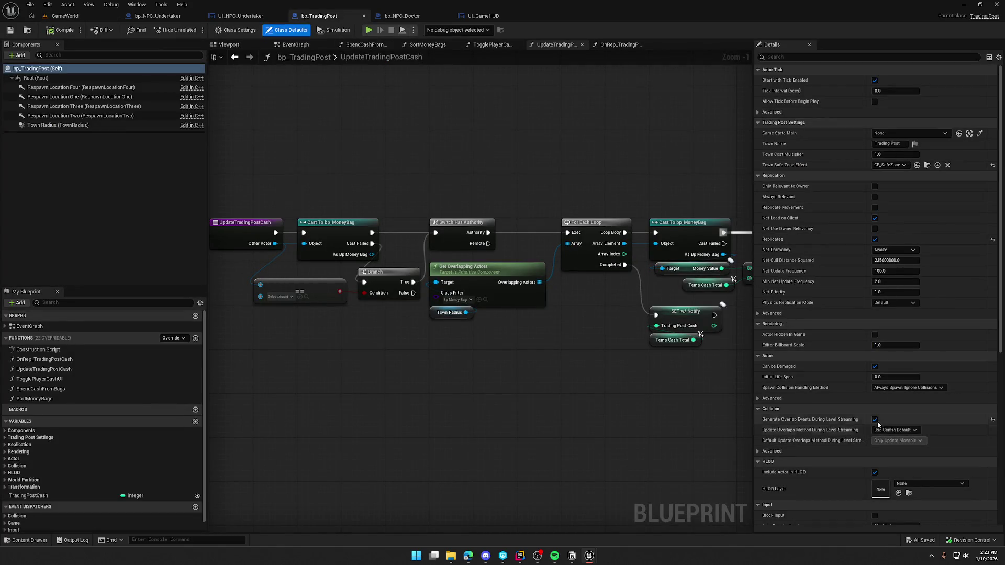
{"action": "left_click", "coordinate": [68, 16]}
{"action": "left_click", "coordinate": [193, 30]}
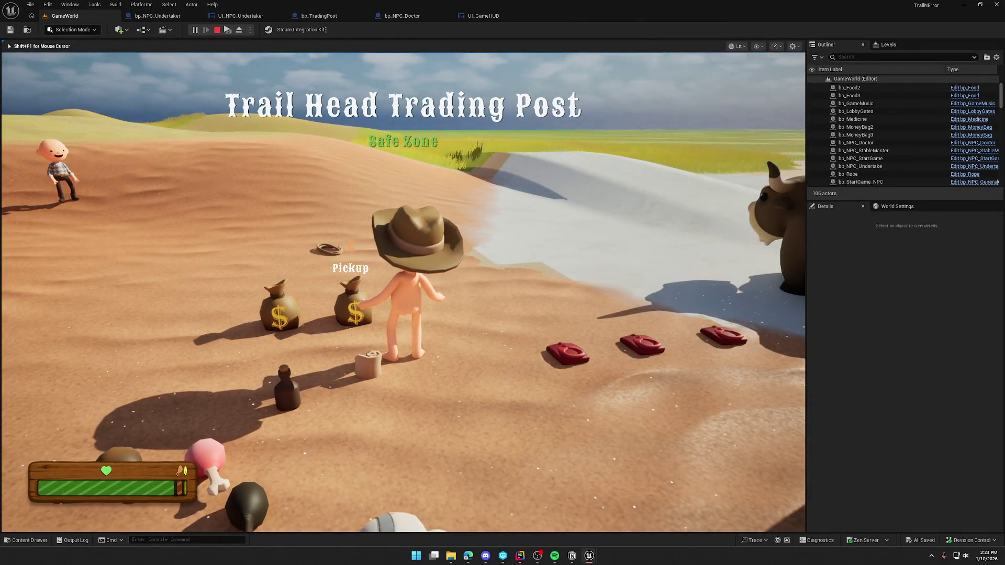
{"action": "key", "text": "shift+a"}
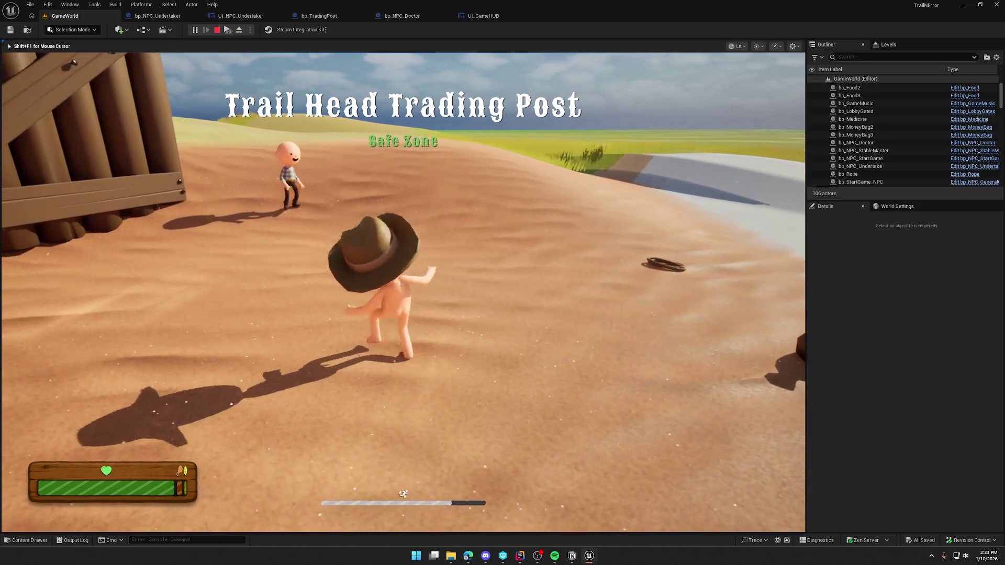
{"action": "key", "text": "a"}
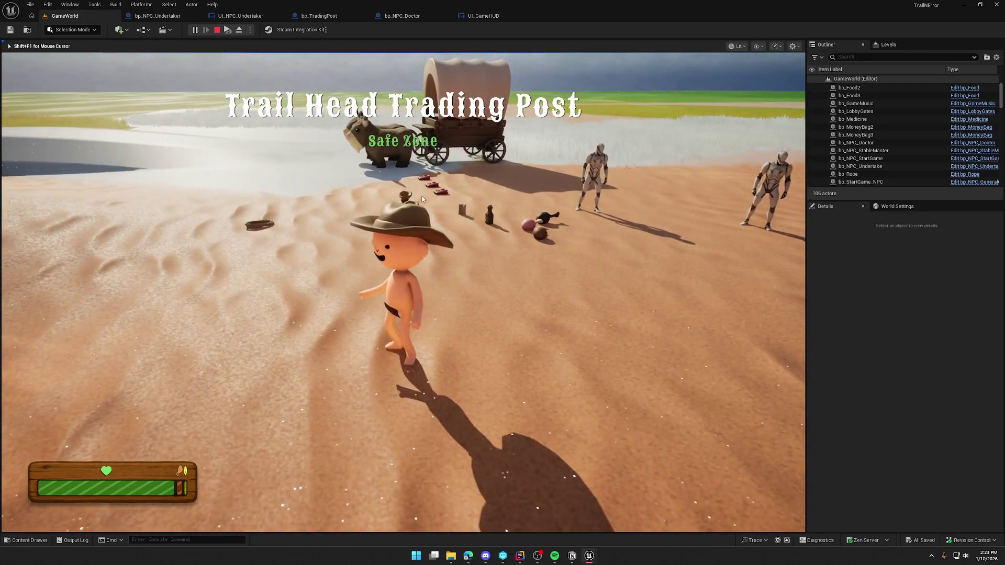
{"action": "key", "text": "Escape"}
Play again walking through the trading post zone to the wagon, then select bp_MoneyBag2
{"action": "left_click", "coordinate": [327, 20]}
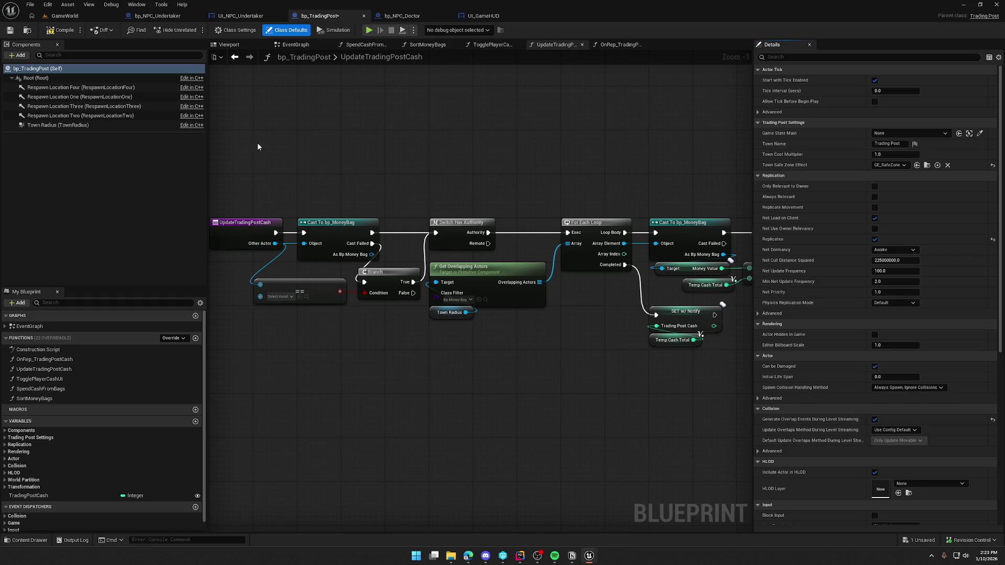
{"action": "left_click", "coordinate": [65, 16]}
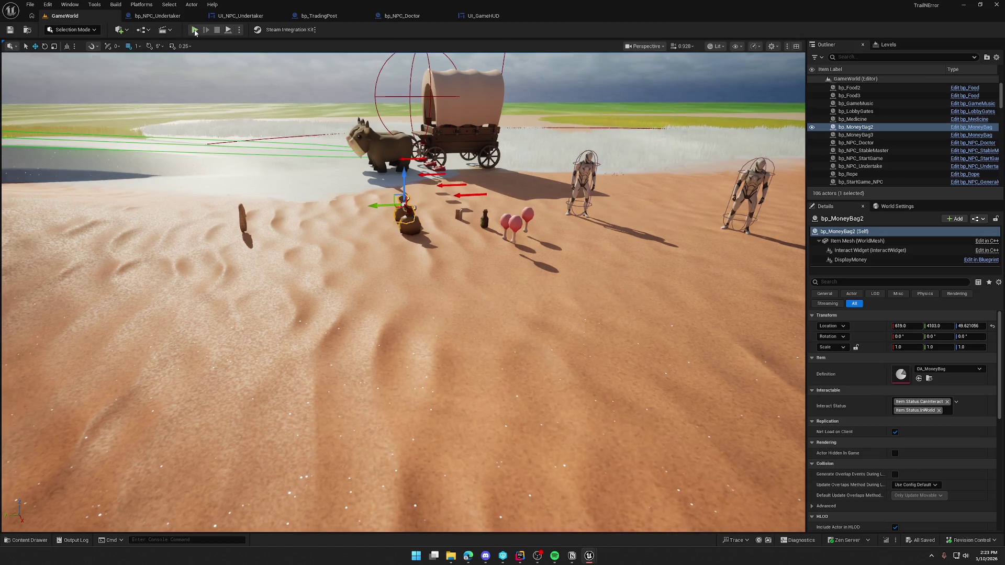
{"action": "left_click", "coordinate": [195, 29]}
{"action": "key", "text": "w"}
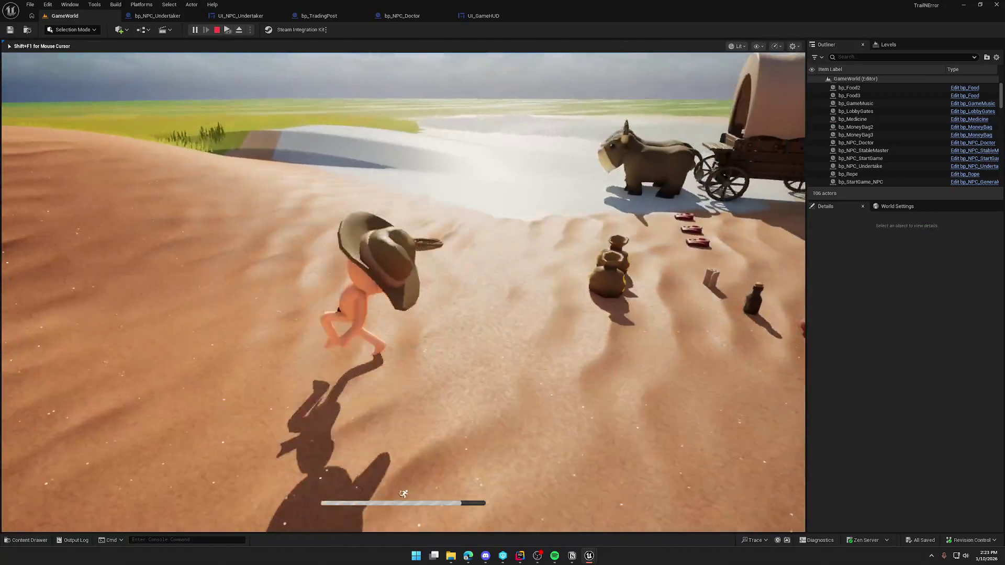
{"action": "key", "text": "s"}
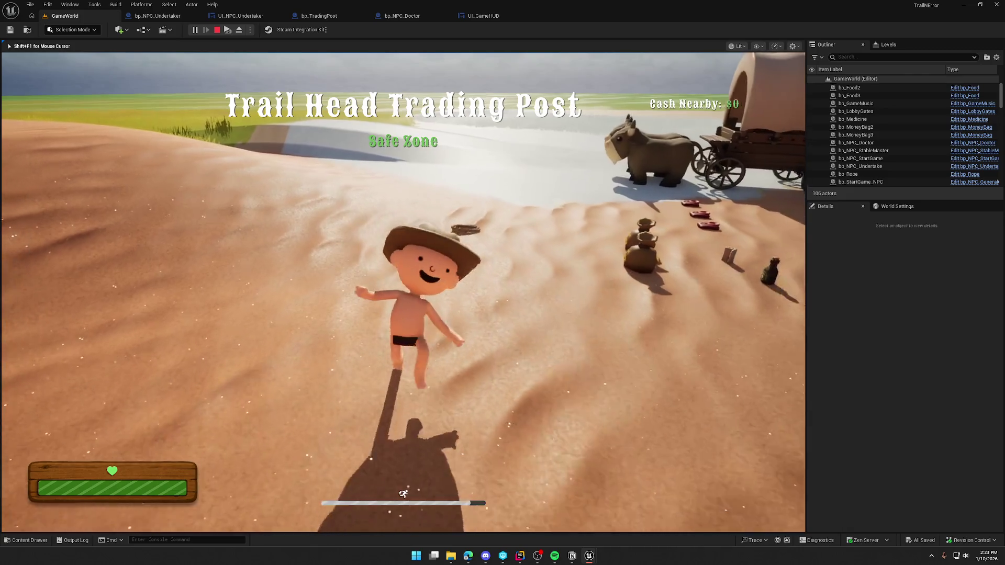
{"action": "key", "text": "w"}
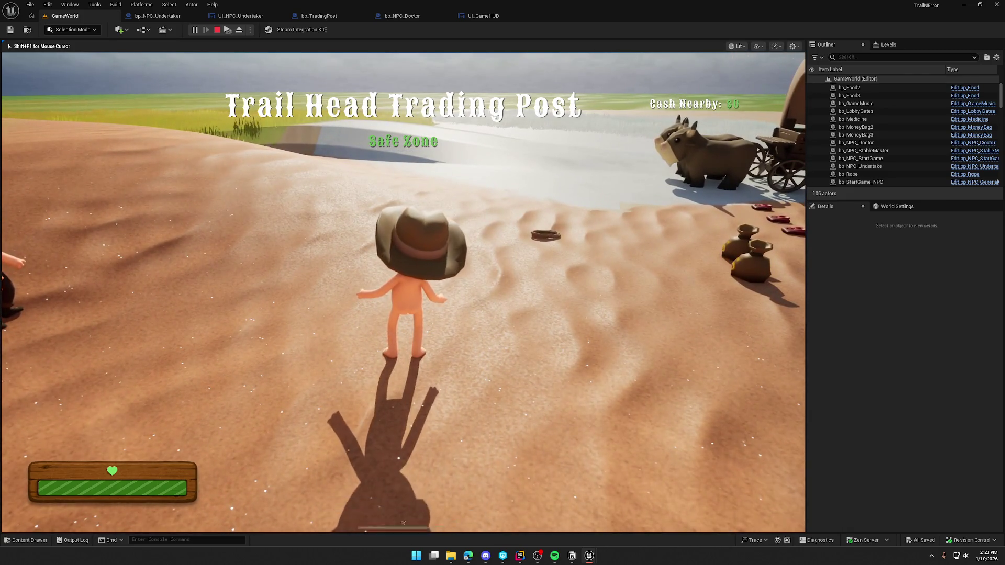
{"action": "key", "text": "a"}
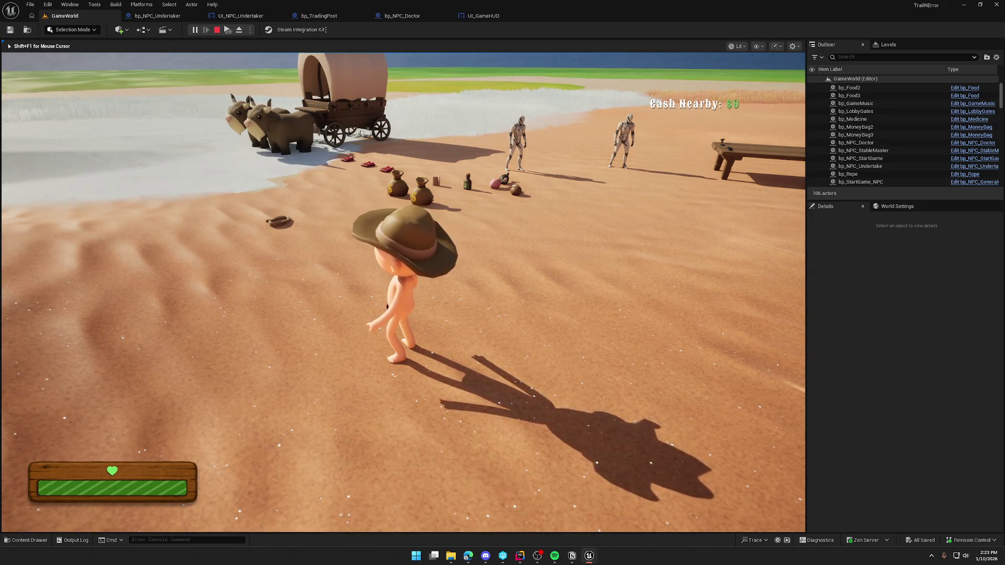
{"action": "key", "text": "shift+w"}
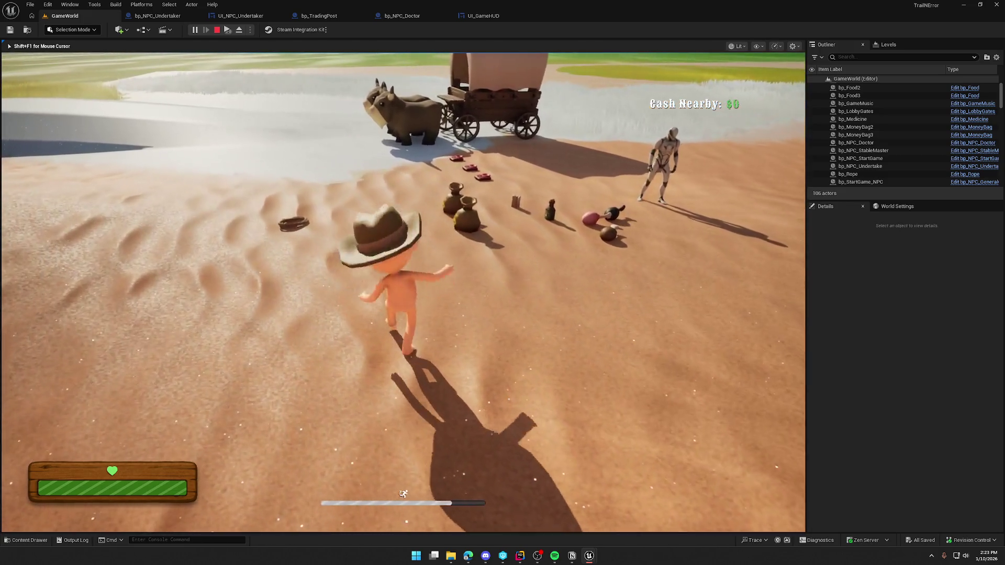
{"action": "left_click", "coordinate": [858, 129]}
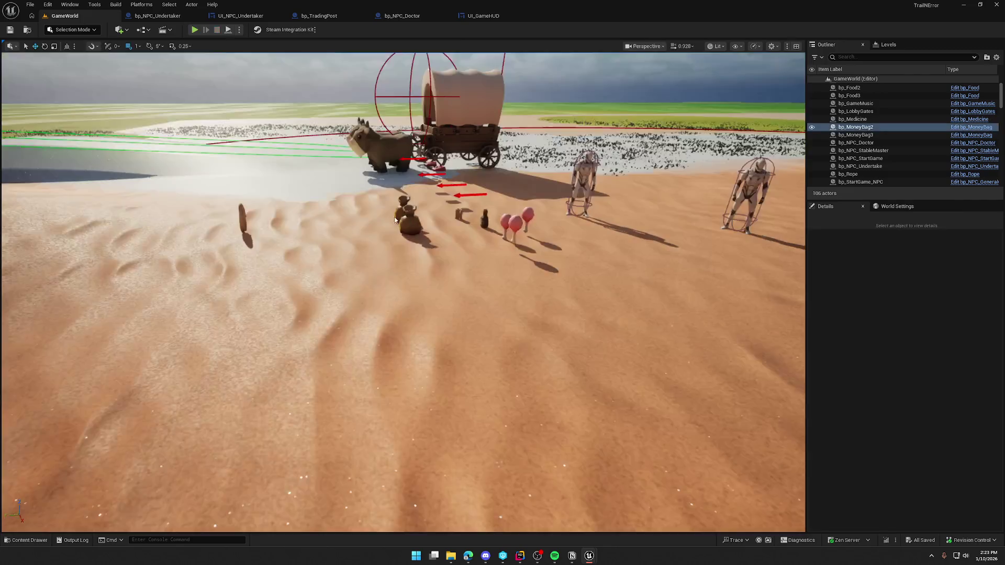
In bp_TradingPost's EventGraph, wire a new Event BeginPlay node into Update Trading Post Cash
{"action": "left_click", "coordinate": [972, 128]}
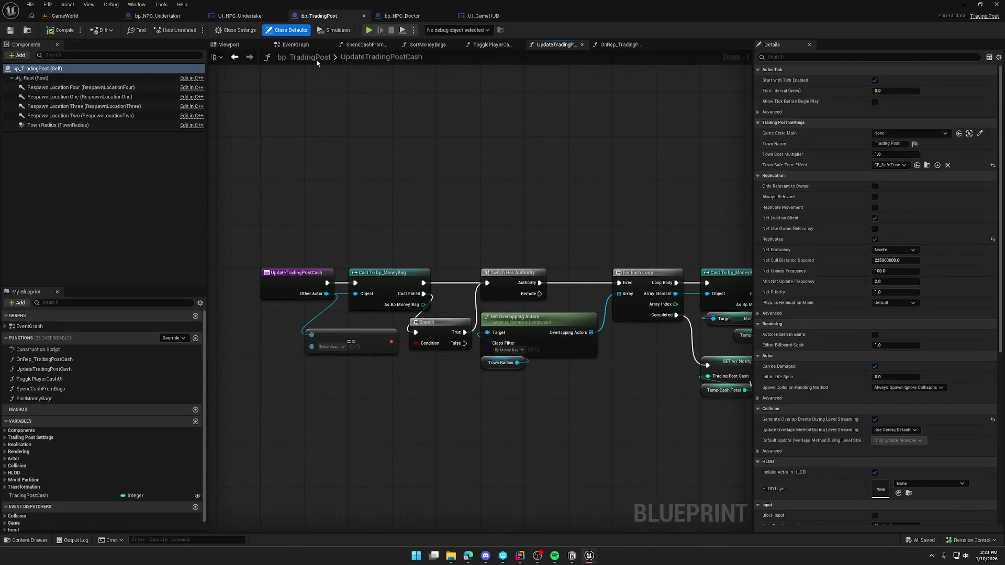
{"action": "left_click", "coordinate": [296, 44]}
{"action": "scroll", "coordinate": [381, 249], "scroll_direction": "up", "scroll_amount": 3}
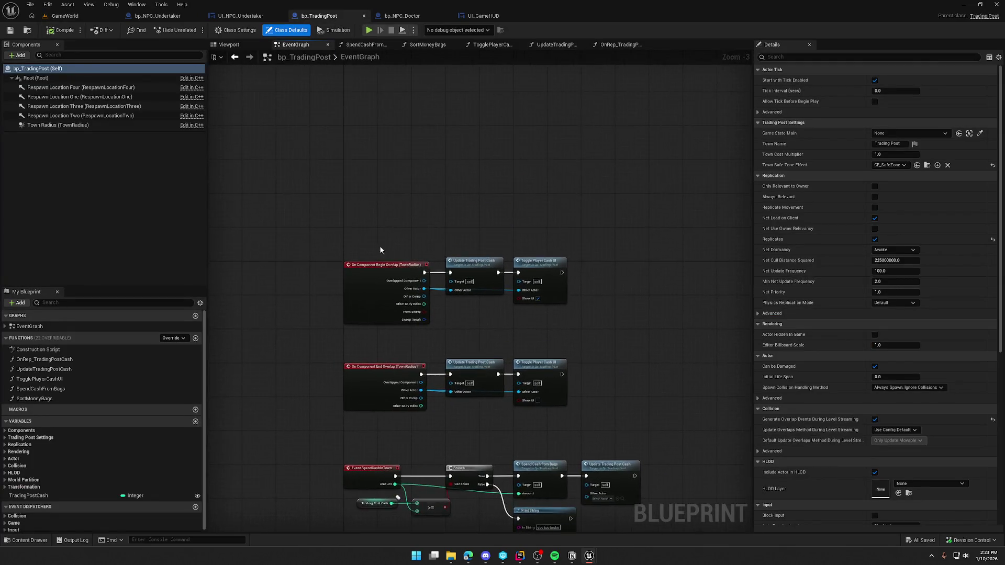
{"action": "right_click", "coordinate": [351, 199]}
{"action": "type", "text": "event be"}
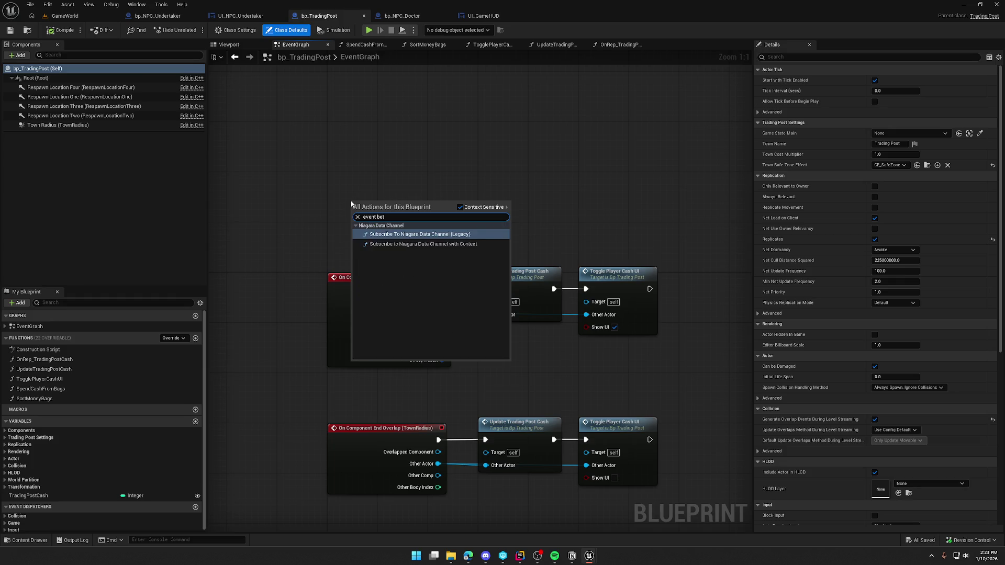
{"action": "key", "text": "Return"}
{"action": "left_click_drag", "start_coordinate": [488, 203], "coordinate": [545, 336]}
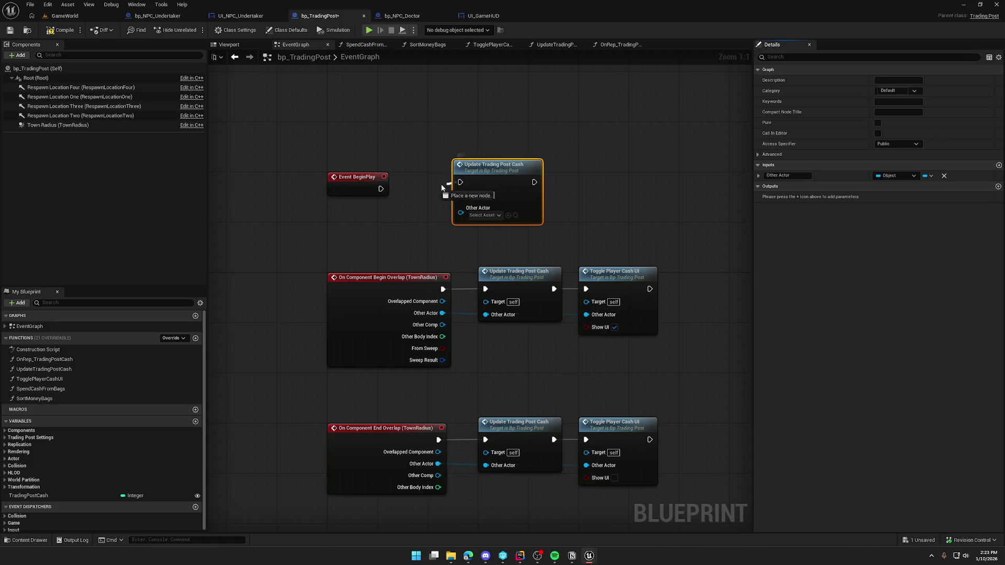
{"action": "left_click_drag", "start_coordinate": [380, 189], "coordinate": [381, 190]}
{"action": "left_click_drag", "start_coordinate": [507, 172], "coordinate": [476, 185]}
{"action": "left_click", "coordinate": [486, 153]}
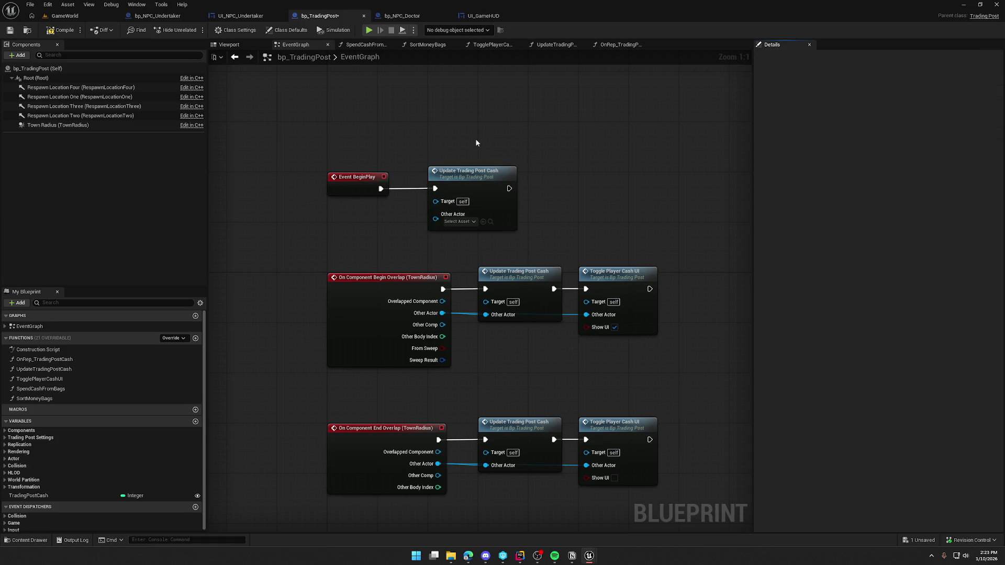
{"action": "left_click", "coordinate": [63, 16]}
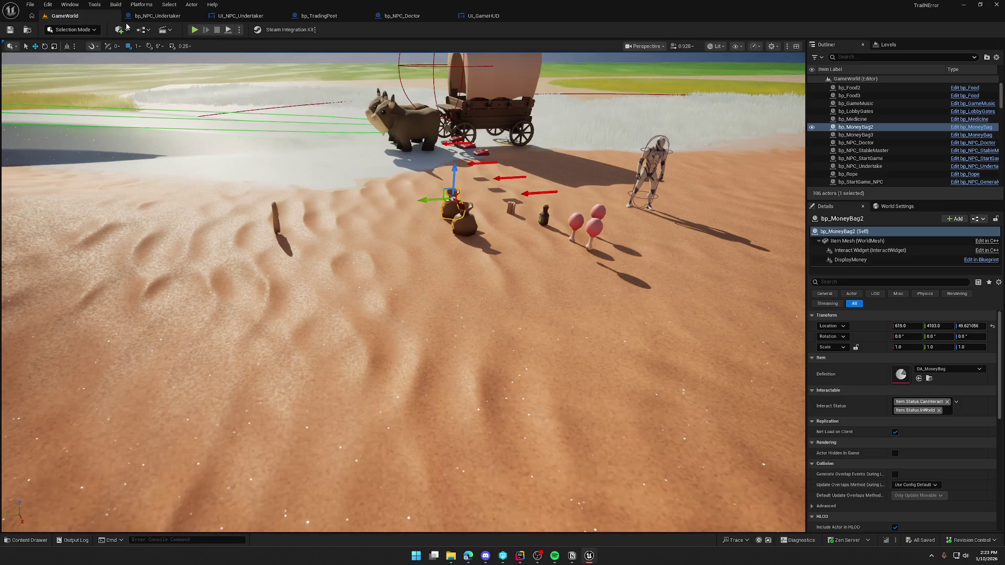
Start play and walk the host character into the trading post zone
{"action": "left_click", "coordinate": [195, 29]}
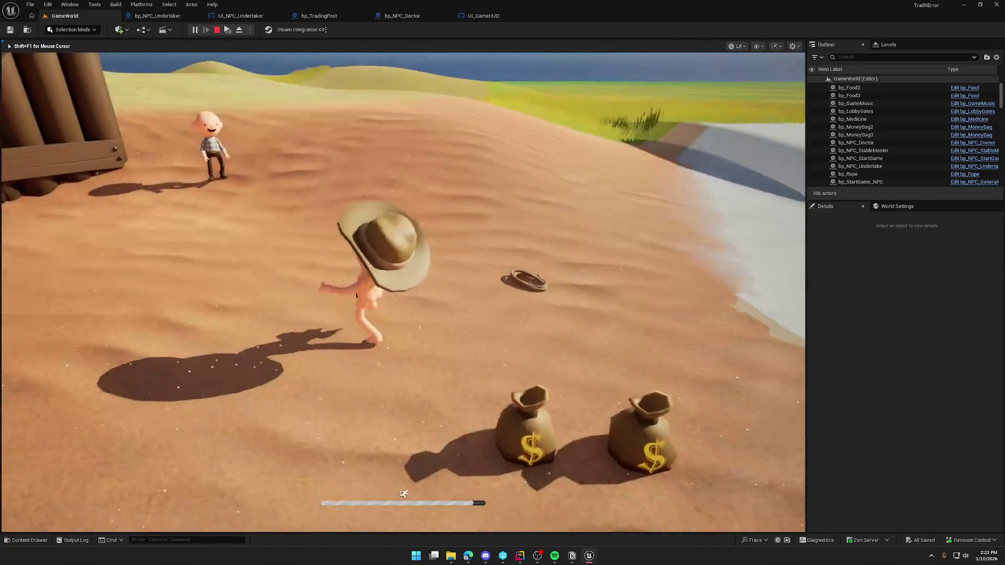
{"action": "key", "text": "w"}
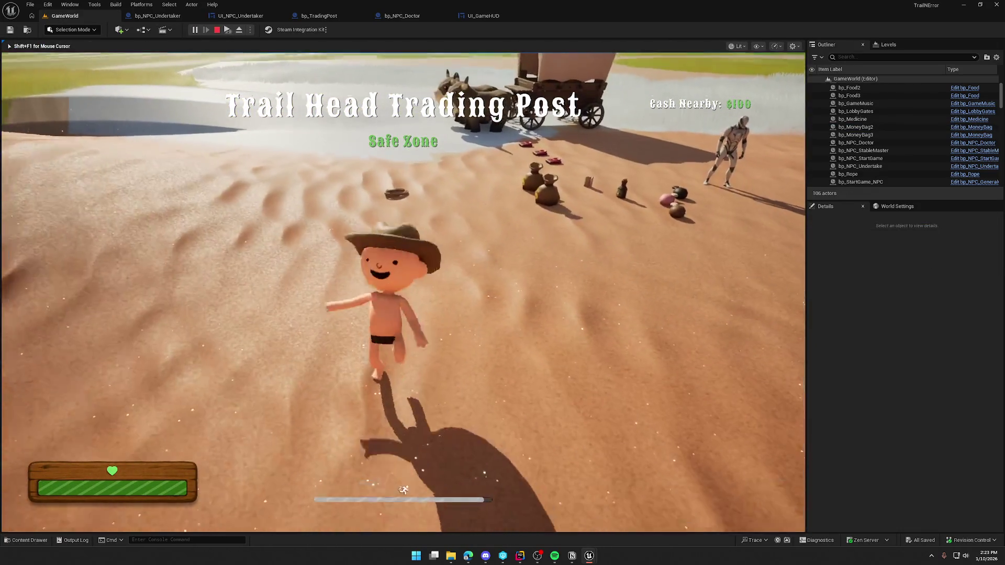
{"action": "key", "text": "w"}
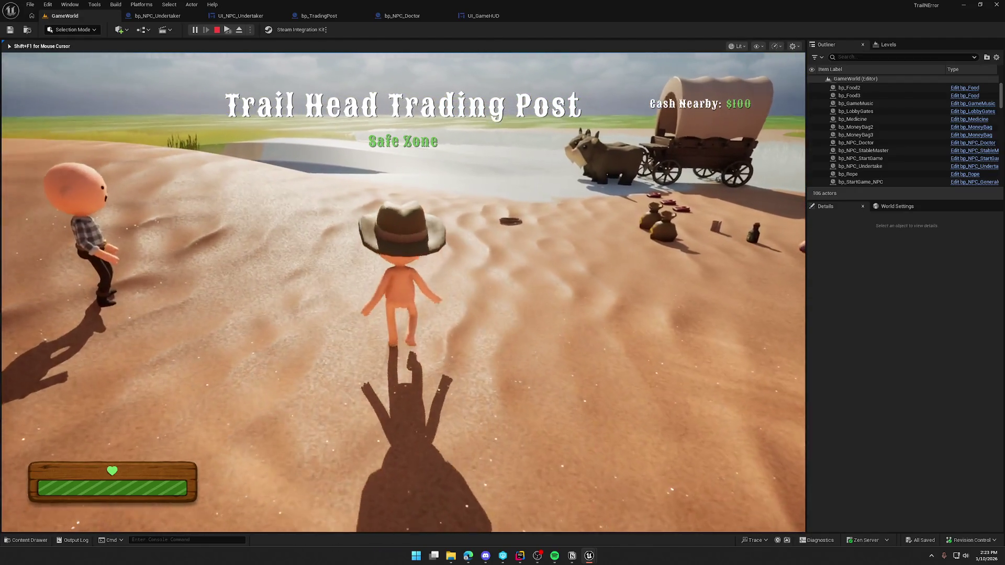
{"action": "key", "text": "super"}
In the Client 1 window, pick up a money bag and carry it out and back
{"action": "left_click", "coordinate": [228, 33]}
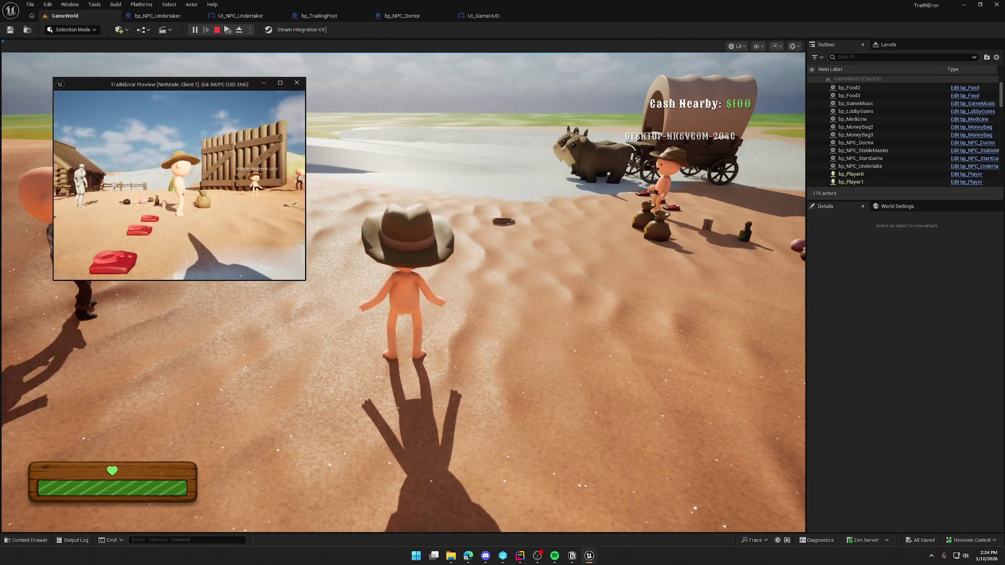
{"action": "key", "text": "w"}
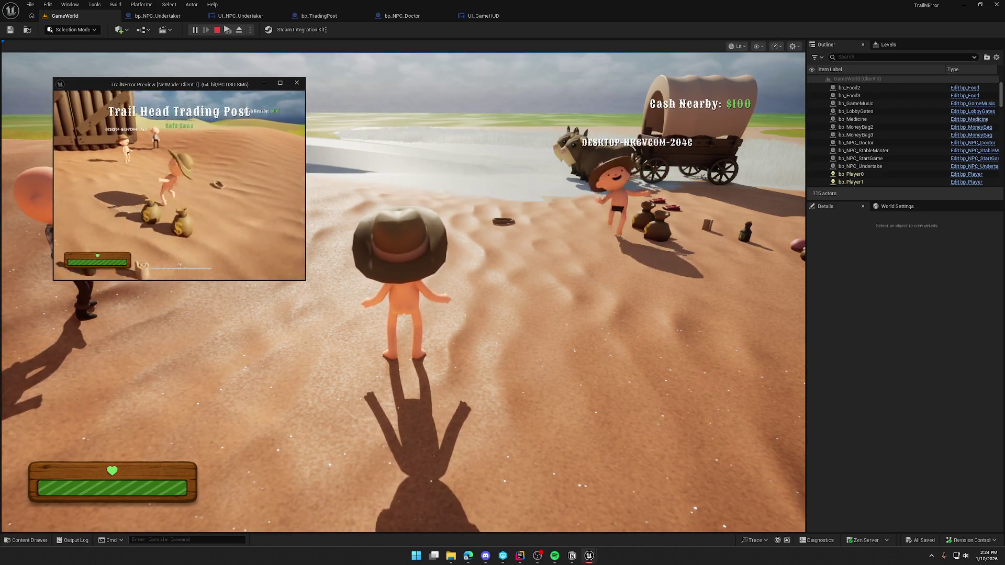
{"action": "key", "text": "w"}
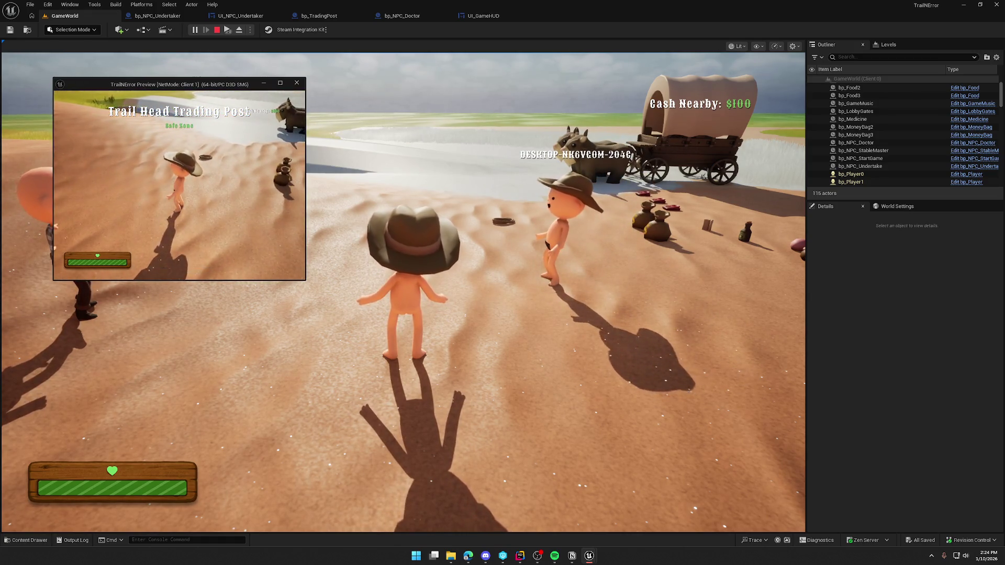
{"action": "key", "text": "w"}
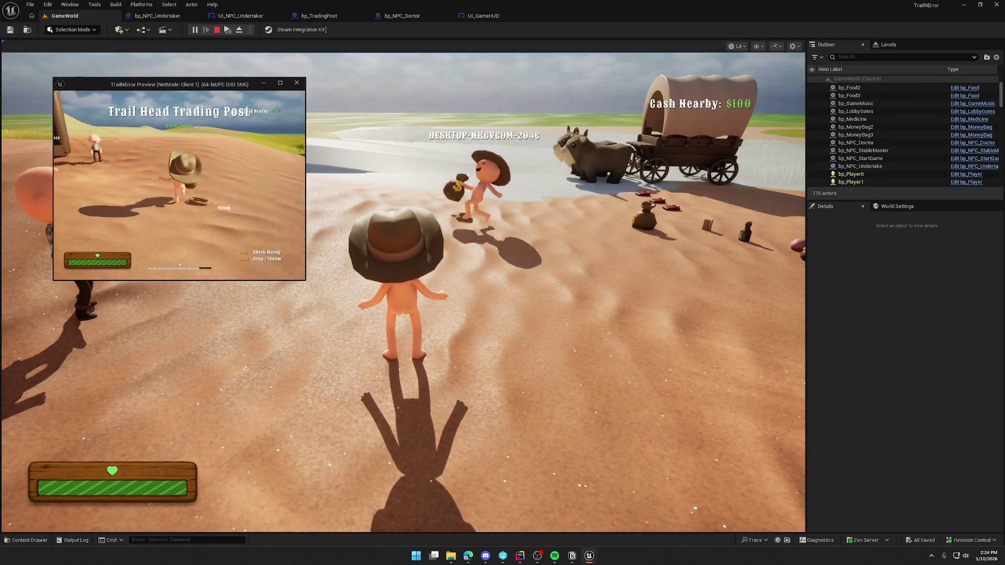
{"action": "key", "text": "w"}
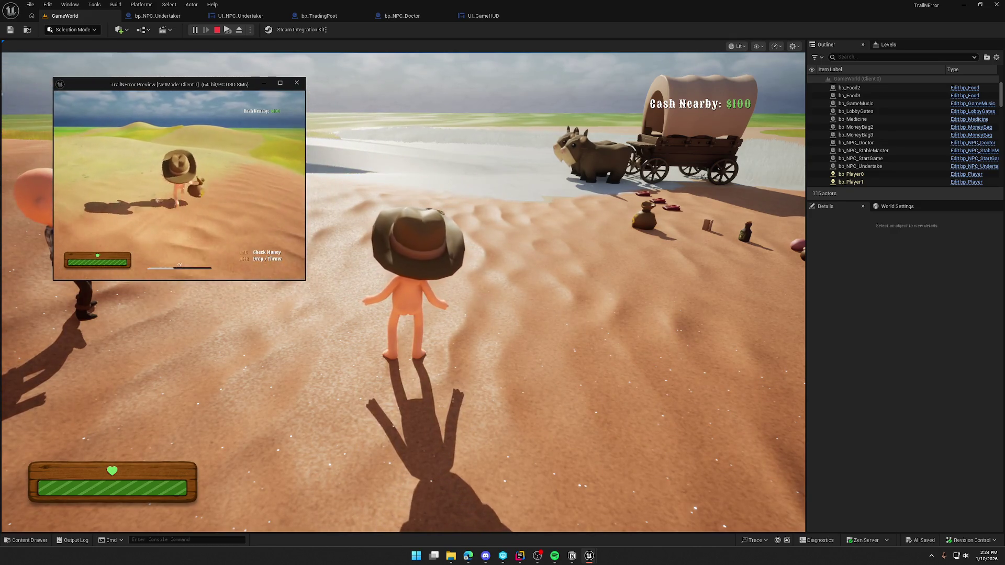
{"action": "key", "text": "w"}
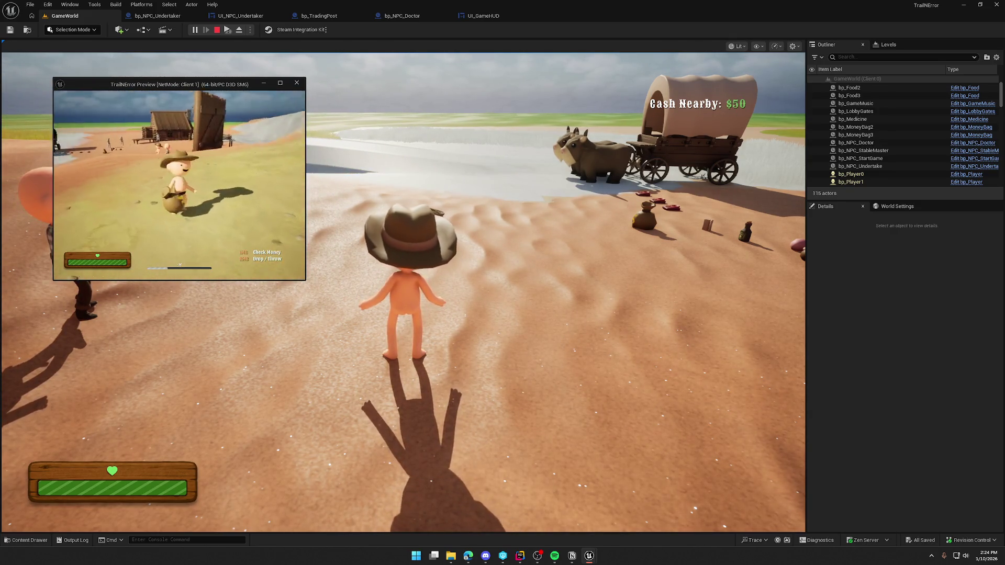
{"action": "key", "text": "w"}
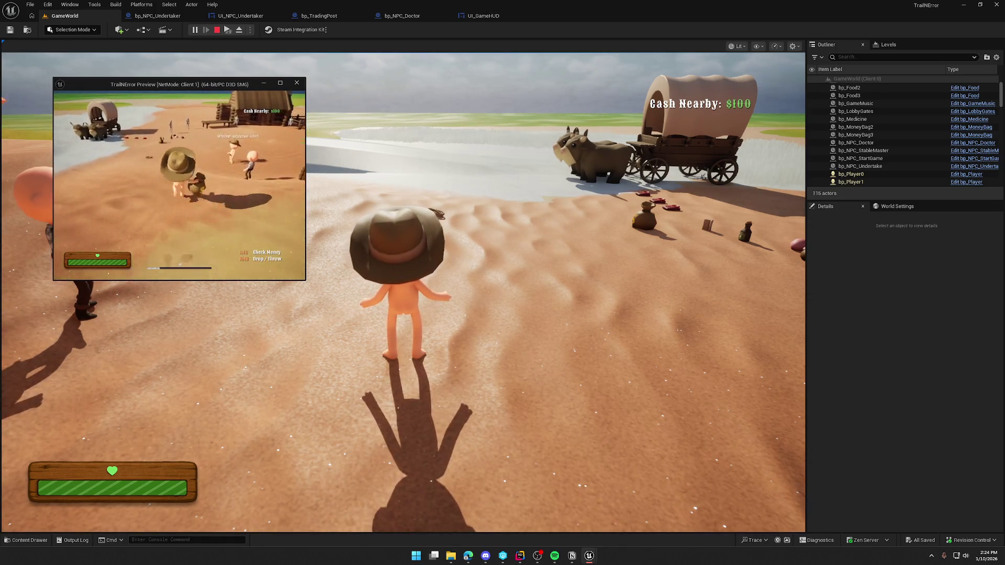
{"action": "key", "text": "w"}
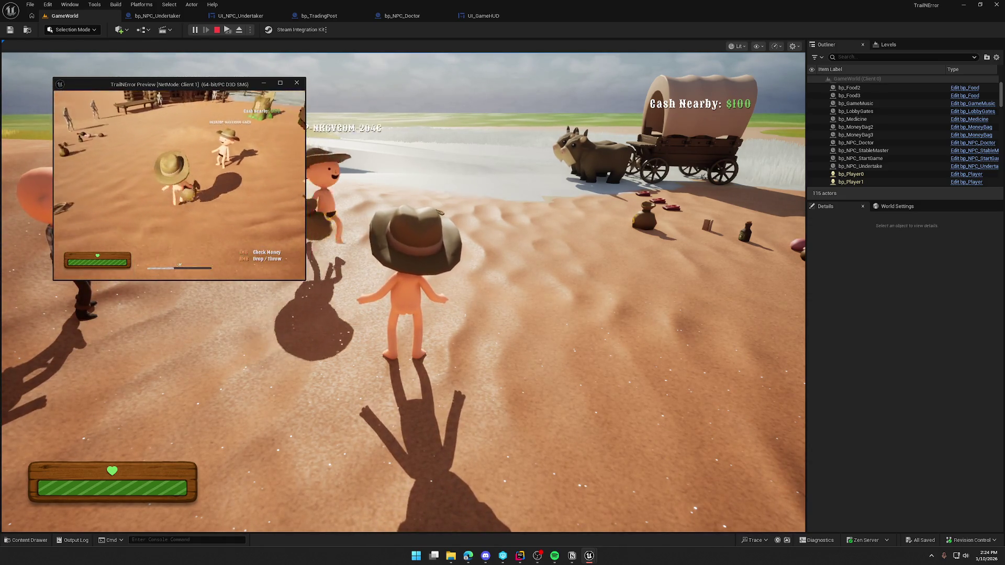
{"action": "key", "text": "w"}
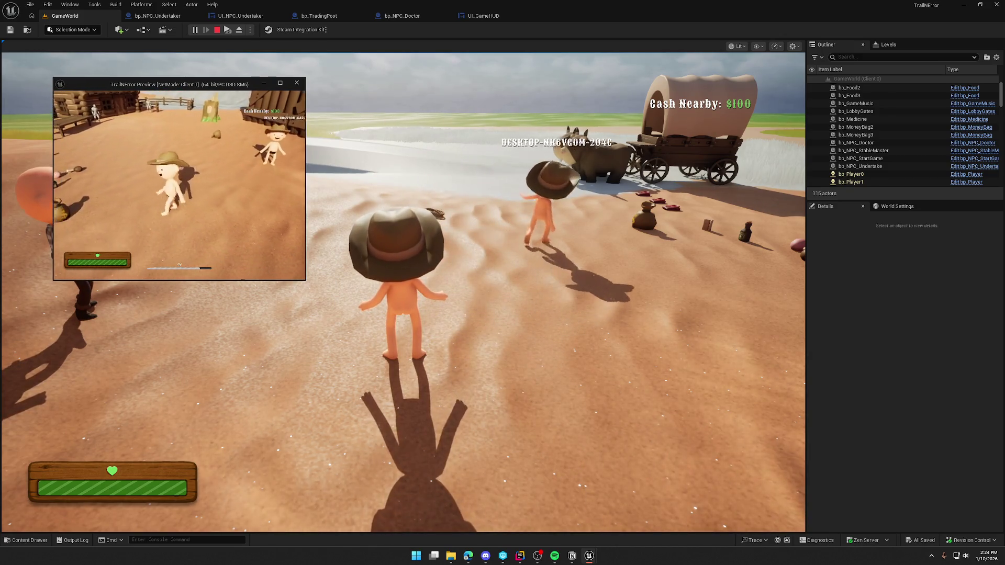
Return to the main game view and pick up a money bag with the host
{"action": "key", "text": "super"}
{"action": "key", "text": "Escape"}
{"action": "left_click", "coordinate": [801, 197]}
{"action": "key", "text": "w"}
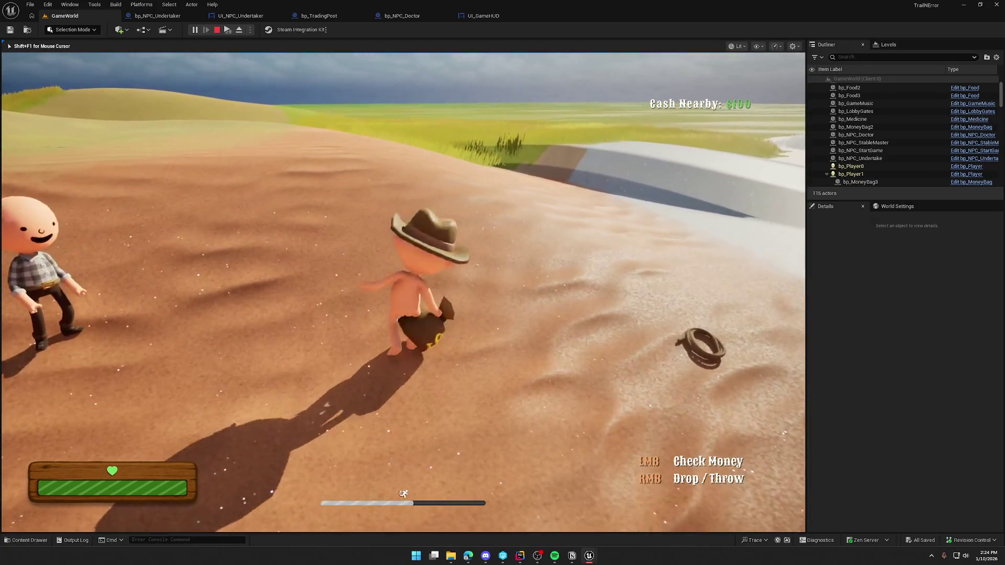
Walk away carrying the bags, then drop each carried money bag
{"action": "key", "text": "super"}
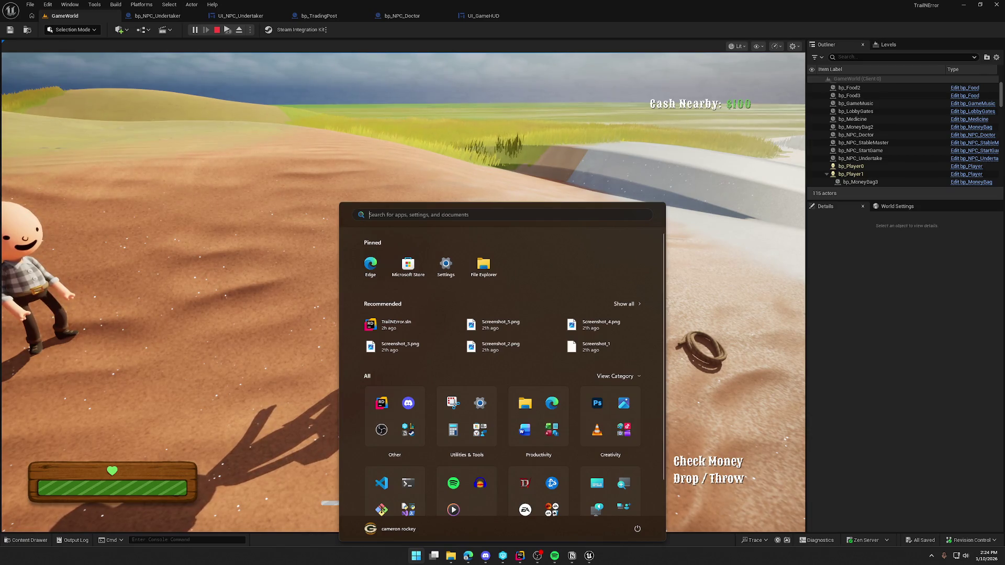
{"action": "key", "text": "super"}
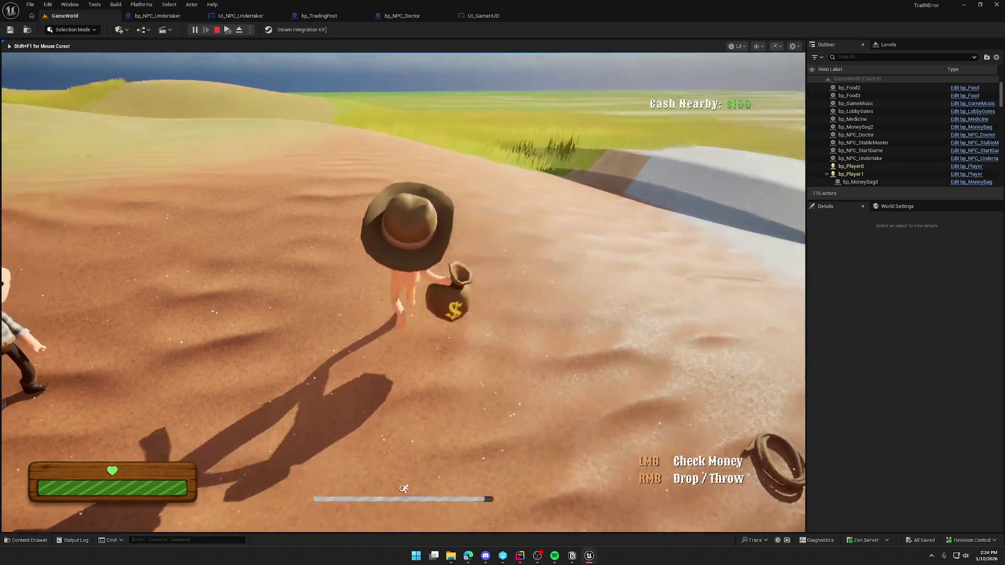
{"action": "key", "text": "w"}
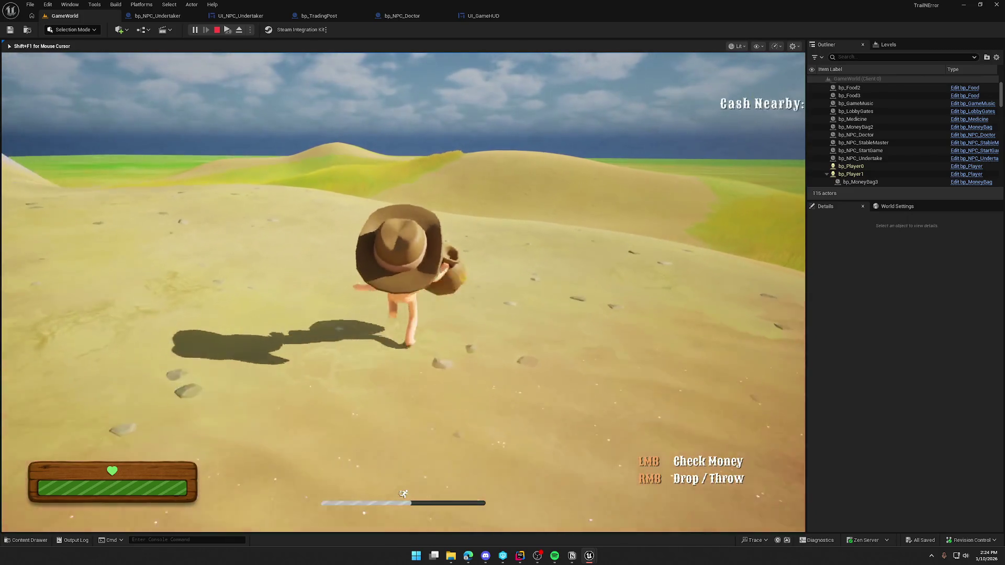
{"action": "key", "text": "w"}
{"action": "key", "text": "w"}
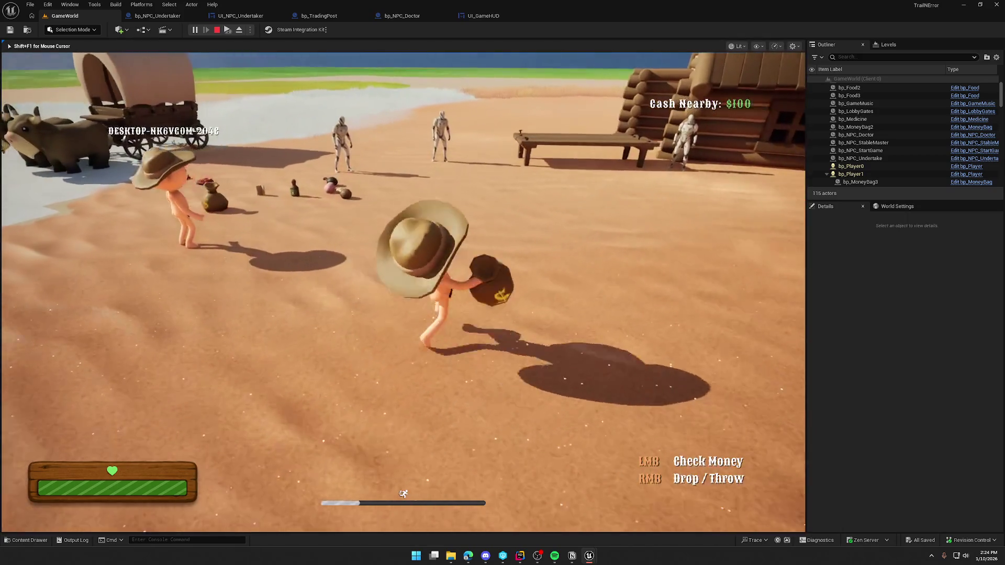
{"action": "right_click", "coordinate": [403, 292]}
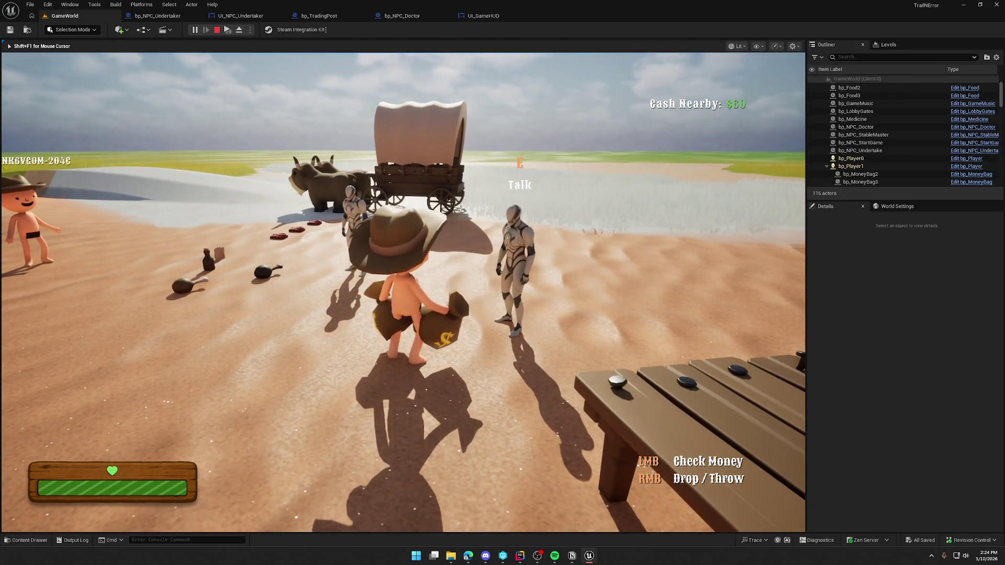
{"action": "right_click", "coordinate": [403, 292]}
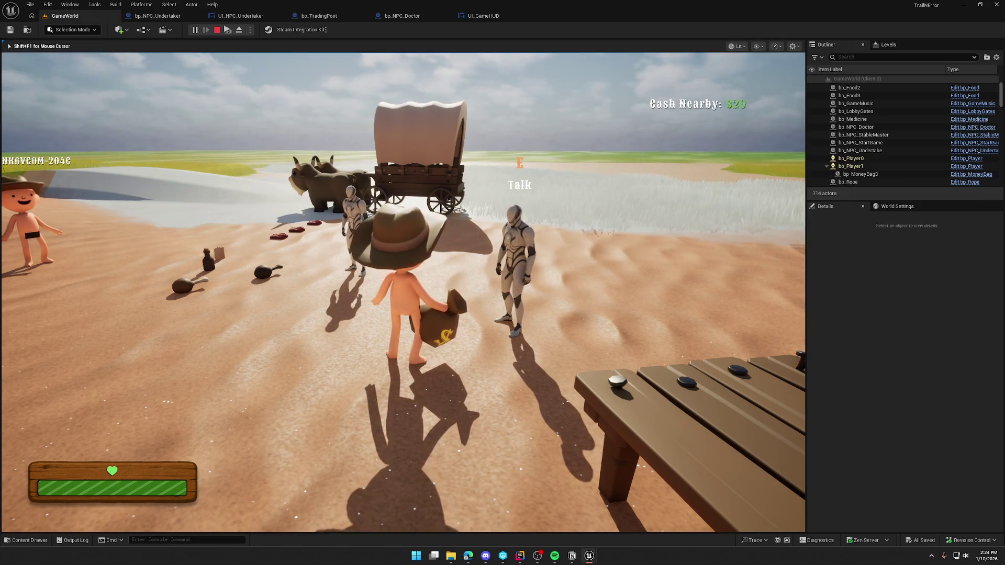
{"action": "right_click", "coordinate": [403, 292]}
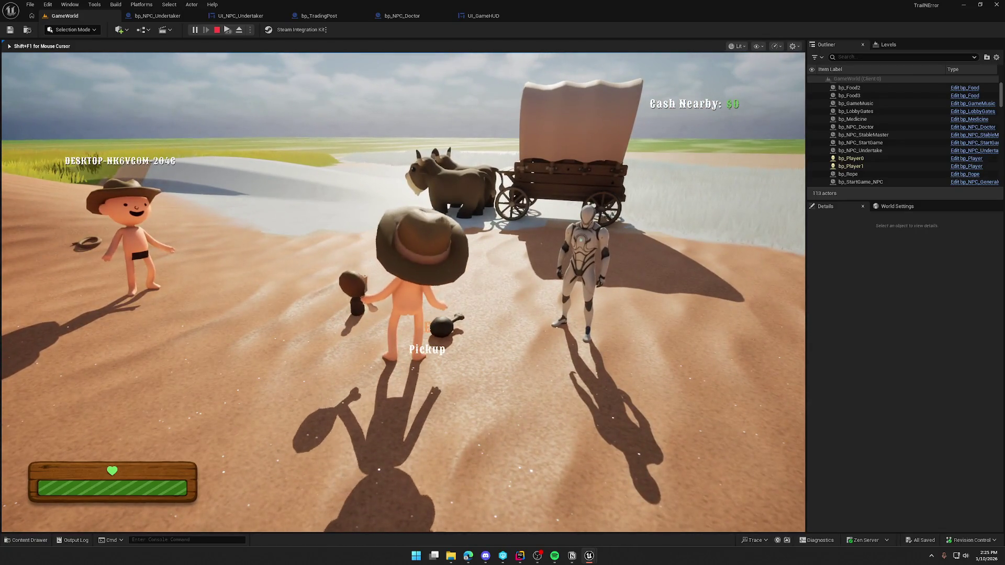
Walk toward the wagon and oxen, stop the play session, and switch to Rider
{"action": "key", "text": "w"}
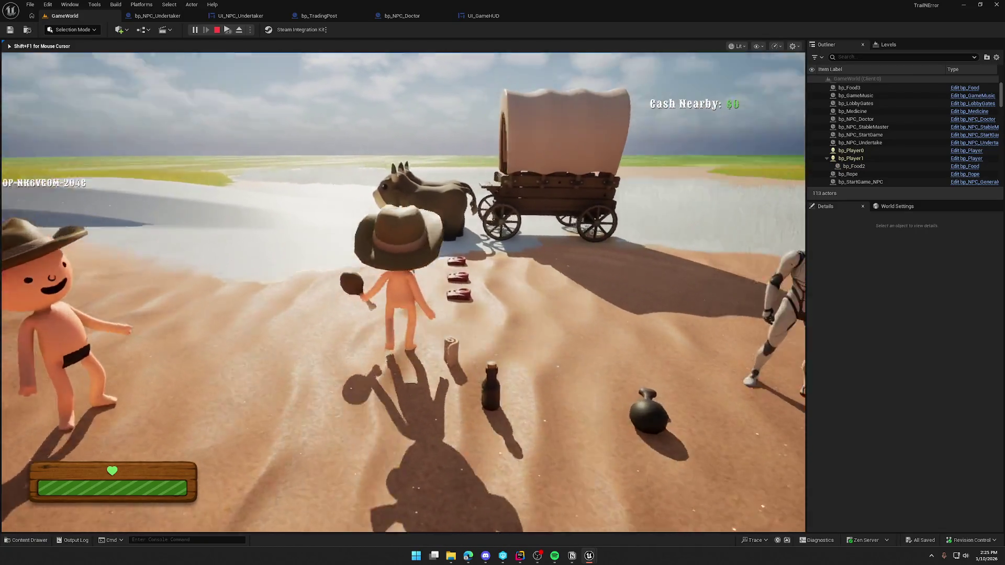
{"action": "key", "text": "w"}
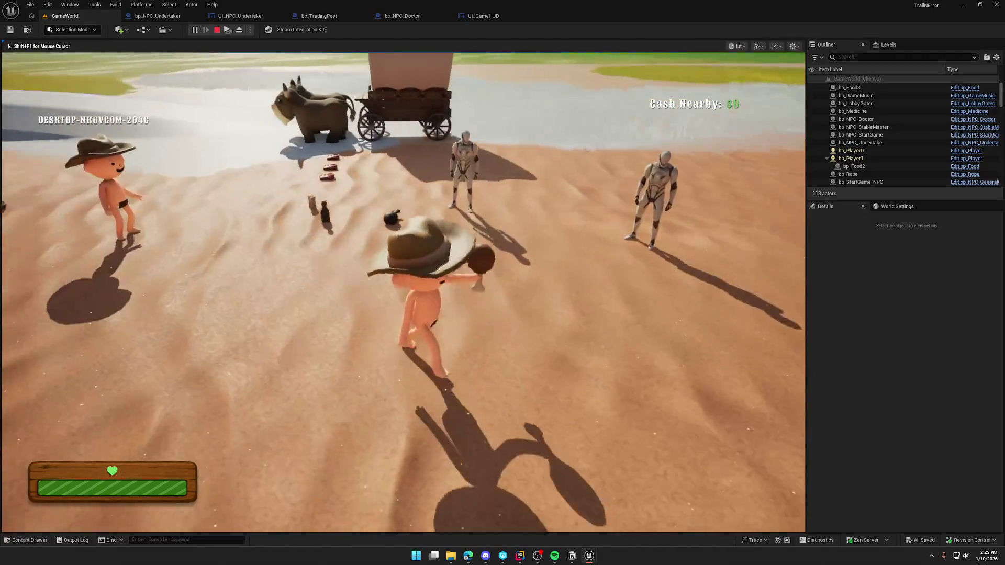
{"action": "key", "text": "Escape"}
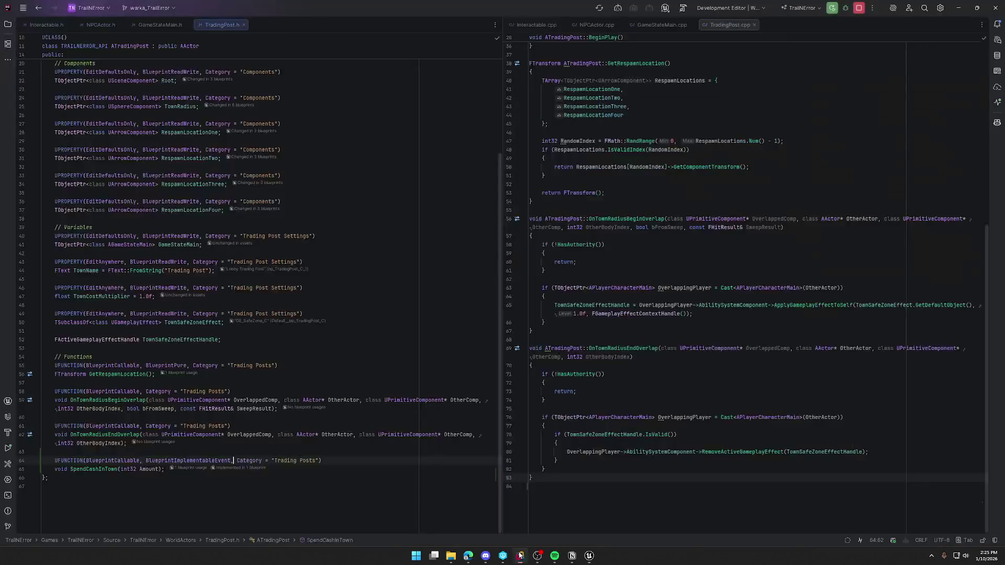
{"action": "left_click", "coordinate": [520, 556]}
Close the three open source tabs and open Items/PickupActor.cpp from the file tree
{"action": "middle_click", "coordinate": [46, 24]}
{"action": "middle_click", "coordinate": [46, 24]}
{"action": "middle_click", "coordinate": [46, 24]}
{"action": "middle_click", "coordinate": [46, 24]}
{"action": "middle_click", "coordinate": [46, 24]}
{"action": "middle_click", "coordinate": [46, 24]}
{"action": "middle_click", "coordinate": [46, 24]}
{"action": "middle_click", "coordinate": [46, 24]}
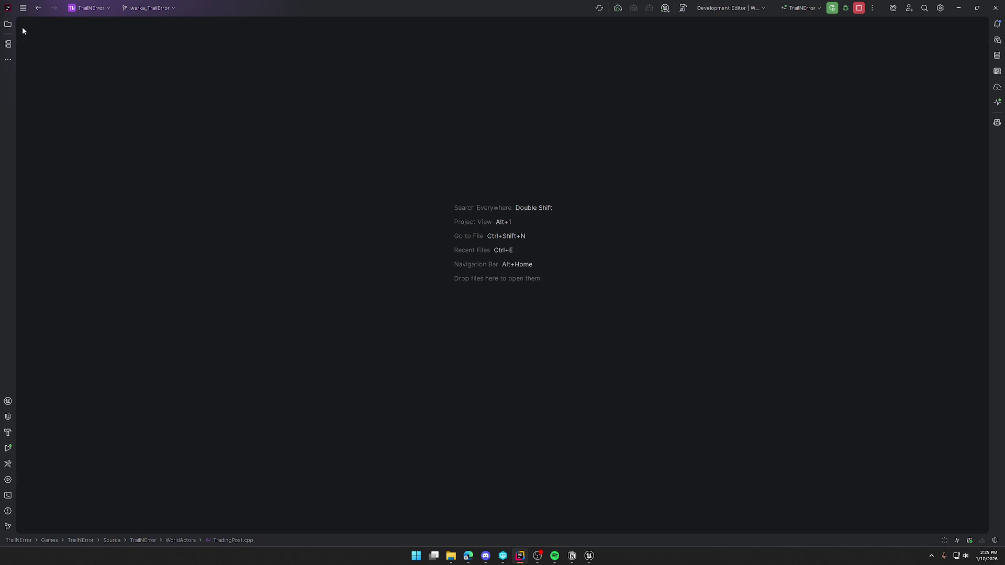
{"action": "left_click", "coordinate": [8, 24]}
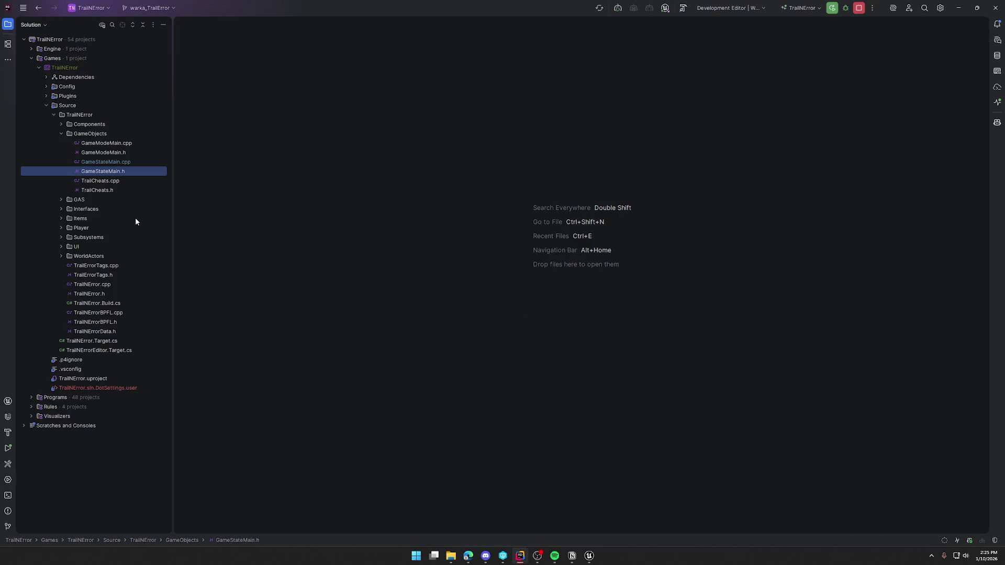
{"action": "left_click", "coordinate": [61, 218]}
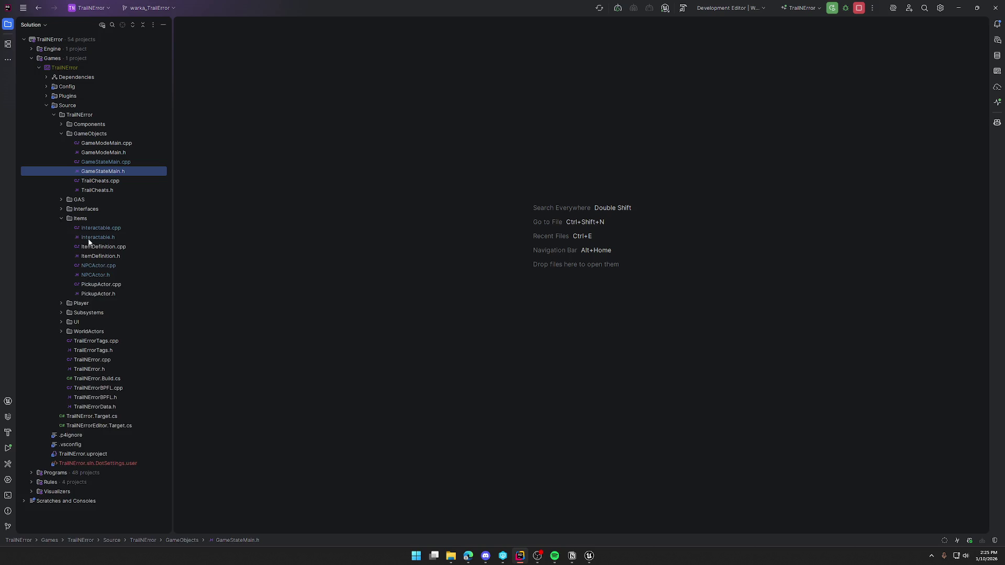
{"action": "double_click", "coordinate": [105, 286]}
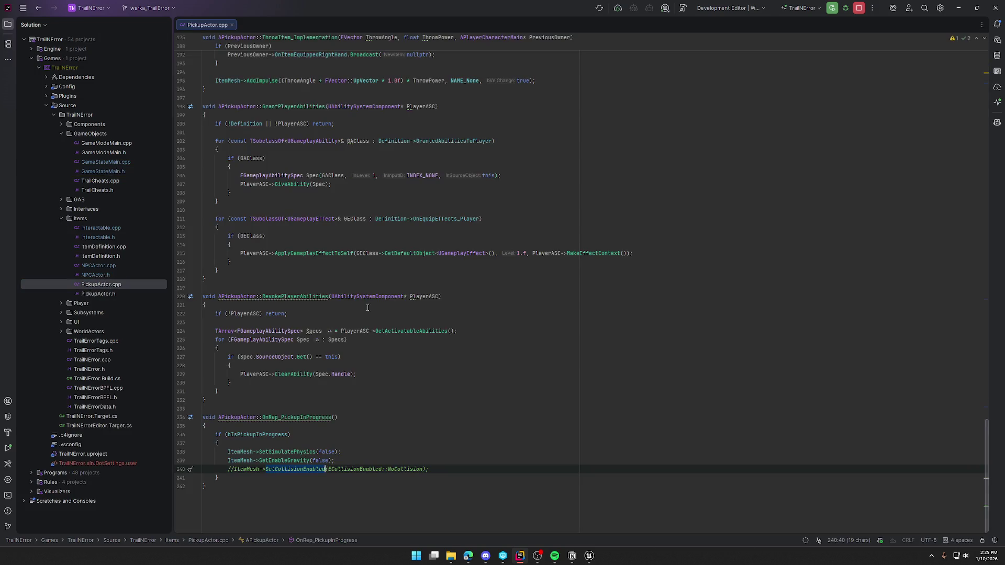
Open PickupActor.h with PickupActor.cpp split beside it, checking the SetOwner calls in ThrowItem and PickupTo
{"action": "double_click", "coordinate": [112, 293]}
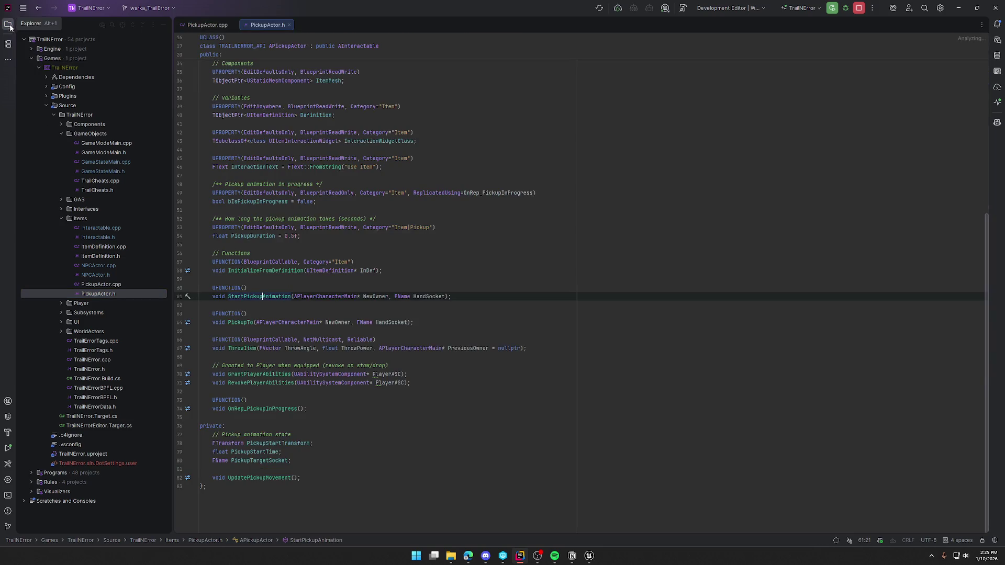
{"action": "left_click", "coordinate": [10, 28]}
{"action": "left_click_drag", "start_coordinate": [48, 24], "coordinate": [899, 173]}
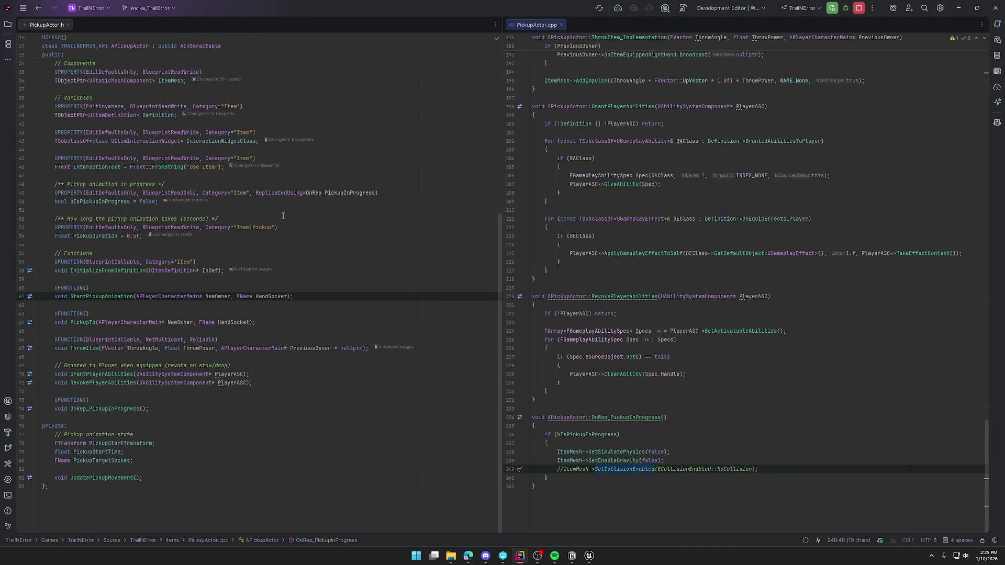
{"action": "scroll", "coordinate": [283, 415], "scroll_direction": "up", "scroll_amount": 5}
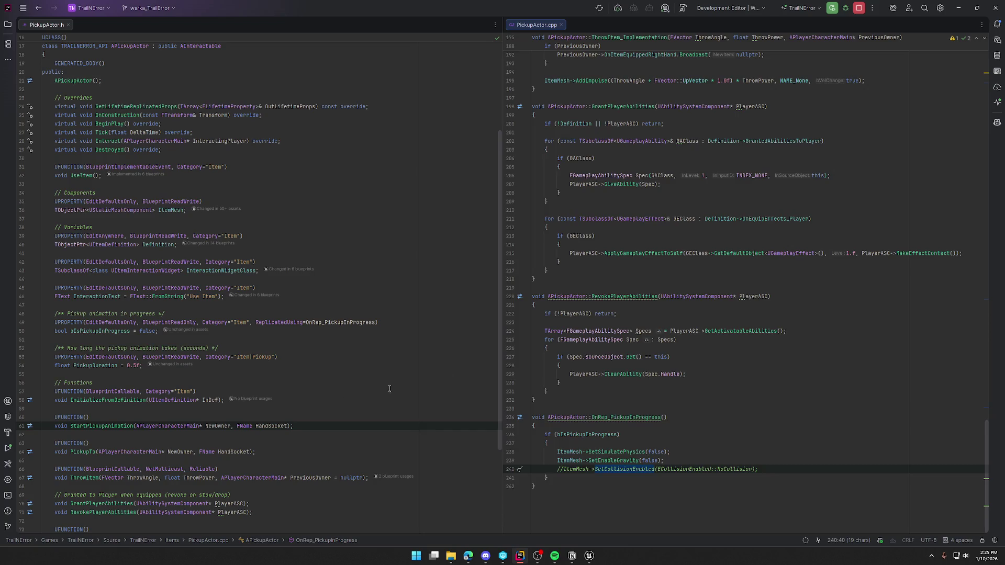
{"action": "scroll", "coordinate": [712, 383], "scroll_direction": "up", "scroll_amount": 7}
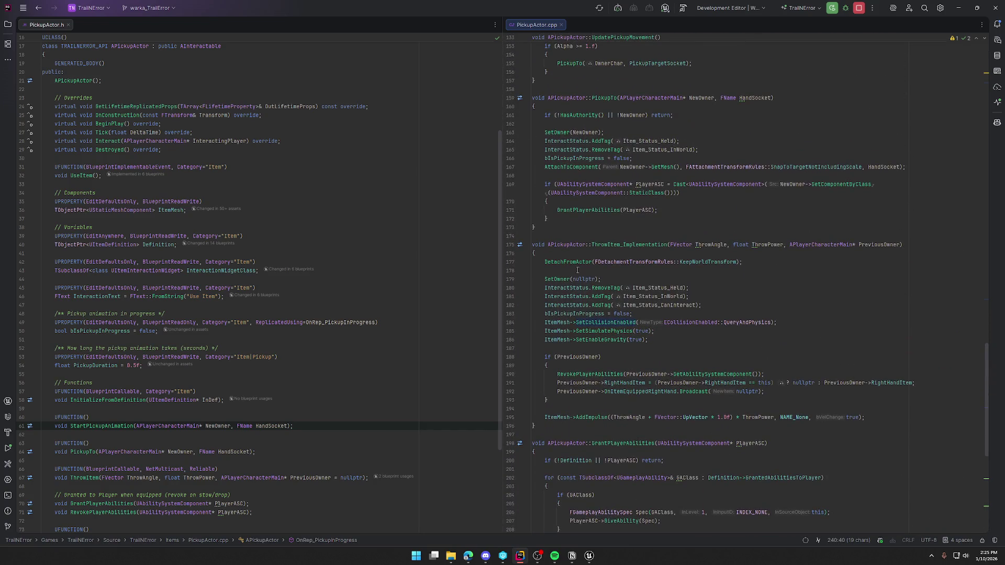
{"action": "left_click", "coordinate": [601, 282]}
{"action": "scroll", "coordinate": [676, 365], "scroll_direction": "down", "scroll_amount": 1}
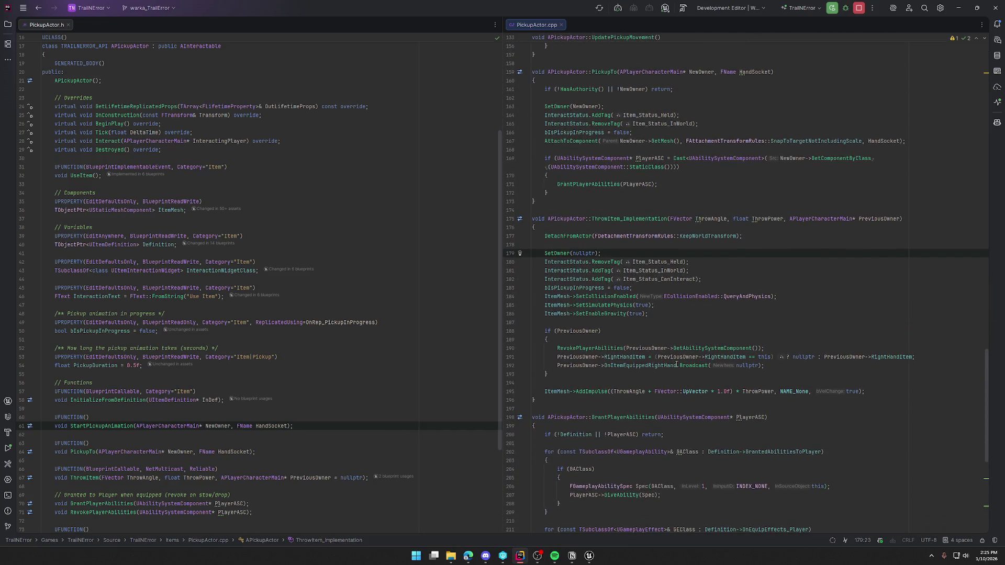
{"action": "mouse_move", "coordinate": [676, 365]}
{"action": "left_click", "coordinate": [605, 106]}
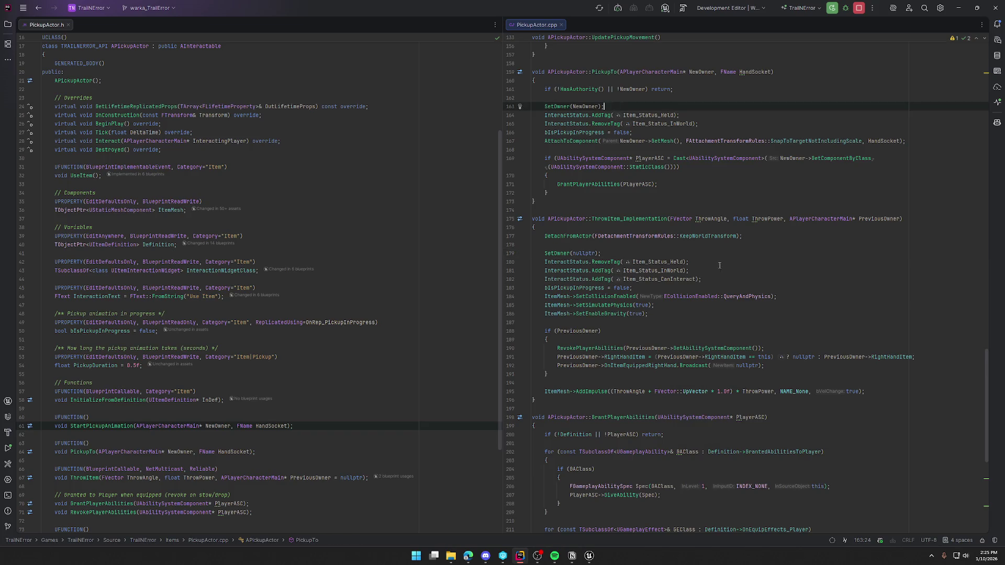
{"action": "scroll", "coordinate": [309, 285], "scroll_direction": "up", "scroll_amount": 1}
Jump from the Destroyed declaration to its definition and open the APlayerCharacterMain header
{"action": "left_click", "coordinate": [118, 175]}
{"action": "key", "text": "F12"}
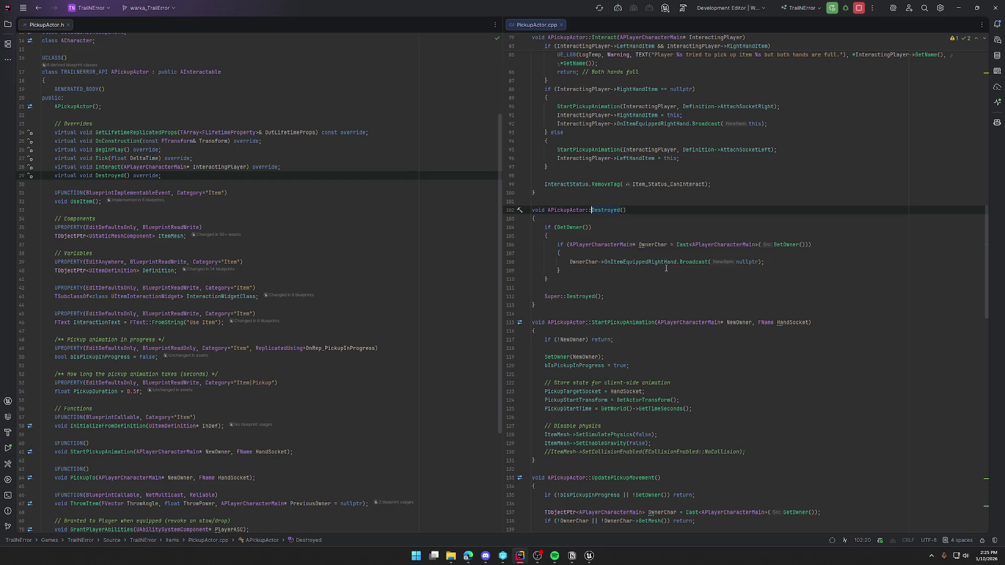
{"action": "left_click", "coordinate": [796, 264]}
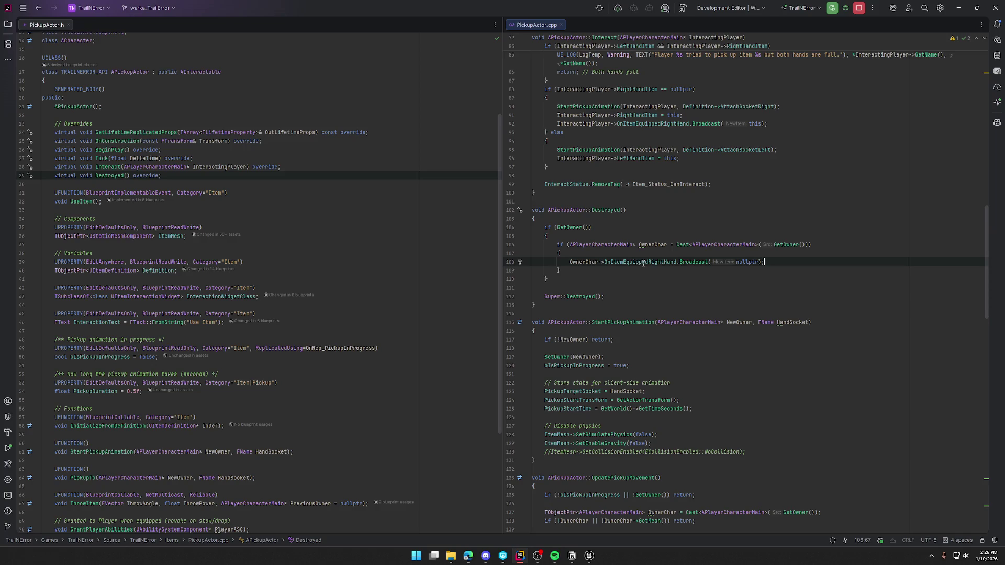
{"action": "left_click", "coordinate": [608, 244], "text": "ctrl"}
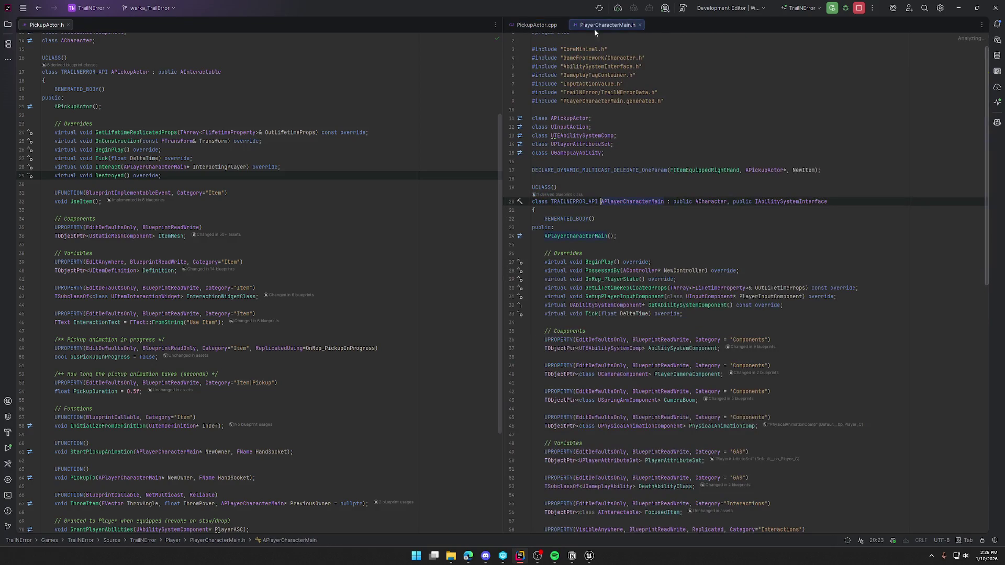
In Destroyed, add an if block nulling OwnerChar->RightHandItem with the broadcast moved inside
{"action": "left_click_drag", "start_coordinate": [594, 30], "coordinate": [183, 66]}
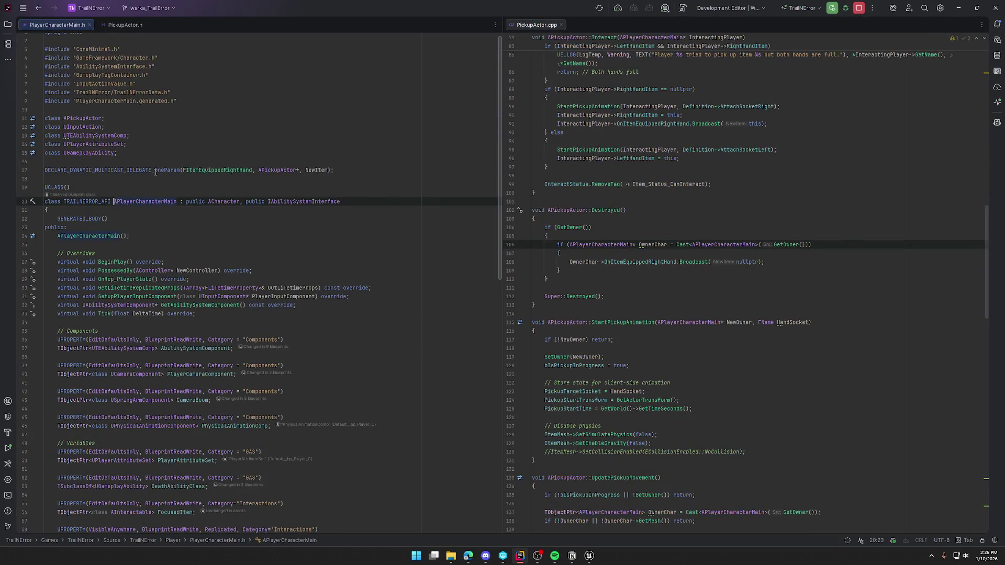
{"action": "left_click", "coordinate": [354, 168]}
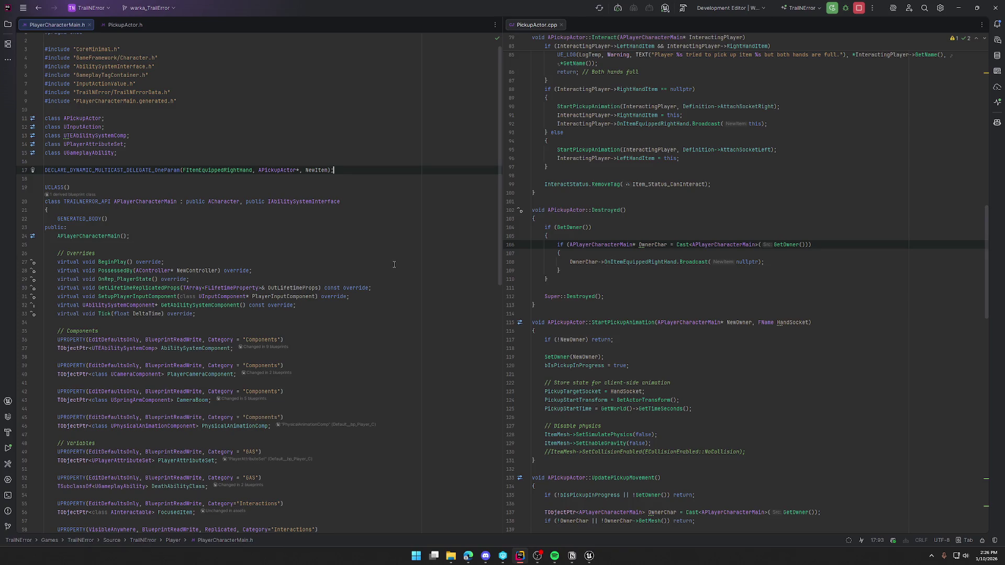
{"action": "left_click", "coordinate": [560, 253]}
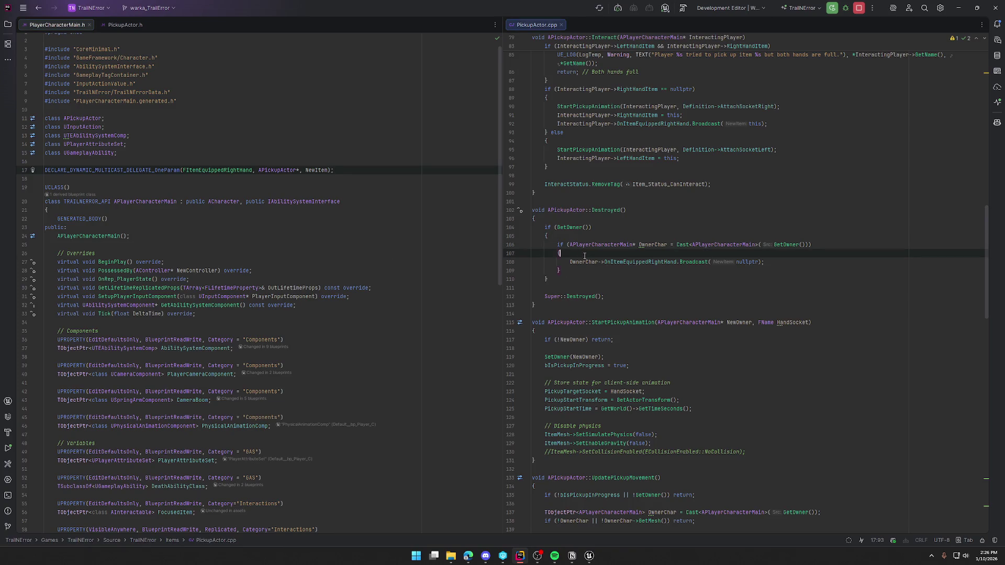
{"action": "key", "text": "Return"}
{"action": "type", "text": "if (O"}
{"action": "type", "text": "wnerC"}
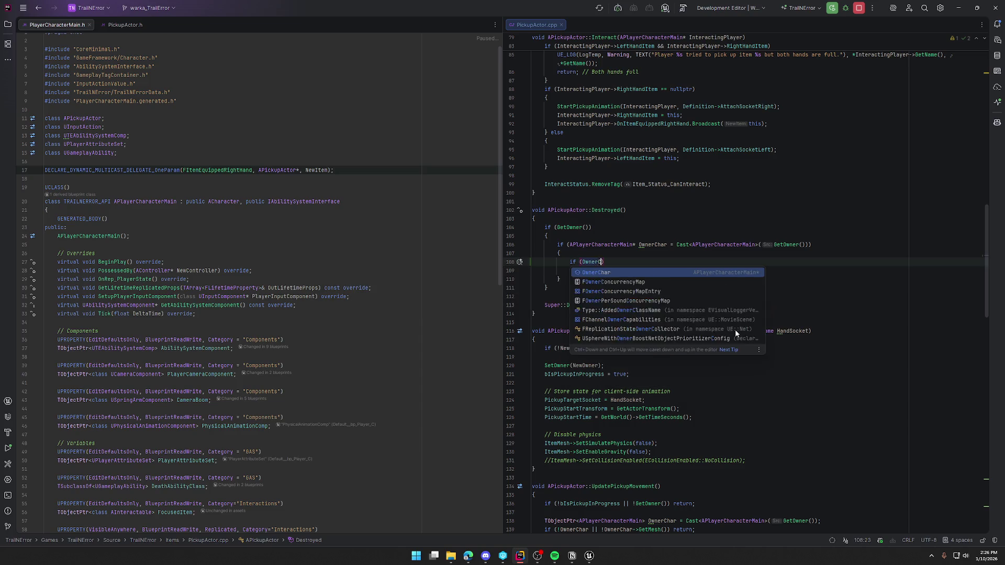
{"action": "key", "text": "Return"}
{"action": "type", "text": "->"}
{"action": "type", "text": "Right"}
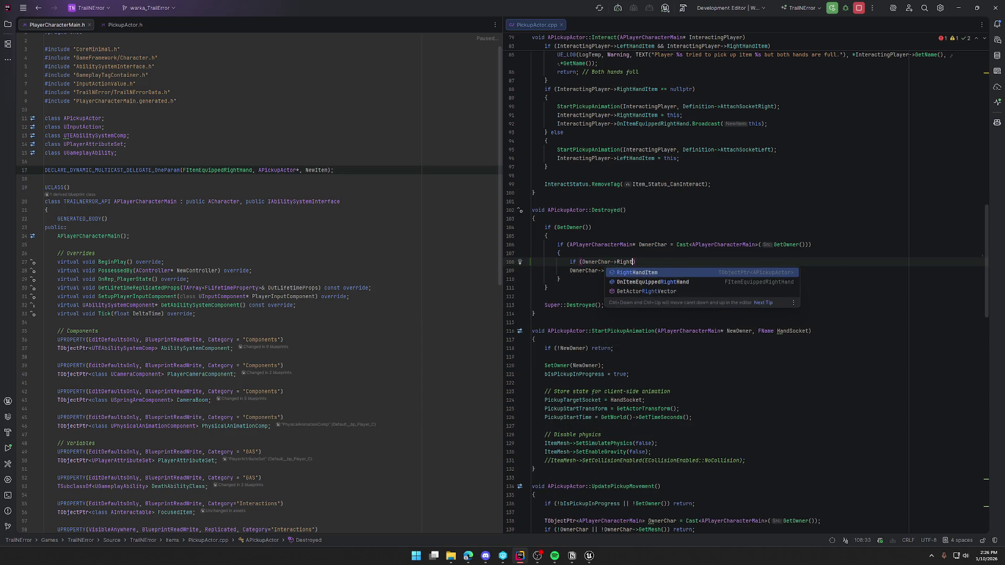
{"action": "key", "text": "Return"}
{"action": "type", "text": "== this"}
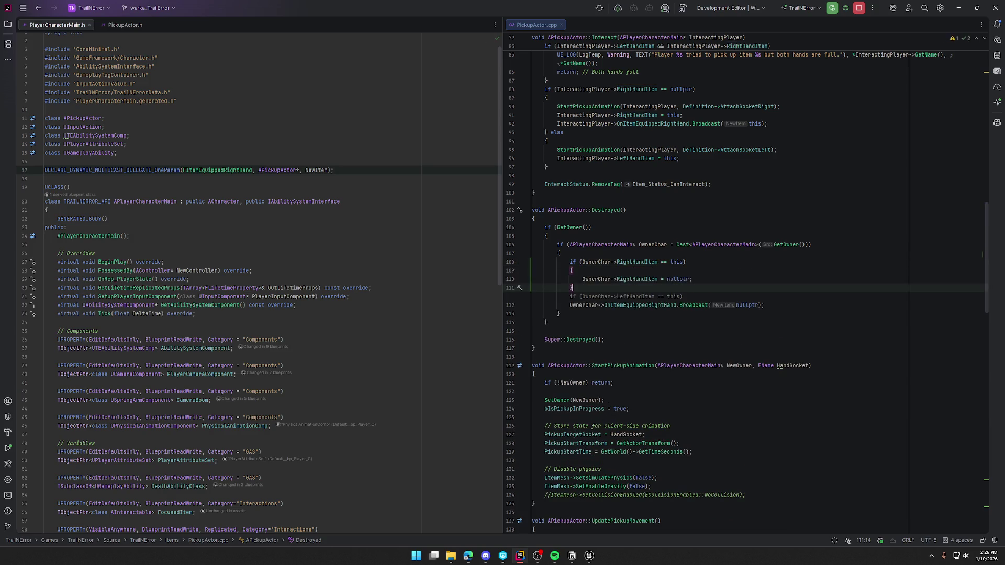
{"action": "key", "text": "Tab"}
{"action": "key", "text": "Up"}
{"action": "key", "text": "alt+shift+Up"}
{"action": "type", "text": "_"}
{"action": "key", "text": "ctrl+z"}
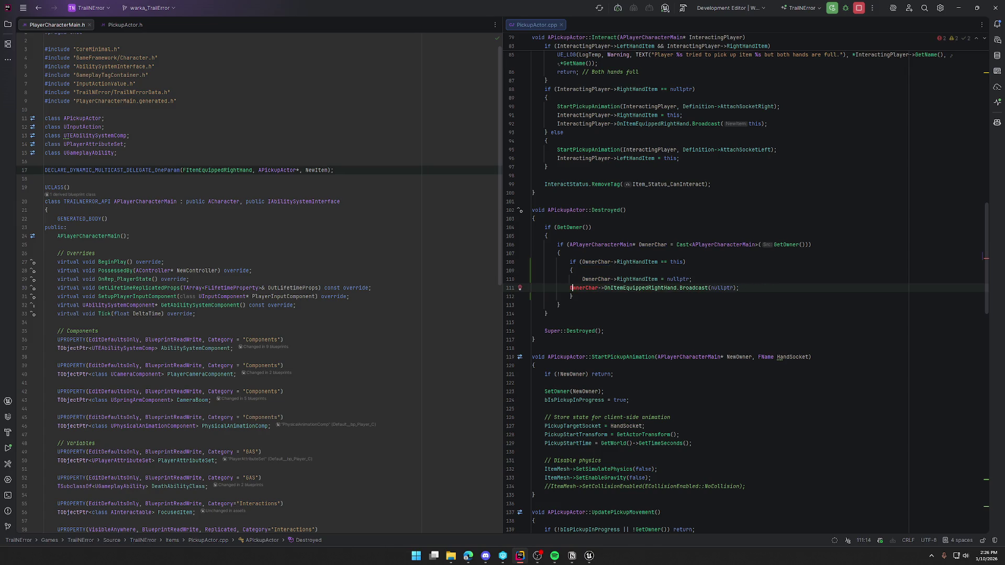
Add a second if block clearing OwnerChar->LeftHandItem when it holds this pickup
{"action": "key", "text": "Down"}
{"action": "key", "text": "Return"}
{"action": "type", "text": "if (OwnerChar-"}
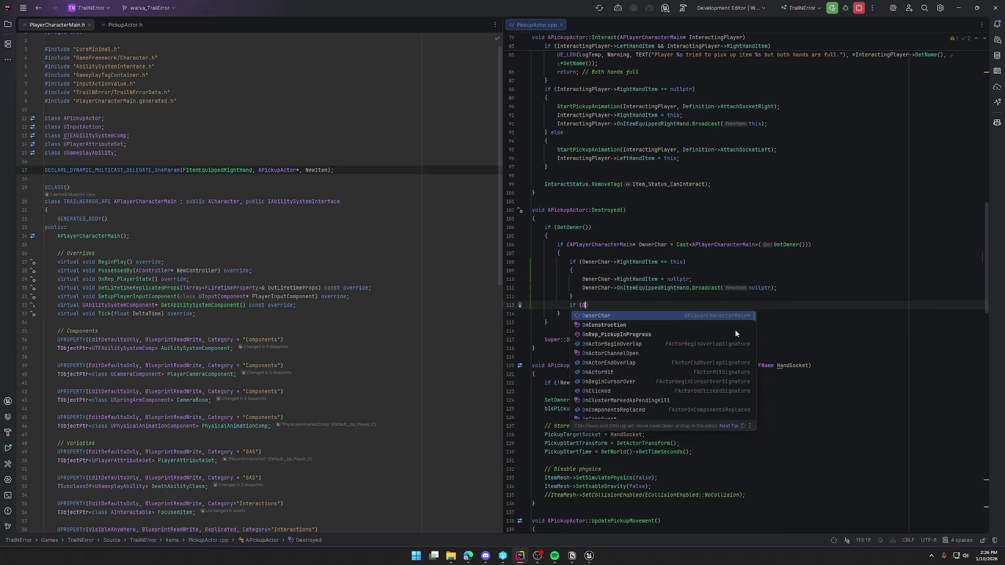
{"action": "key", "text": "Tab"}
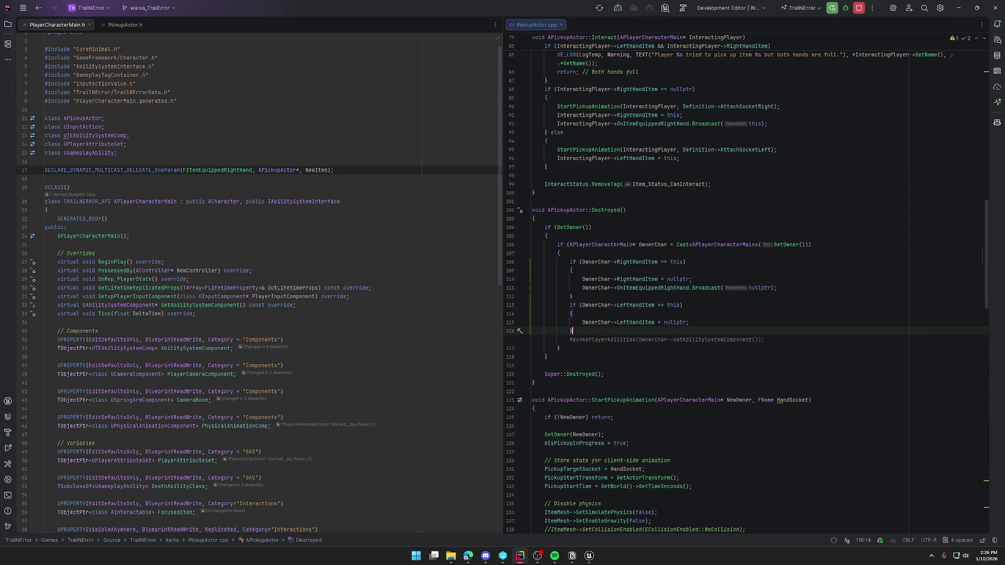
{"action": "key", "text": "Escape"}
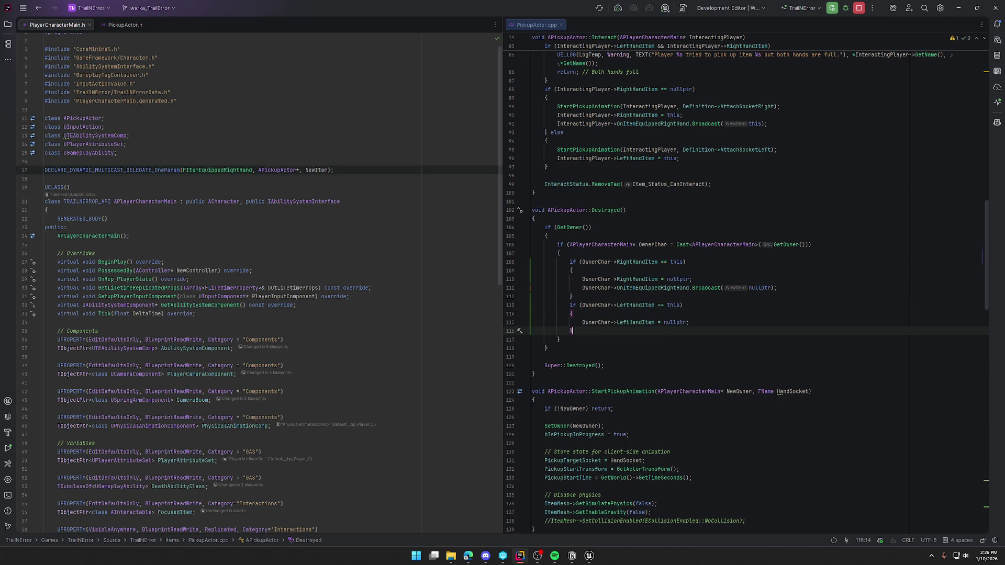
Copy the RevokePlayerAbilities(...) line from ThrowItem_Implementation in PickupActor.cpp
{"action": "scroll", "coordinate": [697, 328], "scroll_direction": "up", "scroll_amount": 4}
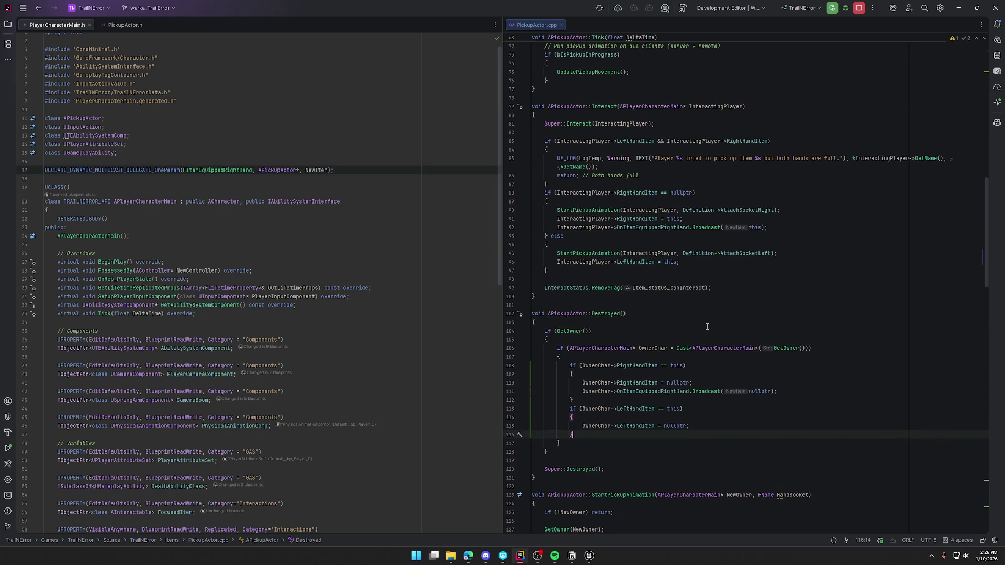
{"action": "scroll", "coordinate": [708, 327], "scroll_direction": "up", "scroll_amount": 10}
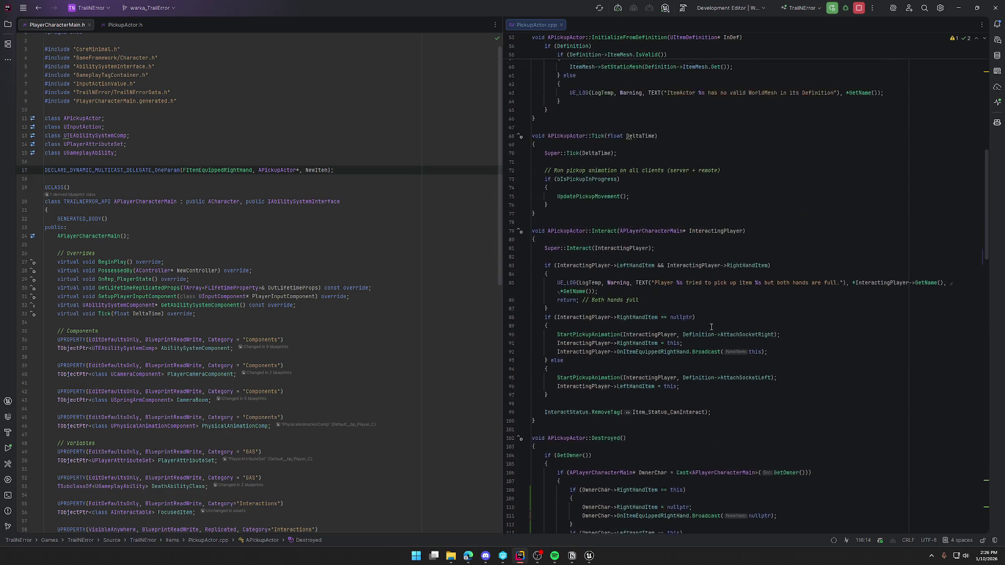
{"action": "scroll", "coordinate": [714, 327], "scroll_direction": "down", "scroll_amount": 15}
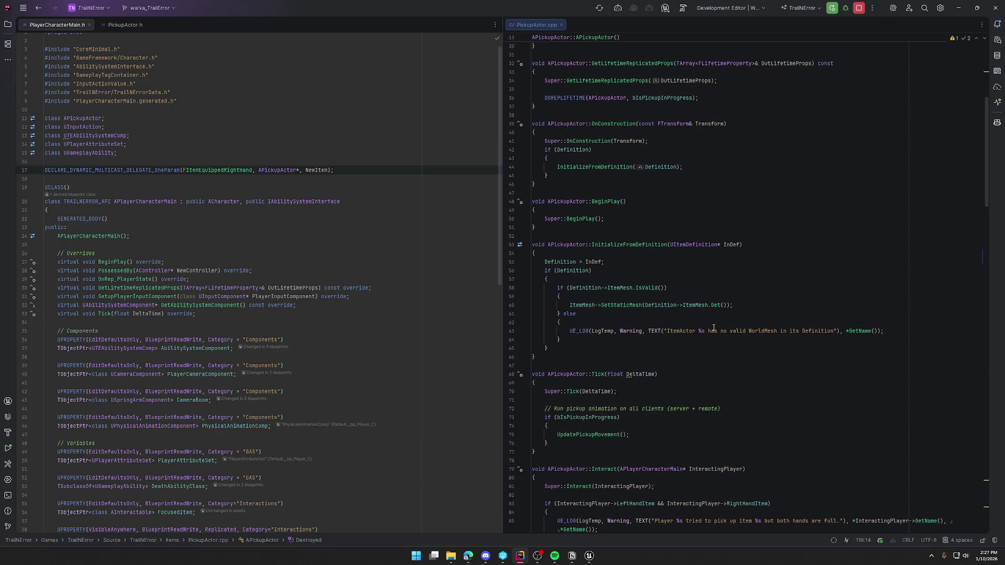
{"action": "scroll", "coordinate": [718, 330], "scroll_direction": "down", "scroll_amount": 12}
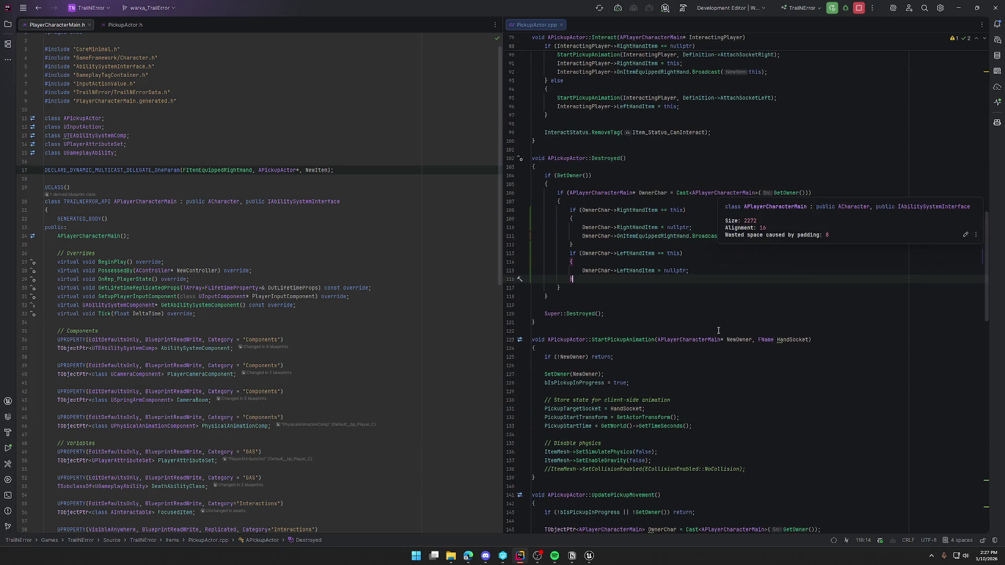
{"action": "scroll", "coordinate": [718, 330], "scroll_direction": "down", "scroll_amount": 17}
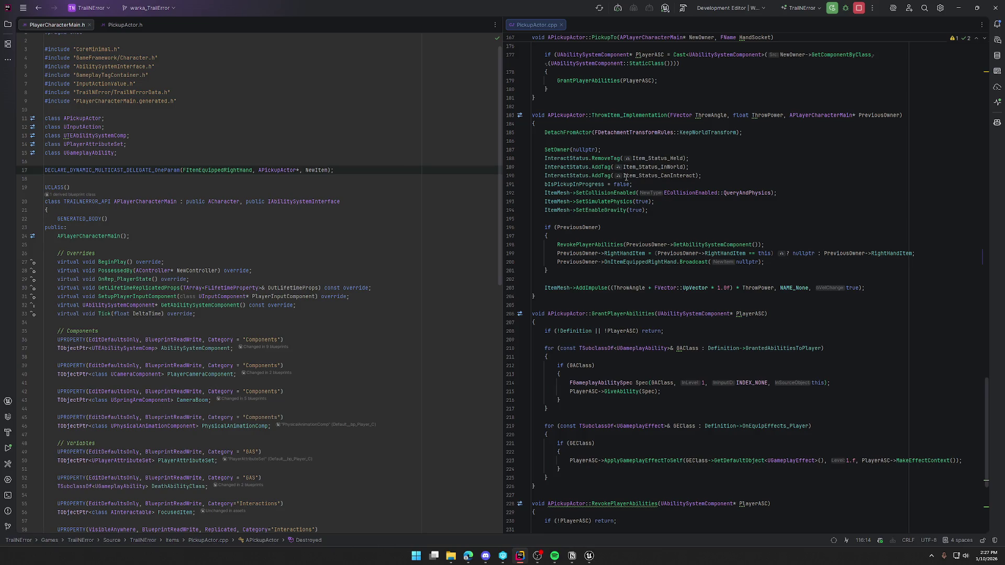
{"action": "scroll", "coordinate": [577, 195], "scroll_direction": "down", "scroll_amount": 3}
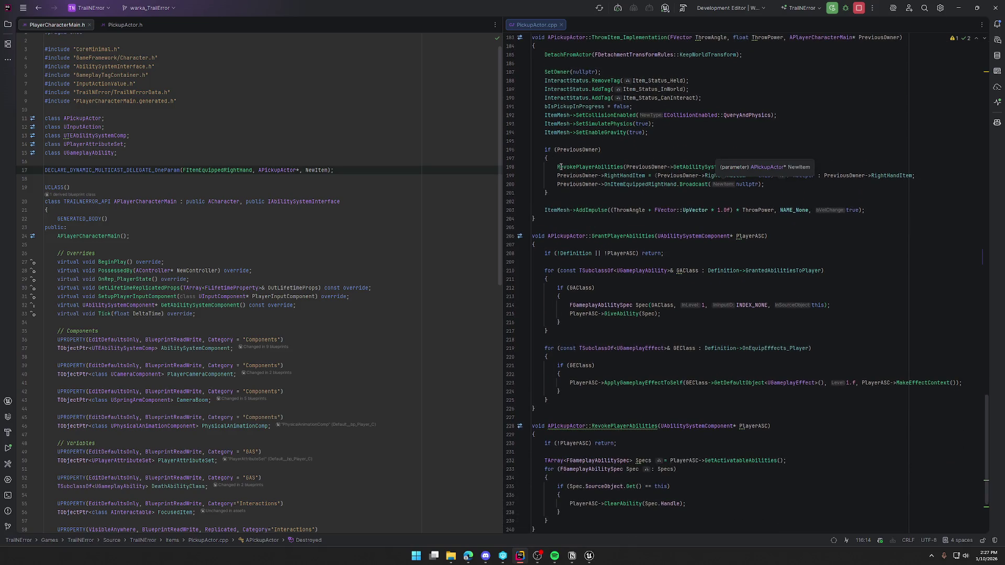
{"action": "scroll", "coordinate": [708, 167], "scroll_direction": "up", "scroll_amount": 1}
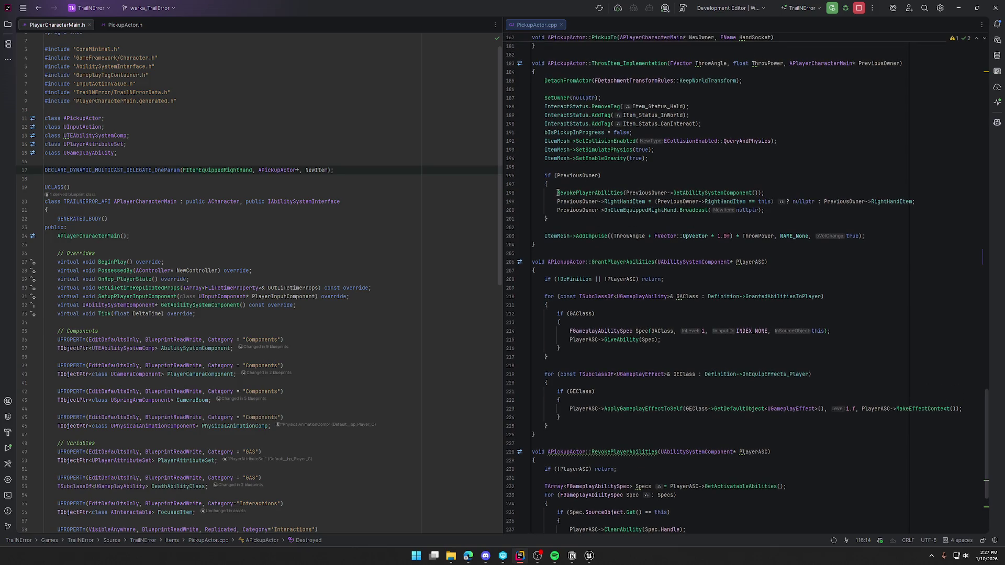
{"action": "left_click_drag", "start_coordinate": [557, 192], "coordinate": [769, 192]}
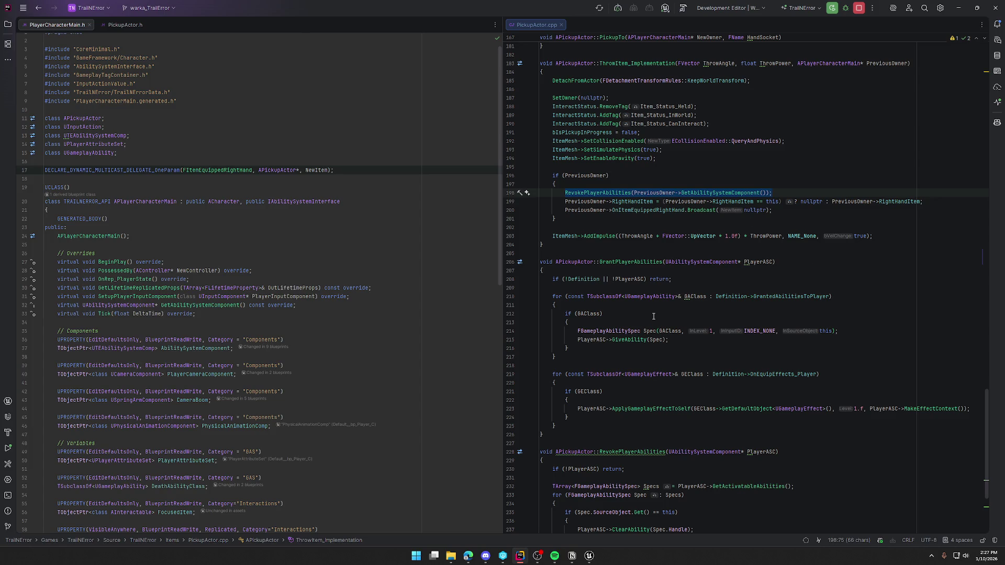
{"action": "scroll", "coordinate": [654, 316], "scroll_direction": "down", "scroll_amount": 6}
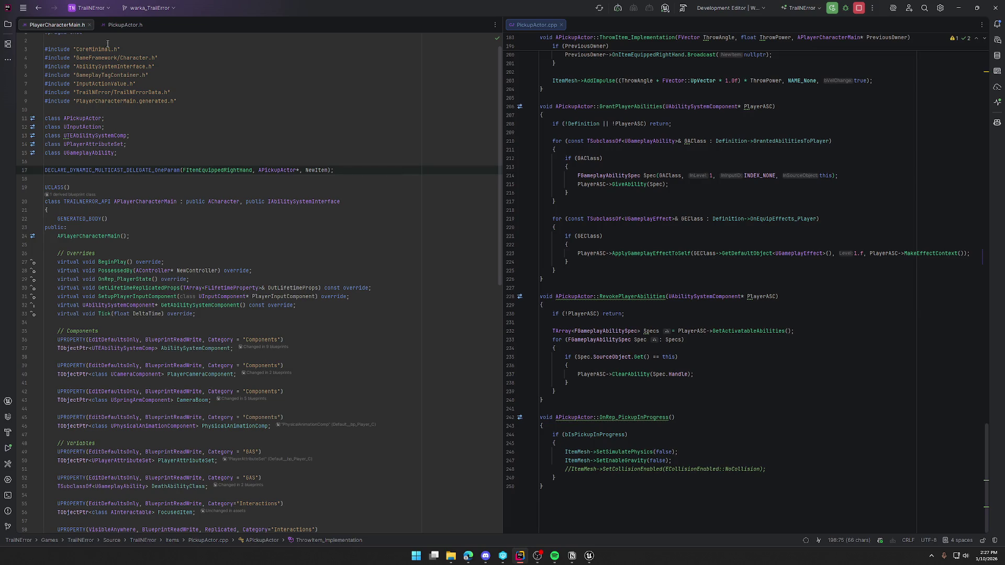
Go from PickupActor.h to Destroyed() and add a new line after the right-hand broadcast
{"action": "left_click", "coordinate": [125, 24]}
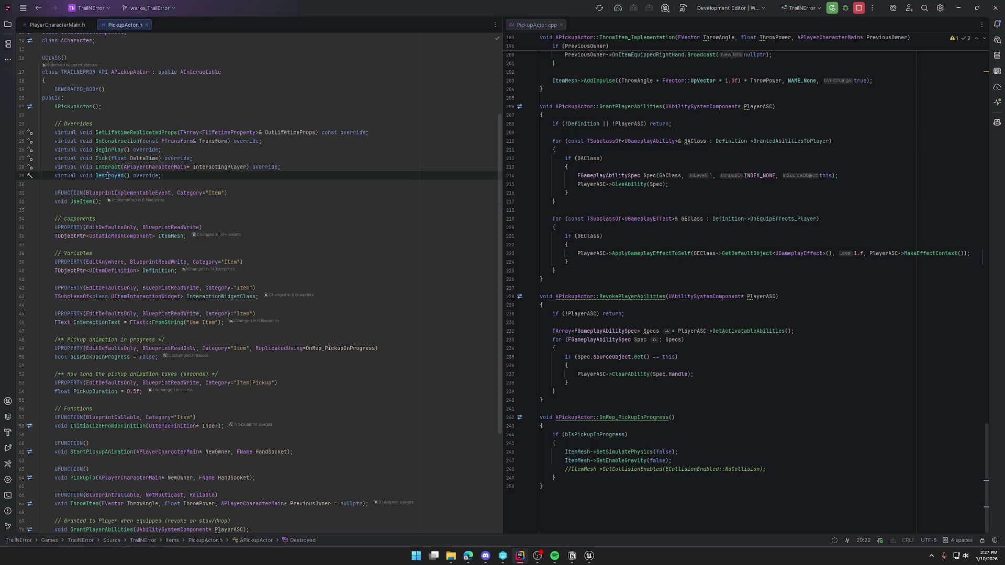
{"action": "key", "text": "ctrl+b"}
{"action": "left_click", "coordinate": [593, 357]}
{"action": "key", "text": "Down"}
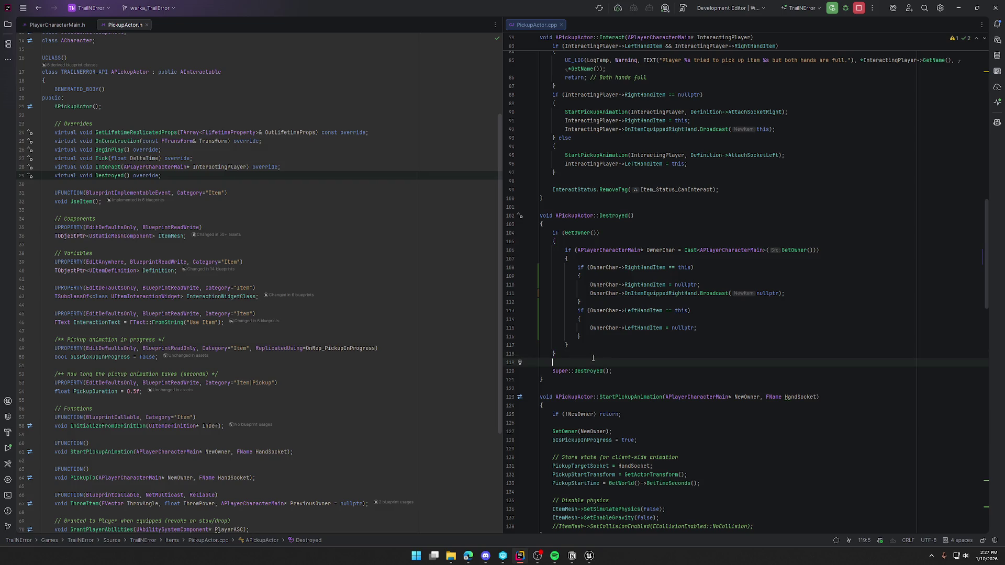
{"action": "left_click", "coordinate": [800, 294]}
{"action": "key", "text": "Return"}
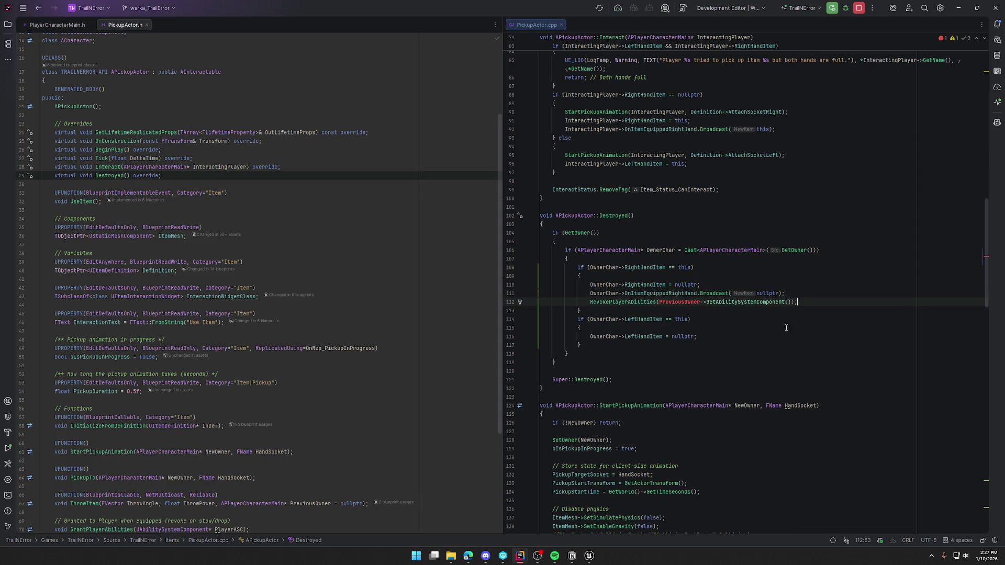
Make the pasted RevokePlayerAbilities call use OwnerChar instead of PreviousOwner
{"action": "double_click", "coordinate": [658, 251]}
{"action": "key", "text": "ctrl+c"}
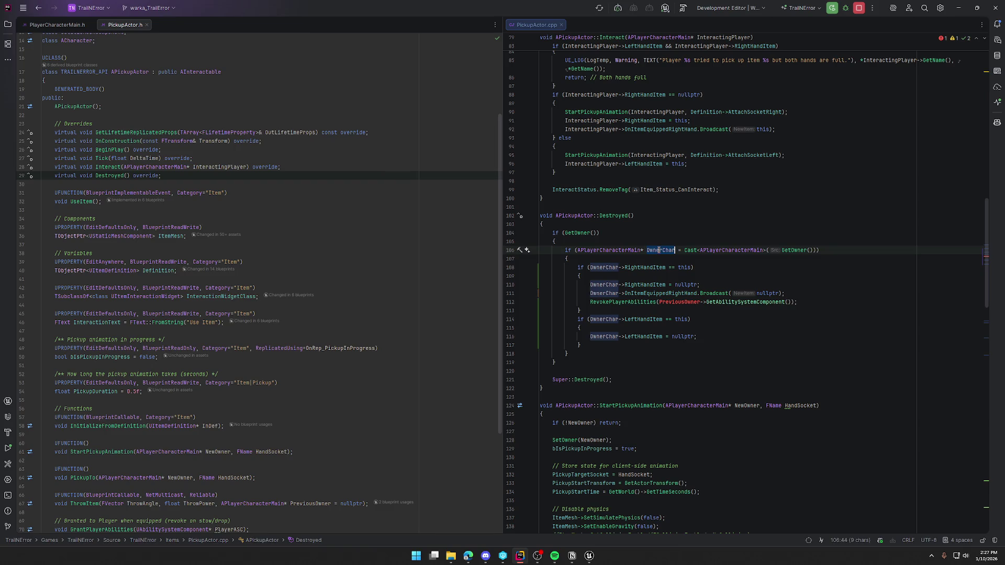
{"action": "double_click", "coordinate": [684, 302]}
{"action": "key", "text": "ctrl+v"}
{"action": "left_click", "coordinate": [828, 299]}
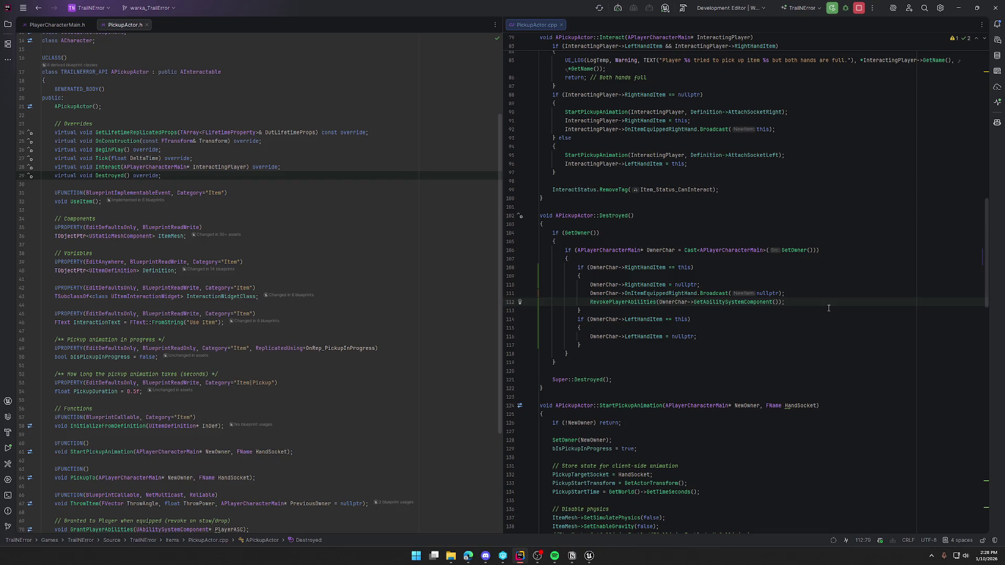
{"action": "left_click", "coordinate": [588, 556]}
Live Coding recompile the PickupActor.cpp changes, then close the console after success
{"action": "left_click", "coordinate": [887, 541]}
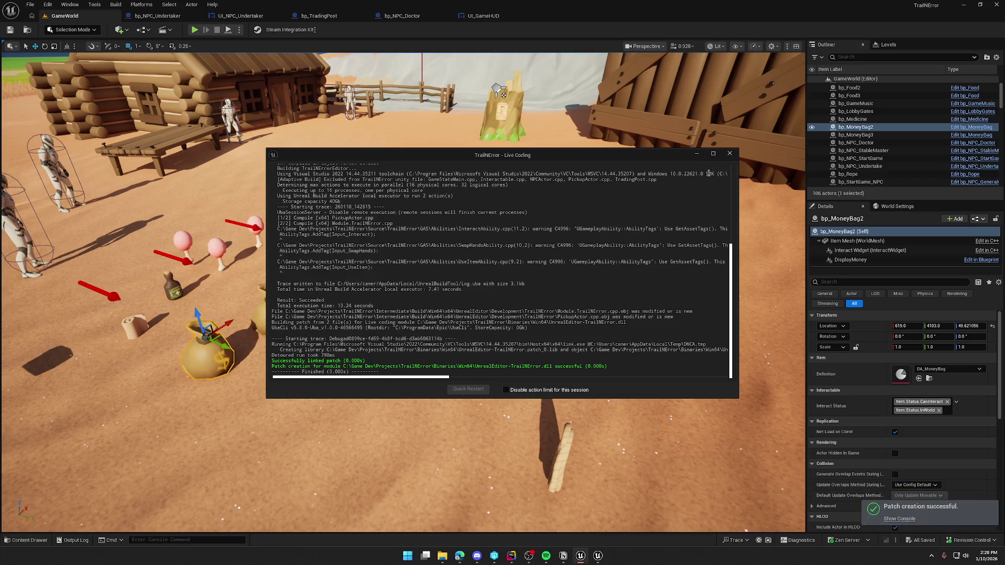
{"action": "left_click", "coordinate": [729, 154]}
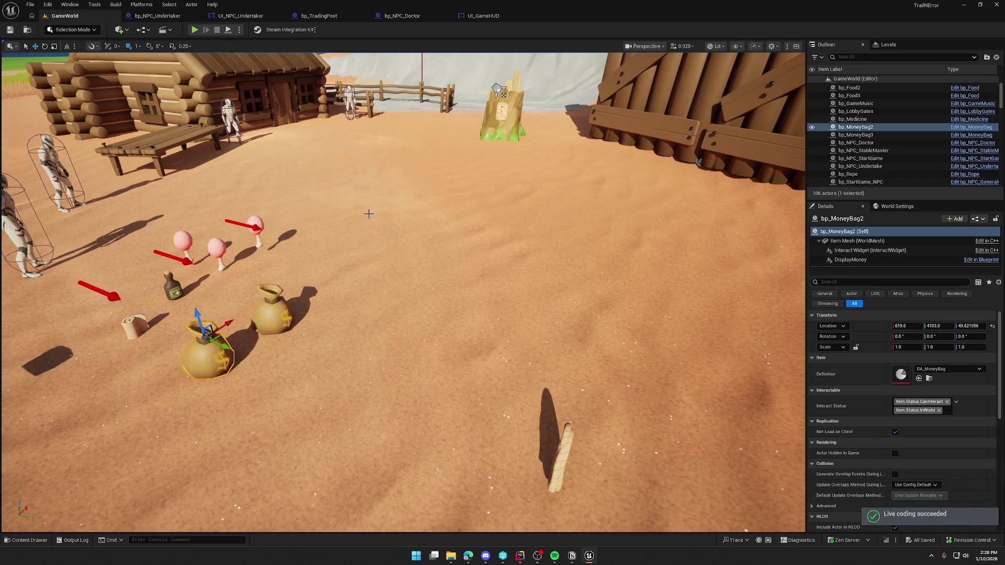
{"action": "left_click", "coordinate": [194, 29]}
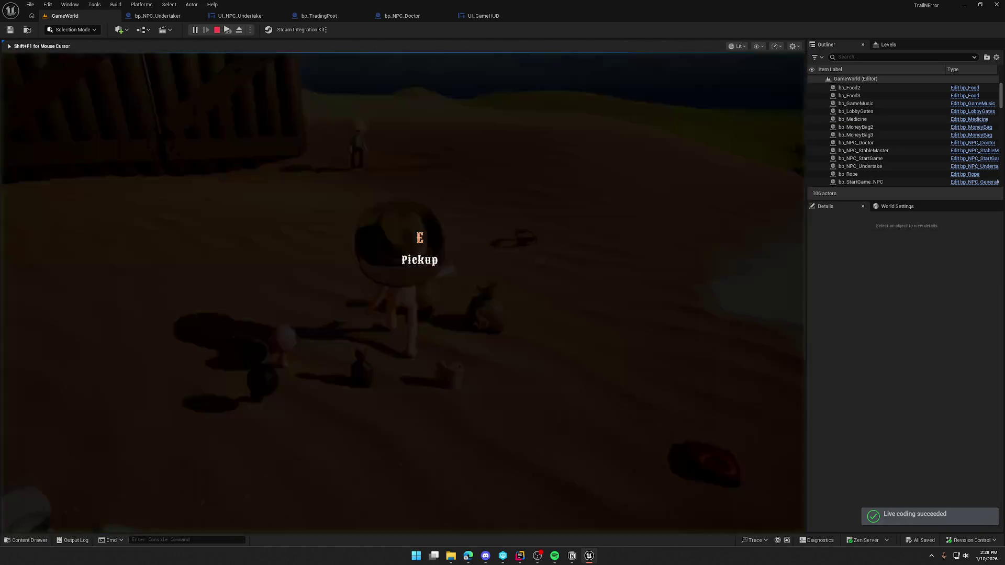
{"action": "key", "text": "w"}
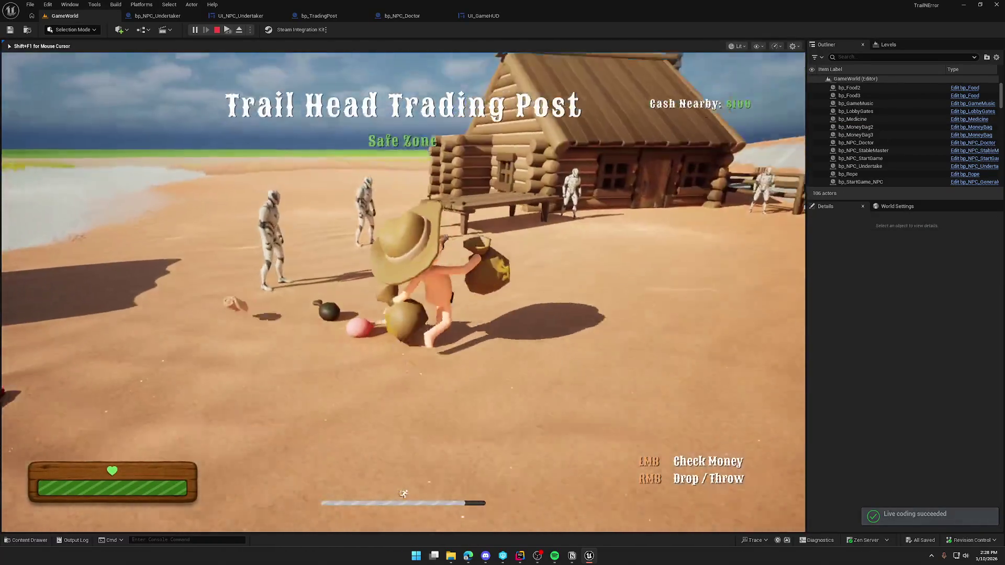
{"action": "key", "text": "s"}
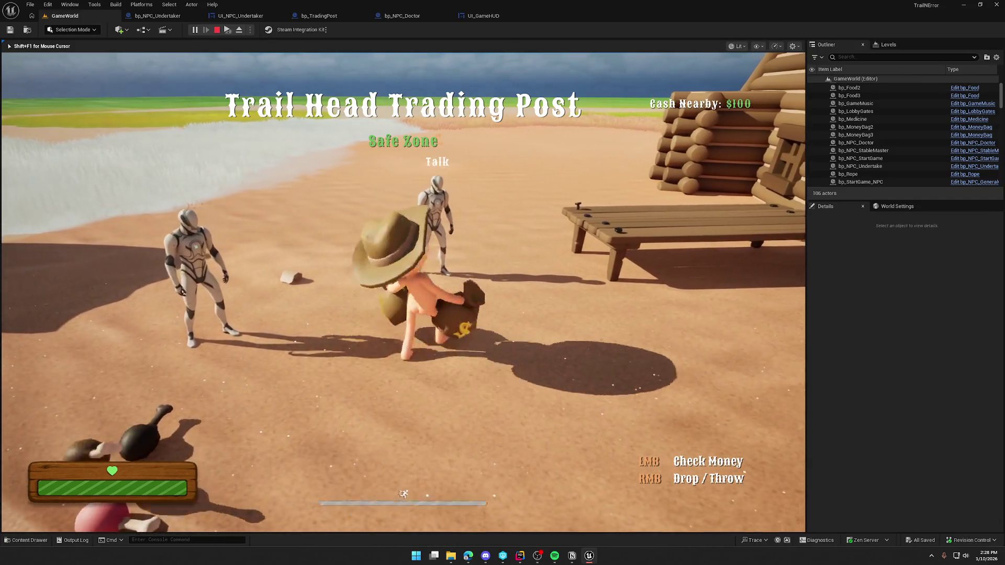
{"action": "key", "text": "w"}
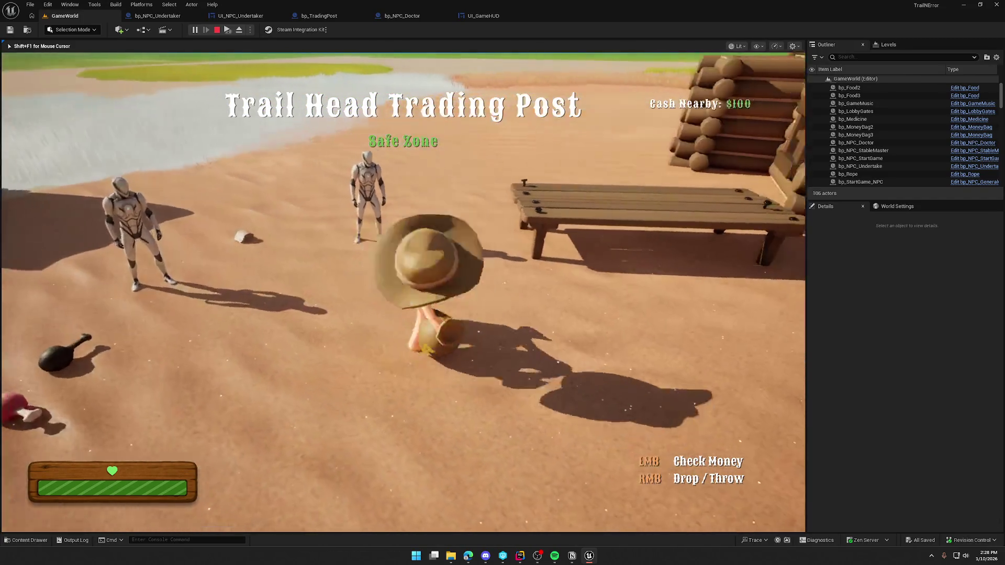
{"action": "key", "text": "w"}
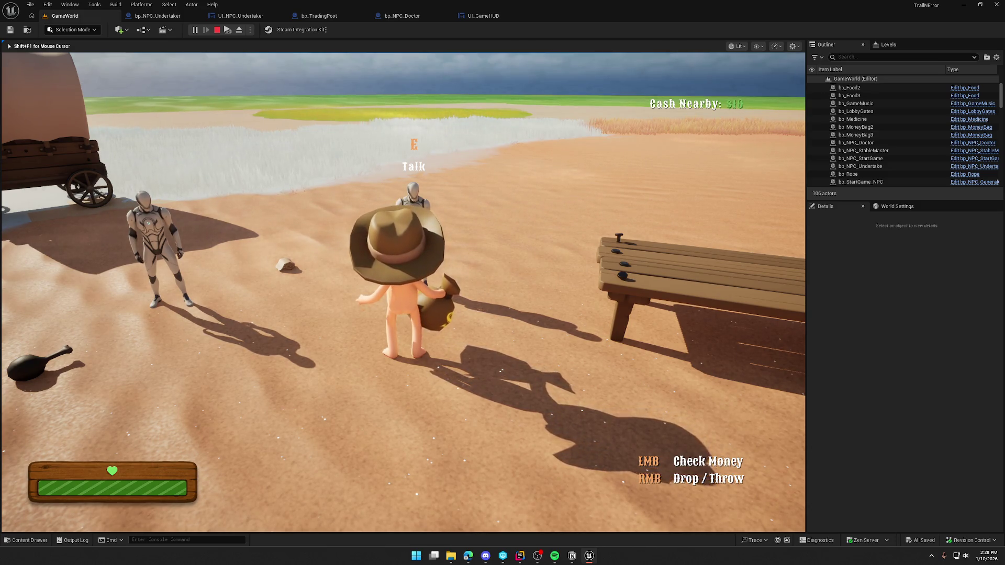
{"action": "key", "text": "w"}
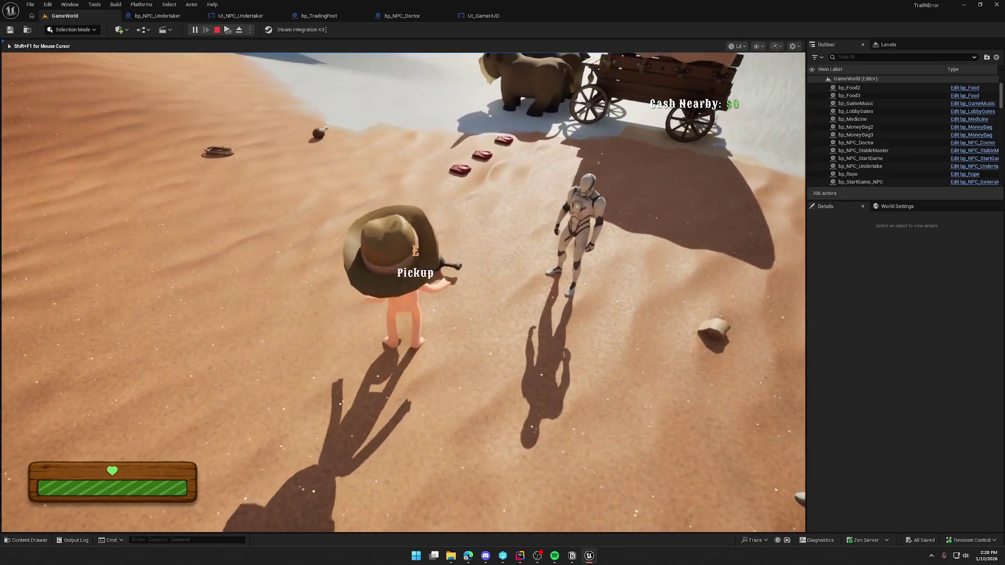
{"action": "key", "text": "e"}
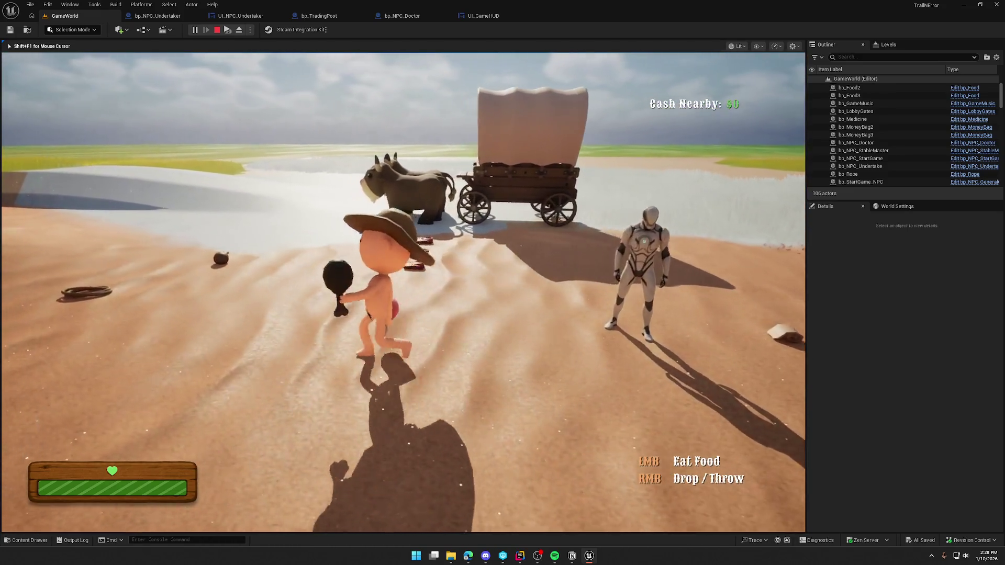
{"action": "key", "text": "s"}
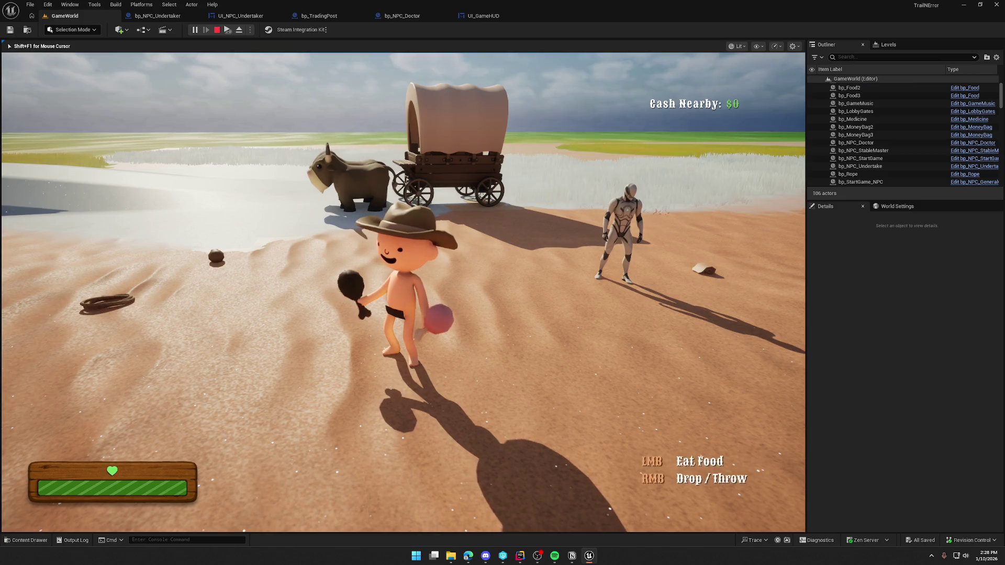
{"action": "right_click", "coordinate": [403, 292]}
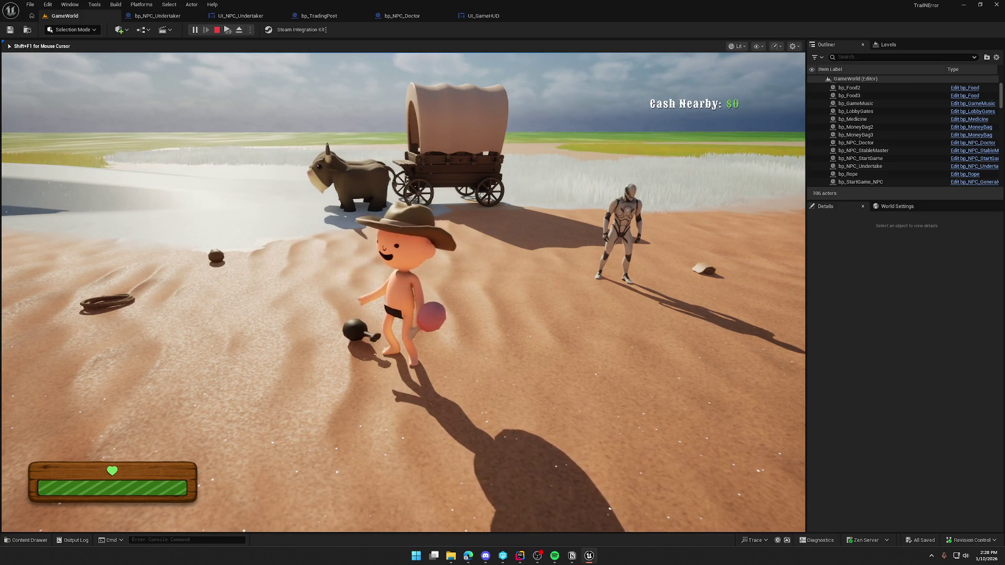
{"action": "right_click", "coordinate": [403, 292]}
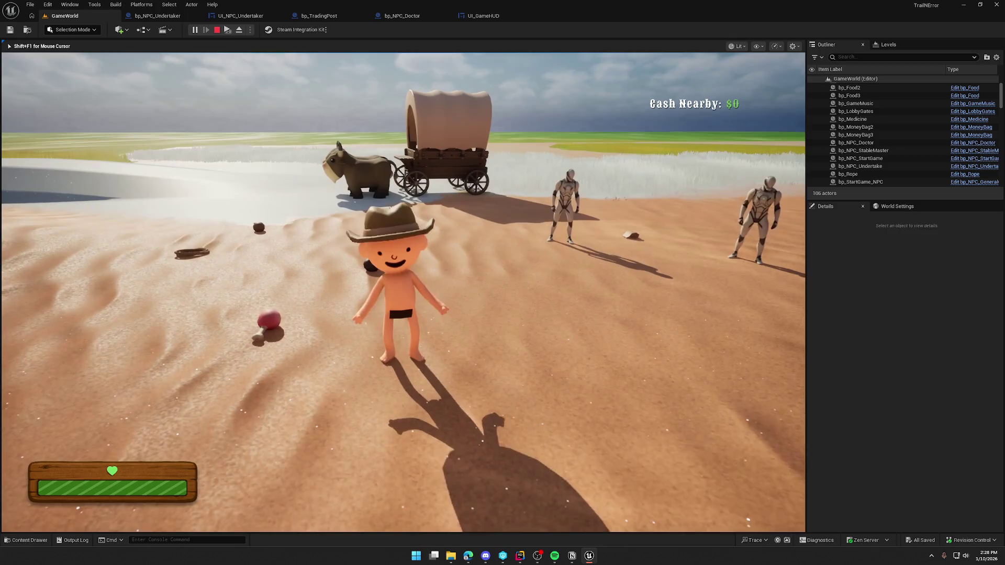
{"action": "key", "text": "Escape"}
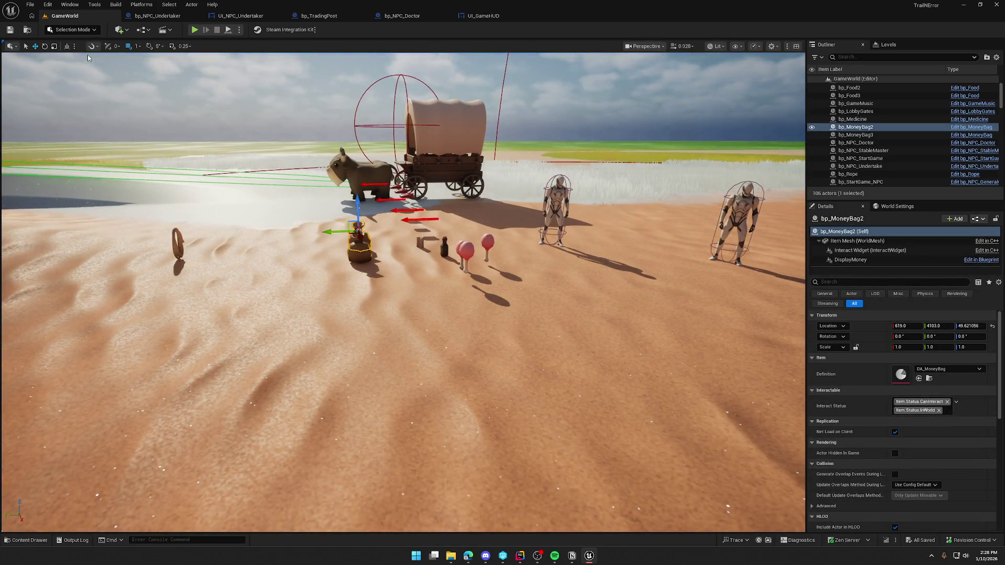
{"action": "left_click", "coordinate": [525, 558]}
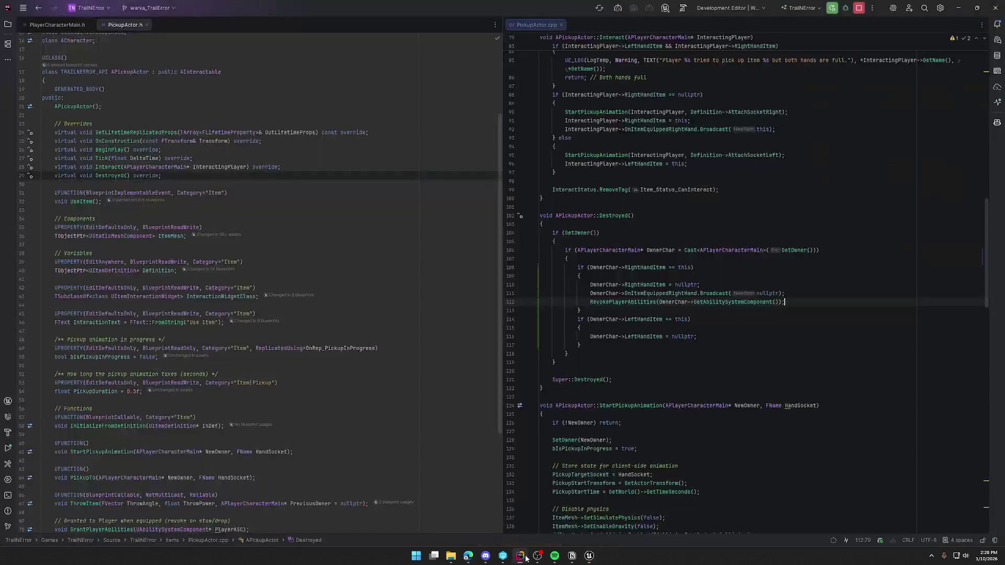
{"action": "left_click", "coordinate": [588, 558]}
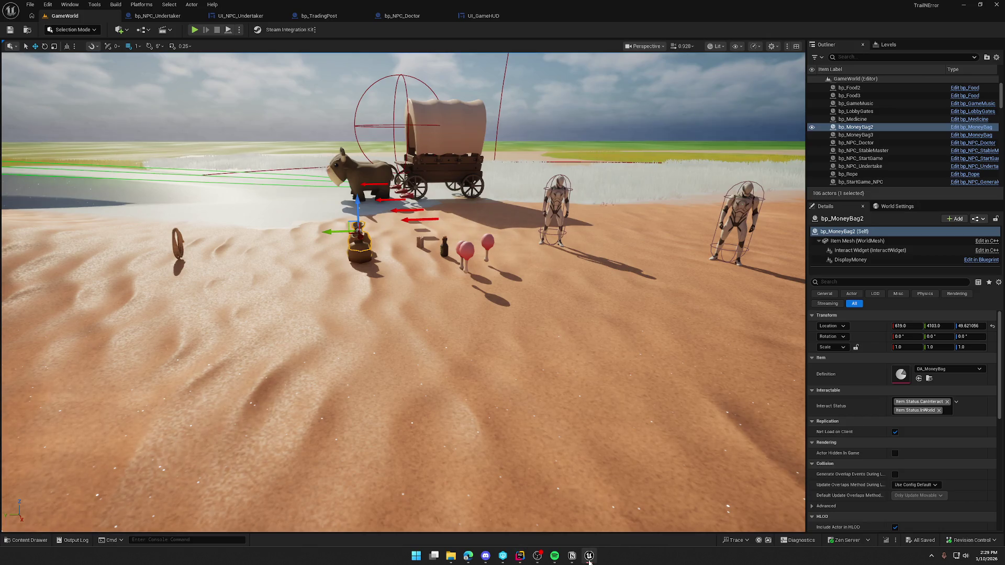